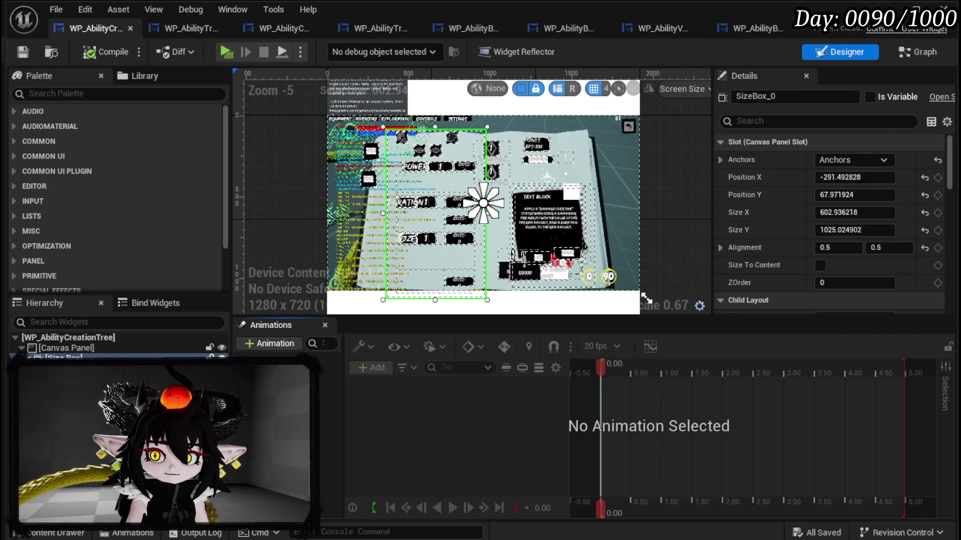
- Close the ability widget blueprint and Gameplay Tag Manager, then save the L_DungeonCreationTest level
{"action": "left_click", "coordinate": [943, 4]}
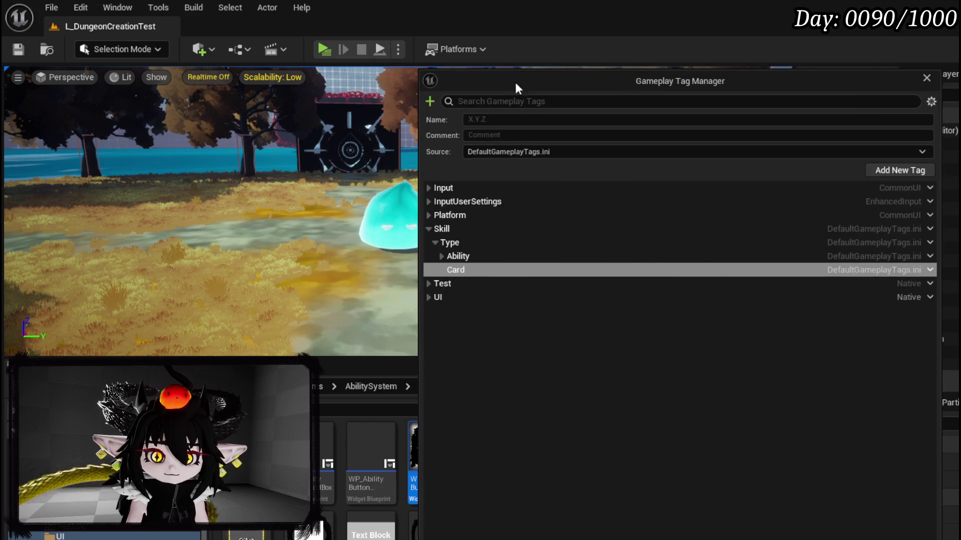
{"action": "left_click", "coordinate": [926, 81]}
{"action": "mouse_move", "coordinate": [373, 350]}
{"action": "left_mouse_down"}
{"action": "mouse_move", "coordinate": [440, 345]}
{"action": "mouse_move", "coordinate": [455, 371]}
{"action": "left_mouse_up"}
{"action": "left_click", "coordinate": [18, 49]}
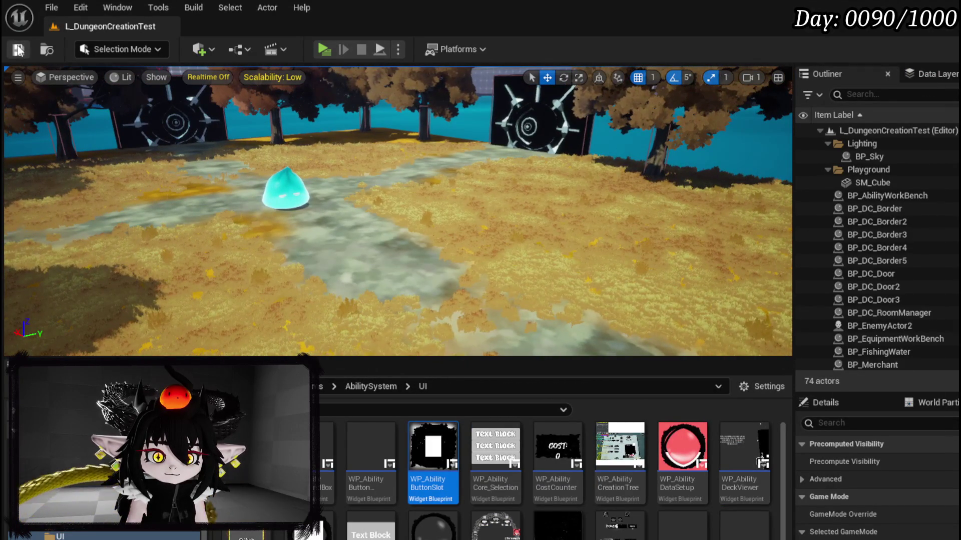
- Turn the view toward the water and select the cyan slime, BP_EnemyActor2
{"action": "mouse_move", "coordinate": [234, 181]}
{"action": "left_mouse_down"}
{"action": "mouse_move", "coordinate": [280, 185]}
{"action": "mouse_move", "coordinate": [235, 180]}
{"action": "left_mouse_up"}
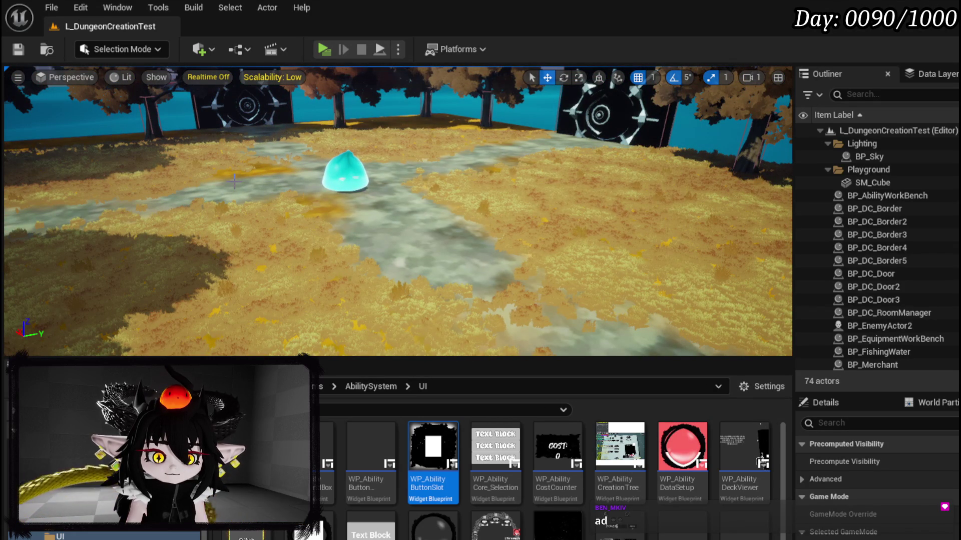
{"action": "left_click", "coordinate": [328, 183]}
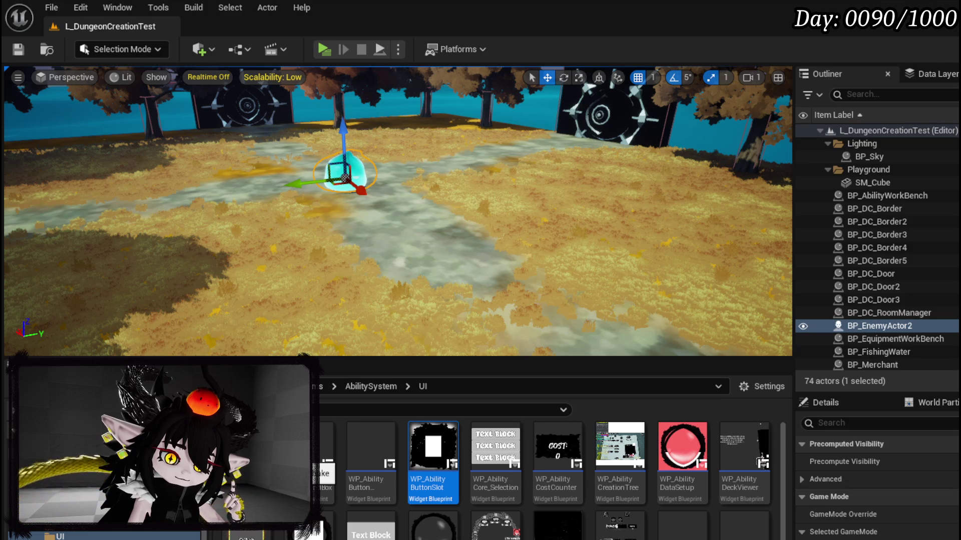
- Fly the camera over the dark ground and select the tutorial sign, BP_Tutorial_Sign
{"action": "scroll", "coordinate": [100, 536], "scroll_direction": "down", "scroll_amount": 2}
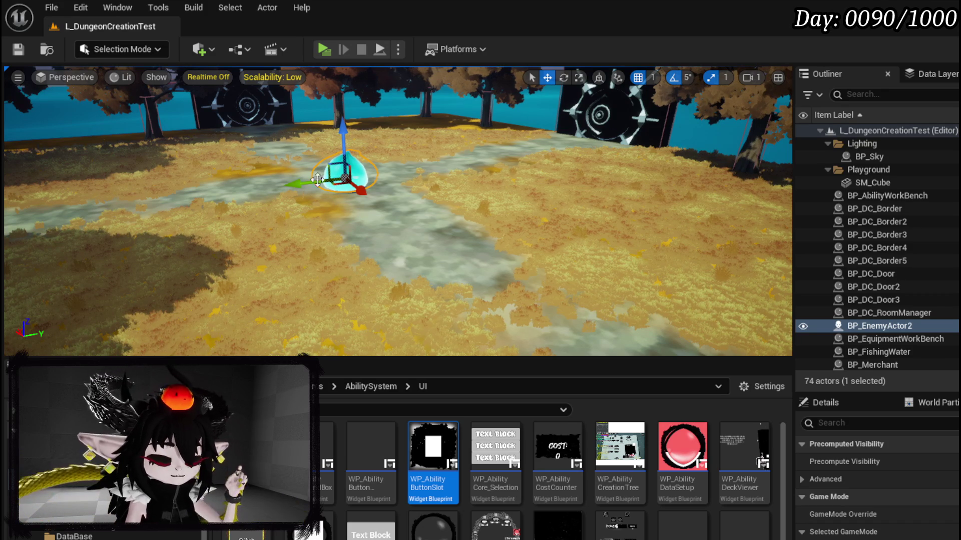
{"action": "mouse_move", "coordinate": [317, 180]}
{"action": "left_mouse_down"}
{"action": "mouse_move", "coordinate": [180, 197]}
{"action": "mouse_move", "coordinate": [163, 212]}
{"action": "left_mouse_up"}
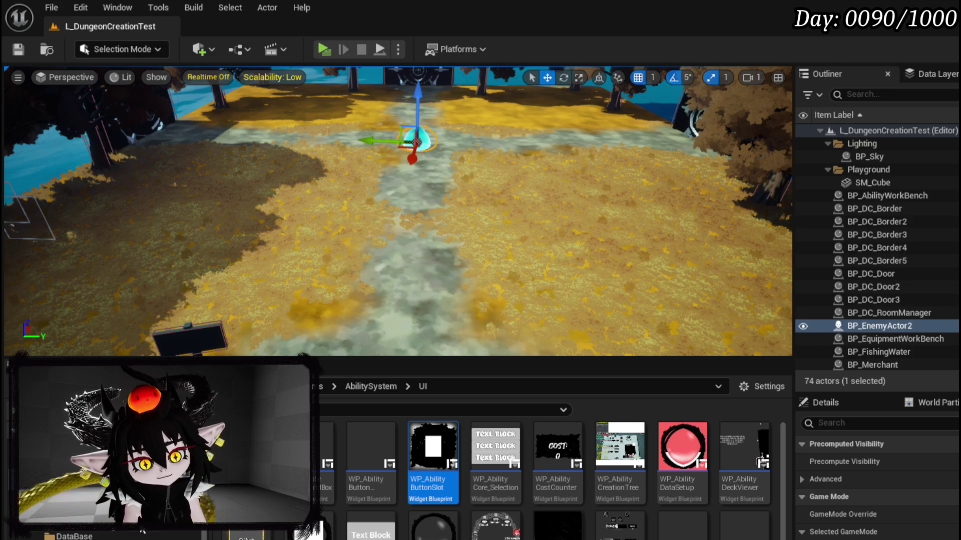
{"action": "left_click", "coordinate": [212, 332]}
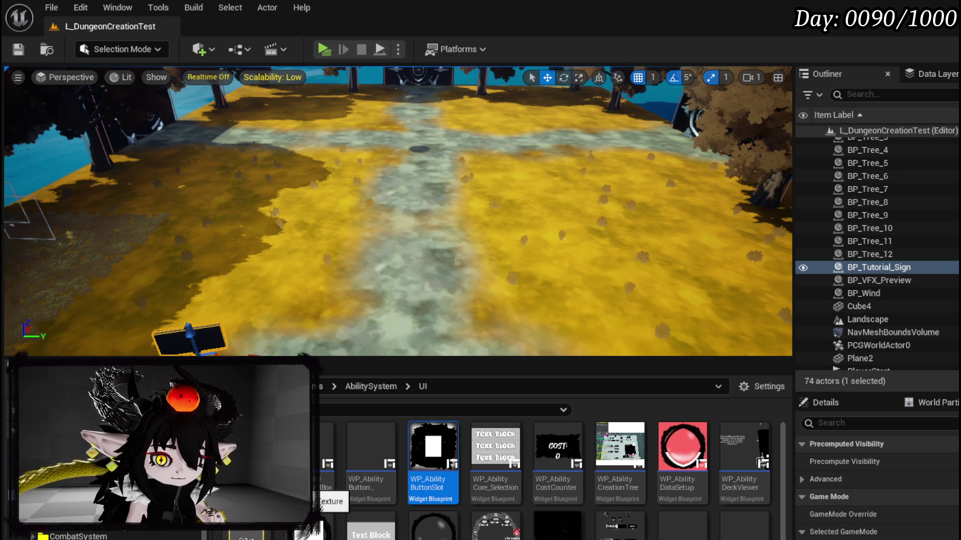
- Open BP_Tutorial_Sign from the TutorialSystem > Actor folder in the Content Browser
{"action": "scroll", "coordinate": [101, 470], "scroll_direction": "down", "scroll_amount": 2}
{"action": "scroll", "coordinate": [100, 471], "scroll_direction": "down", "scroll_amount": 2}
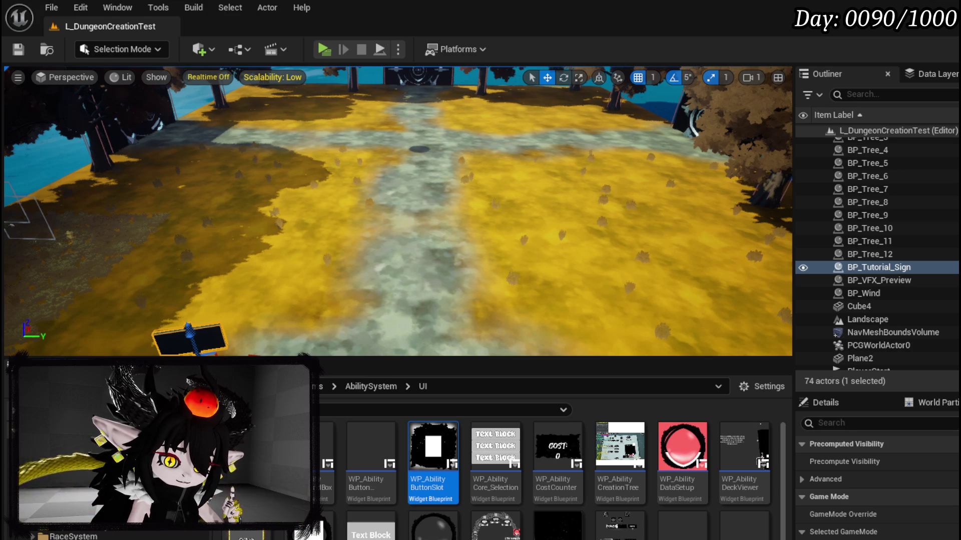
{"action": "left_click", "coordinate": [90, 495]}
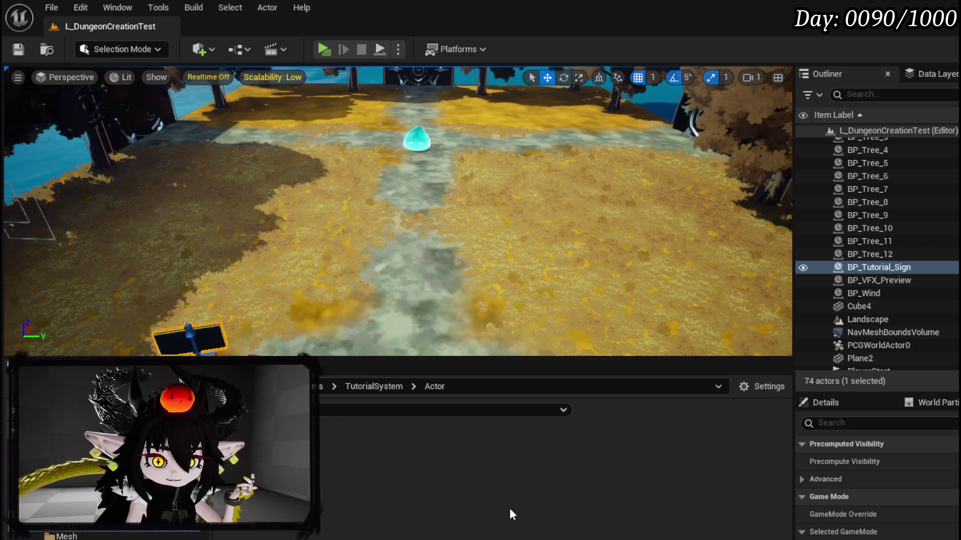
{"action": "double_click", "coordinate": [290, 478]}
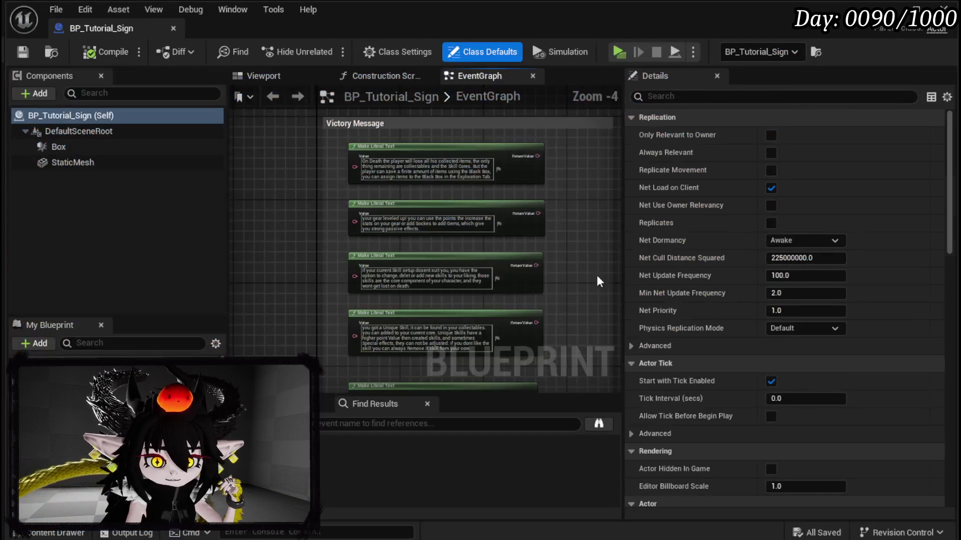
- Look over the EventGraph and add a new function, NewFunction, to the Blueprint
{"action": "scroll", "coordinate": [521, 282], "scroll_direction": "down", "scroll_amount": 4}
{"action": "scroll", "coordinate": [403, 272], "scroll_direction": "up", "scroll_amount": 4}
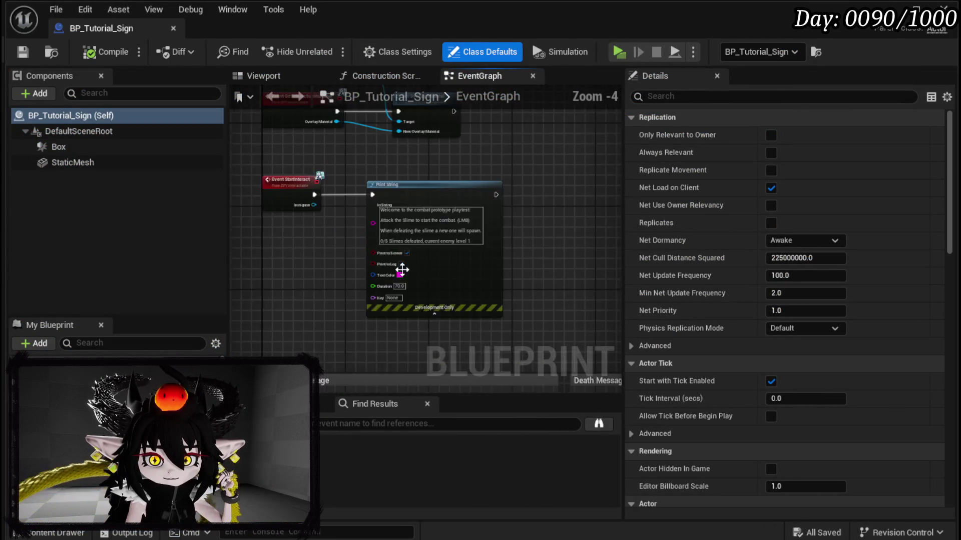
{"action": "scroll", "coordinate": [420, 290], "scroll_direction": "up", "scroll_amount": 3}
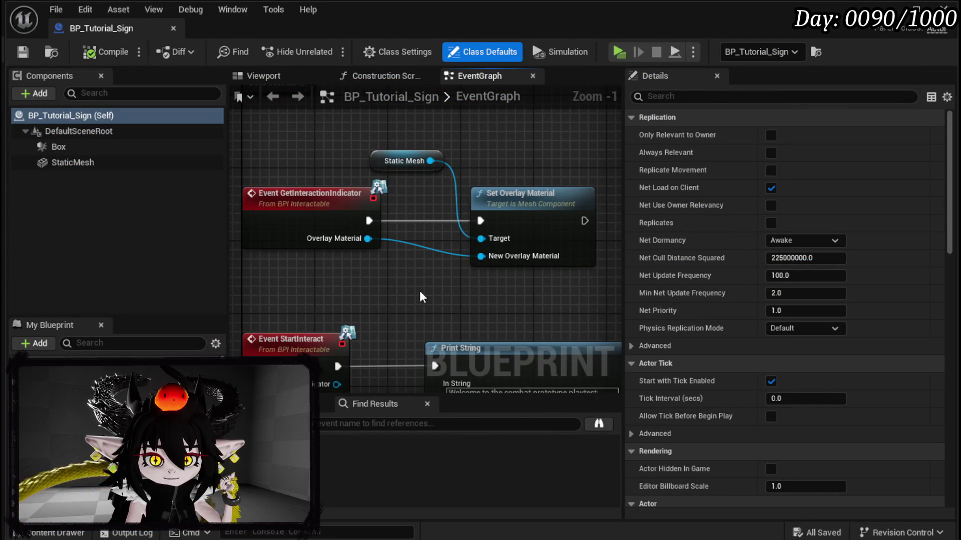
{"action": "scroll", "coordinate": [419, 290], "scroll_direction": "down", "scroll_amount": 3}
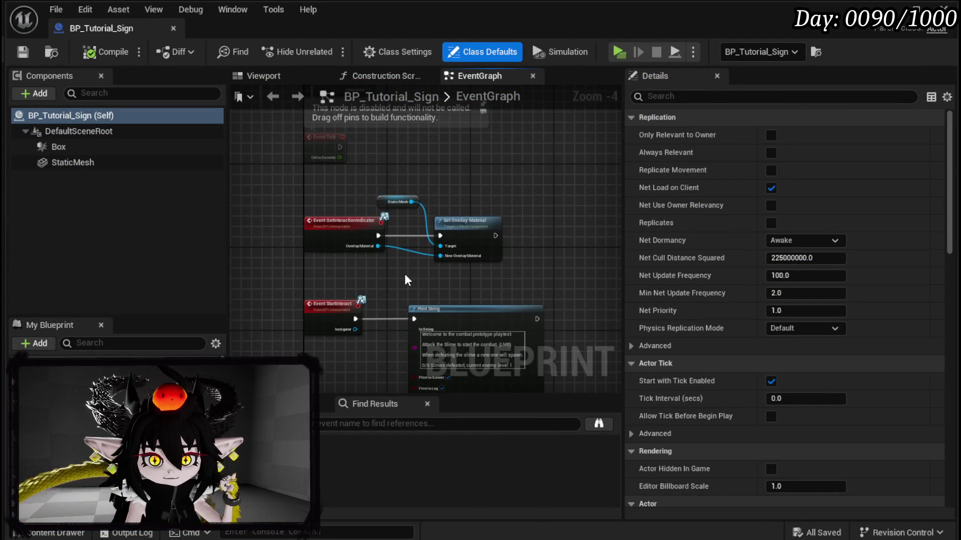
{"action": "left_click_drag", "start_coordinate": [404, 274], "coordinate": [533, 239]}
{"action": "left_click_drag", "start_coordinate": [404, 262], "coordinate": [506, 241]}
{"action": "right_click", "coordinate": [375, 240]}
{"action": "right_click", "coordinate": [322, 240]}
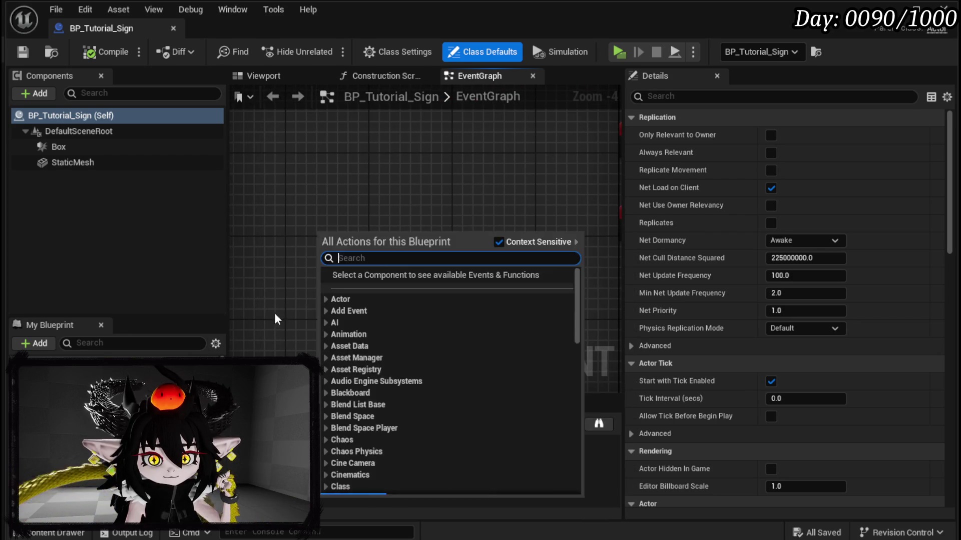
{"action": "left_click", "coordinate": [215, 415]}
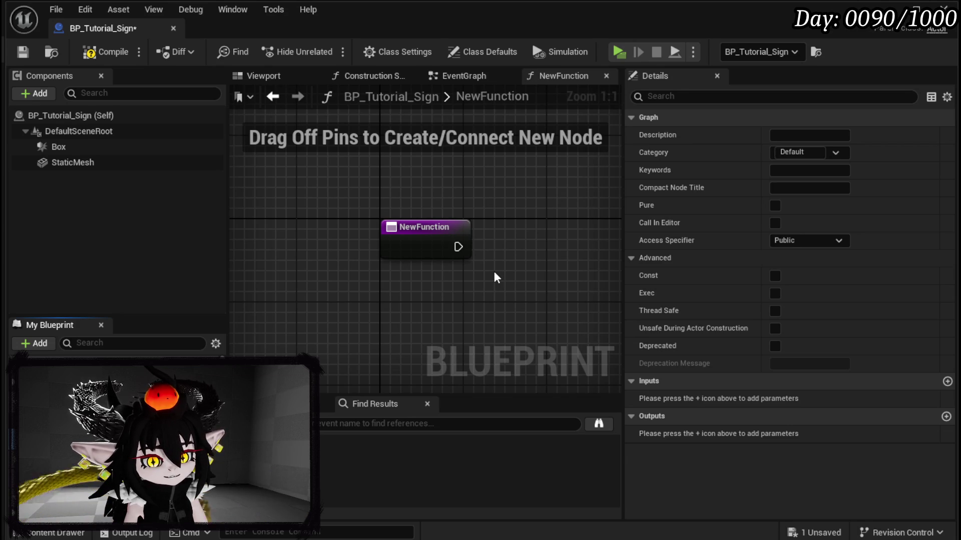
- Name the function TutorialEncounter, then compile and save BP_Tutorial_Sign
{"action": "key", "text": "Return"}
{"action": "left_click", "coordinate": [106, 52]}
{"action": "left_click", "coordinate": [27, 50]}
- Resize the Details and Components panels and position the TutorialEncounter entry node for new nodes
{"action": "scroll", "coordinate": [417, 293], "scroll_direction": "down", "scroll_amount": 3}
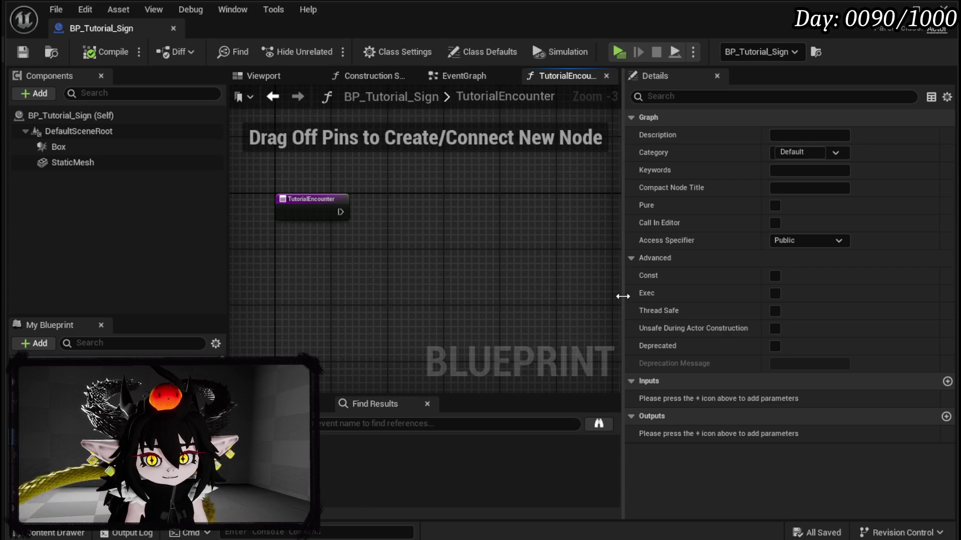
{"action": "left_click_drag", "start_coordinate": [621, 299], "coordinate": [754, 289]}
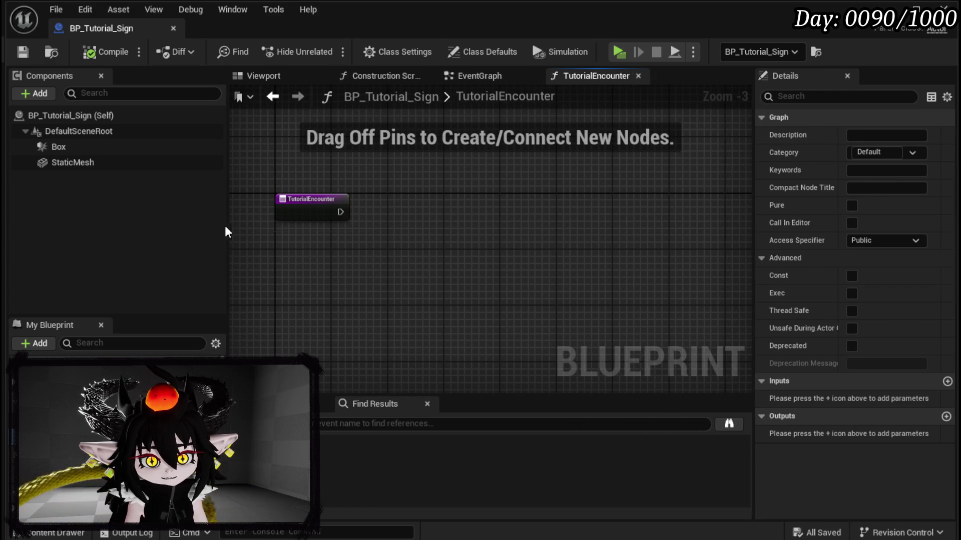
{"action": "left_click_drag", "start_coordinate": [228, 223], "coordinate": [181, 214]}
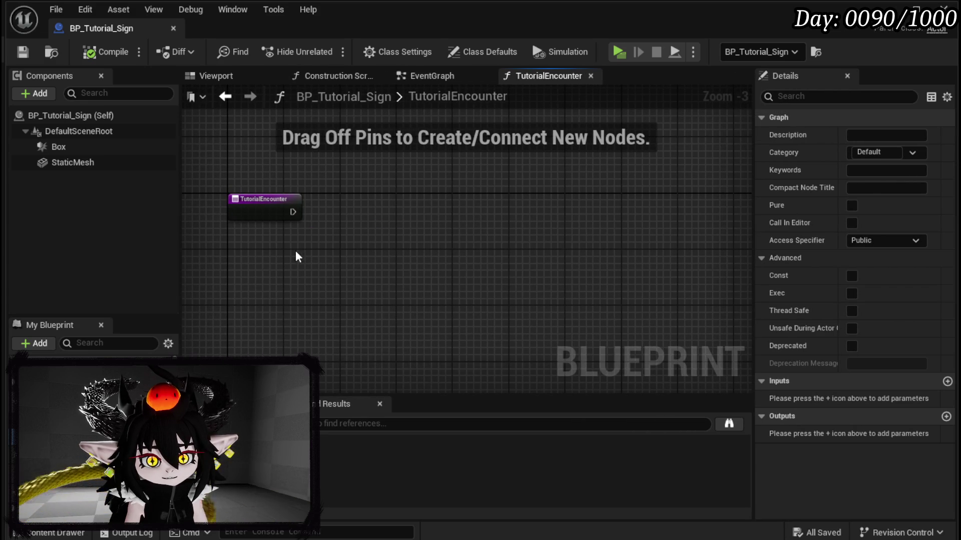
{"action": "scroll", "coordinate": [495, 253], "scroll_direction": "up", "scroll_amount": 2}
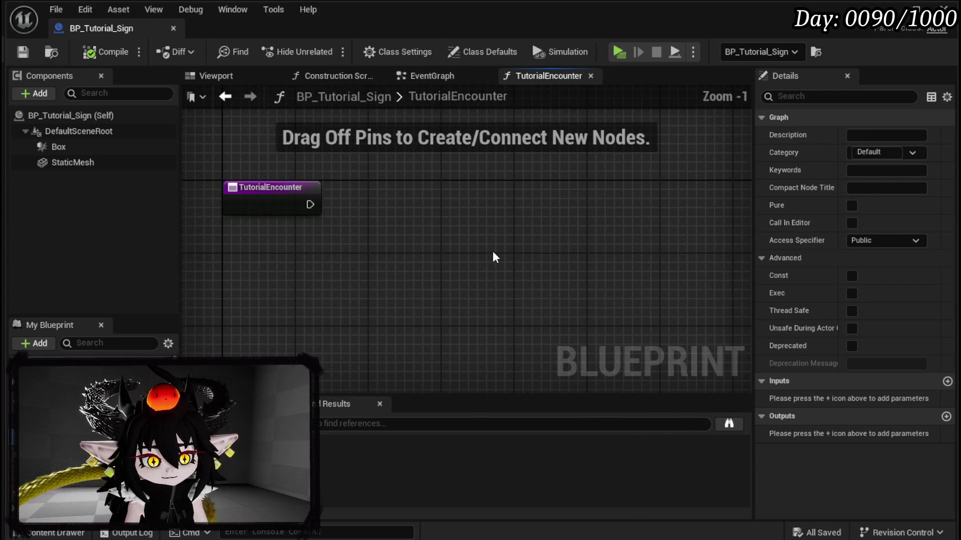
{"action": "scroll", "coordinate": [470, 255], "scroll_direction": "down", "scroll_amount": 2}
{"action": "mouse_move", "coordinate": [519, 268]}
{"action": "left_mouse_down"}
{"action": "mouse_move", "coordinate": [491, 258]}
{"action": "mouse_move", "coordinate": [473, 228]}
{"action": "left_mouse_up"}
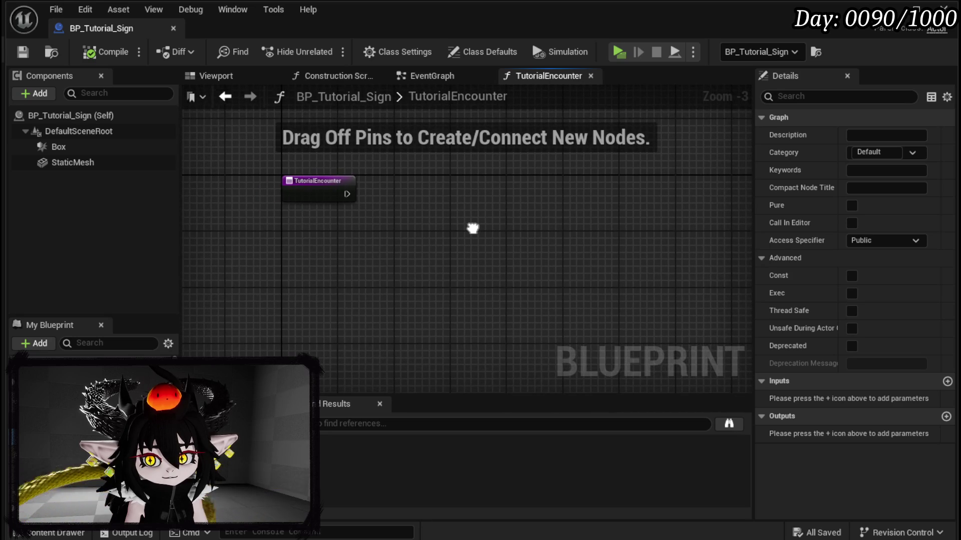
{"action": "scroll", "coordinate": [472, 227], "scroll_direction": "down", "scroll_amount": 4}
{"action": "scroll", "coordinate": [472, 227], "scroll_direction": "up", "scroll_amount": 4}
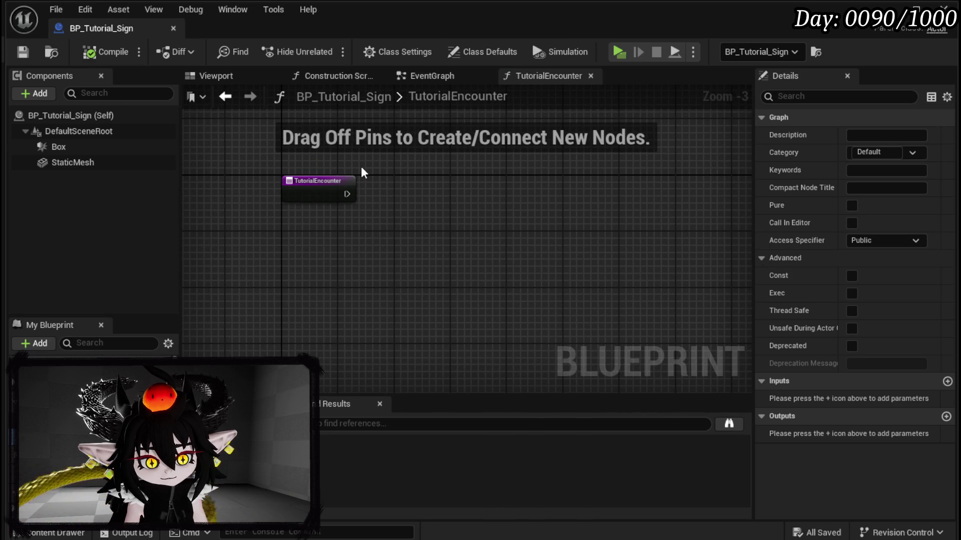
{"action": "mouse_move", "coordinate": [362, 173]}
{"action": "left_mouse_down"}
{"action": "mouse_move", "coordinate": [309, 169]}
{"action": "mouse_move", "coordinate": [342, 204]}
{"action": "left_mouse_up"}
{"action": "left_click", "coordinate": [379, 174]}
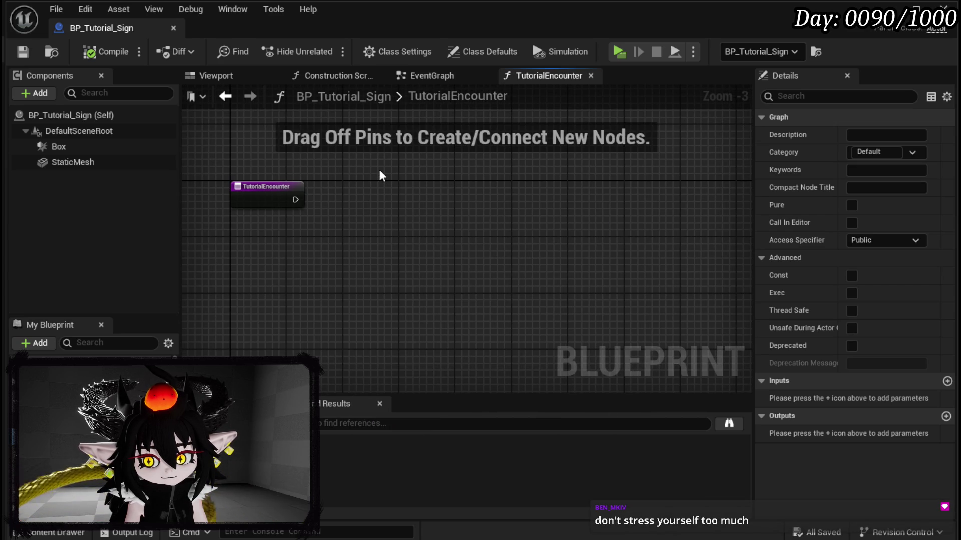
{"action": "left_click_drag", "start_coordinate": [379, 170], "coordinate": [406, 168]}
{"action": "scroll", "coordinate": [92, 400], "scroll_direction": "down", "scroll_amount": 2}
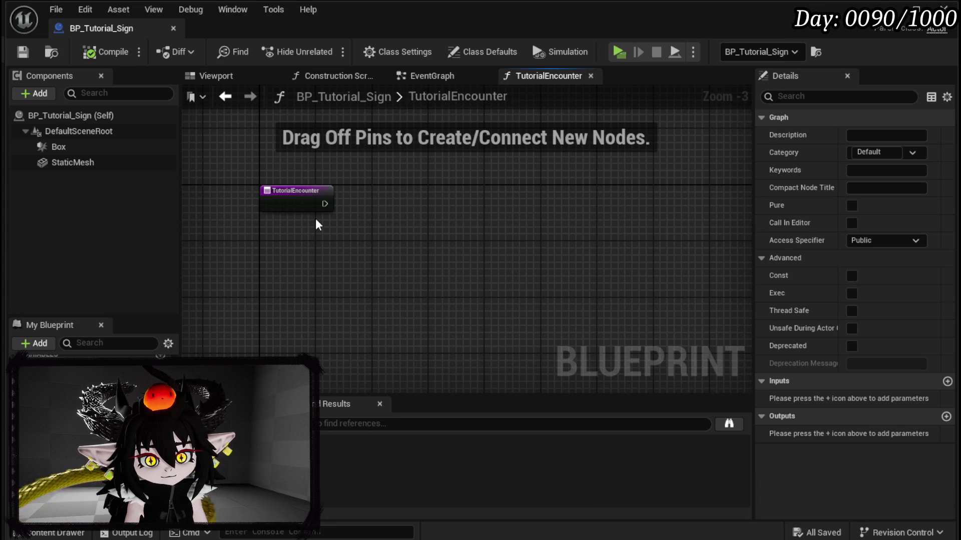
{"action": "left_click_drag", "start_coordinate": [322, 202], "coordinate": [376, 207]}
- Add a Spawn Actor from Class node spawning BP_EnemyActor after the TutorialEncounter entry
{"action": "type", "text": "Spawn Enemy"}
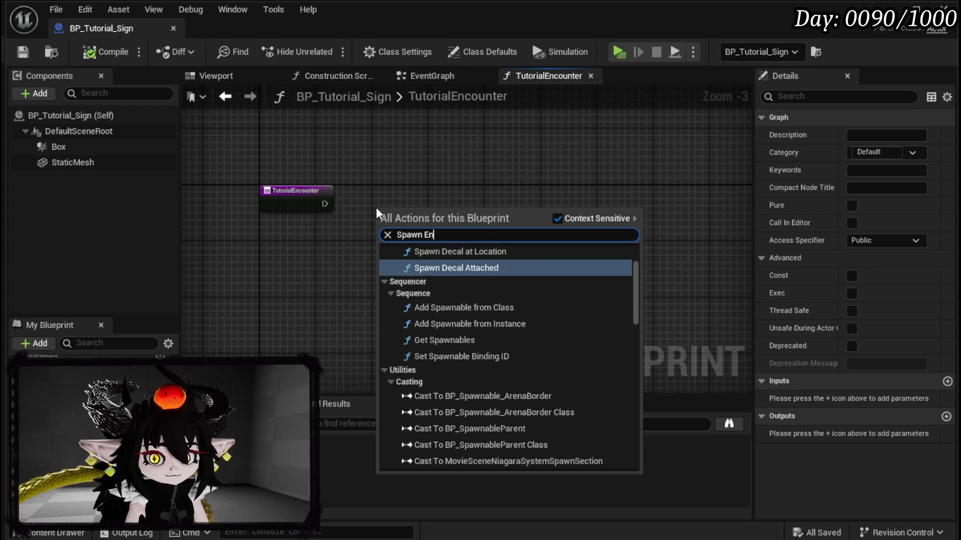
{"action": "key", "text": "BackSpace"}
{"action": "key", "text": "BackSpace"}
{"action": "key", "text": "BackSpace"}
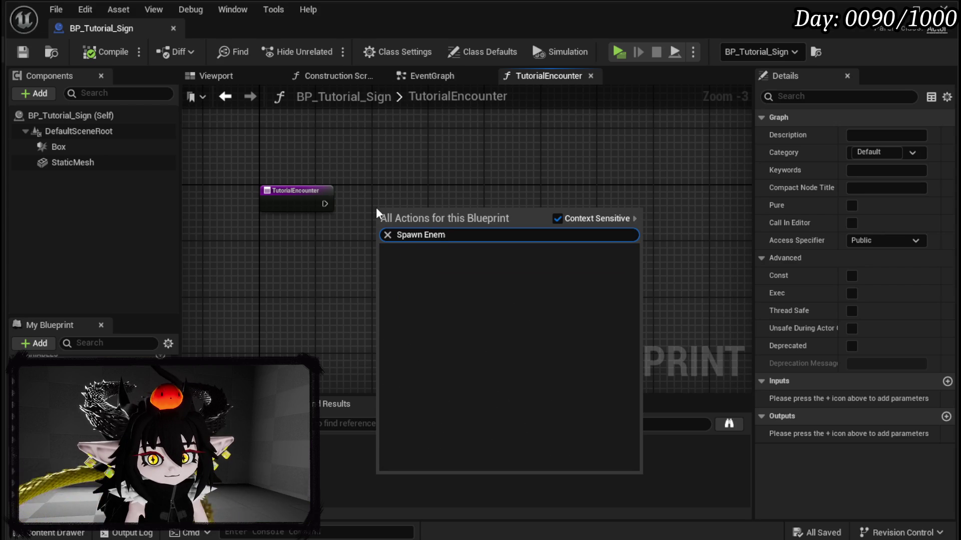
{"action": "type", "text": "Spawn A"}
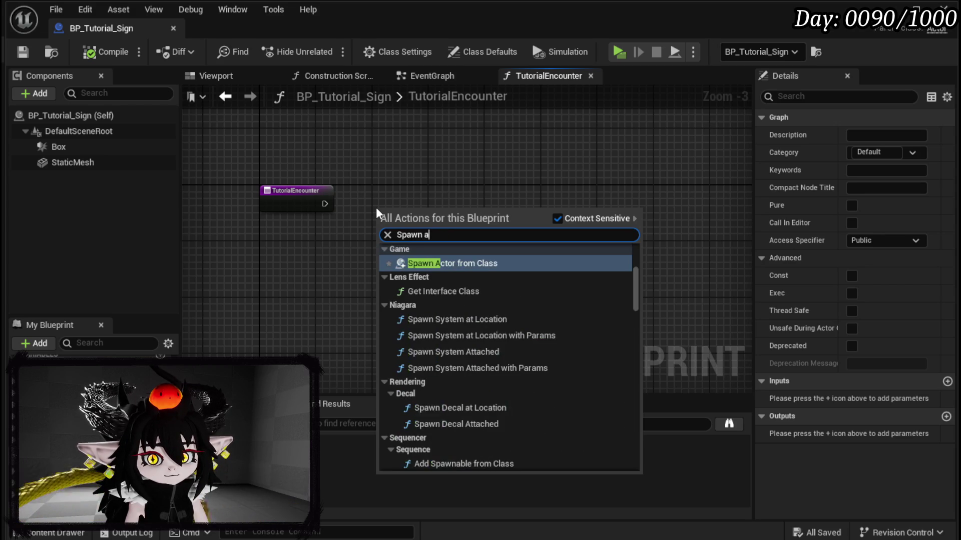
{"action": "key", "text": "Return"}
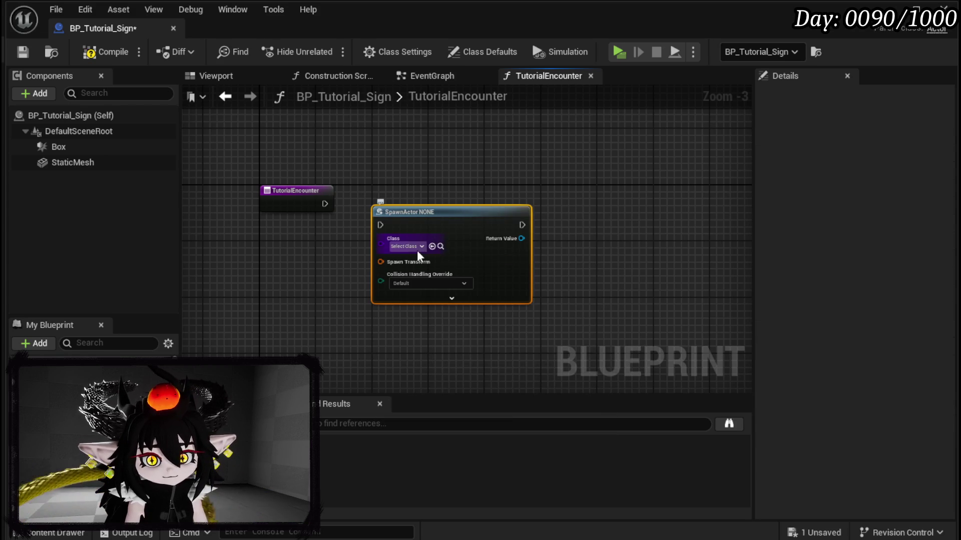
{"action": "left_click", "coordinate": [417, 248]}
{"action": "type", "text": "Enemy Actor"}
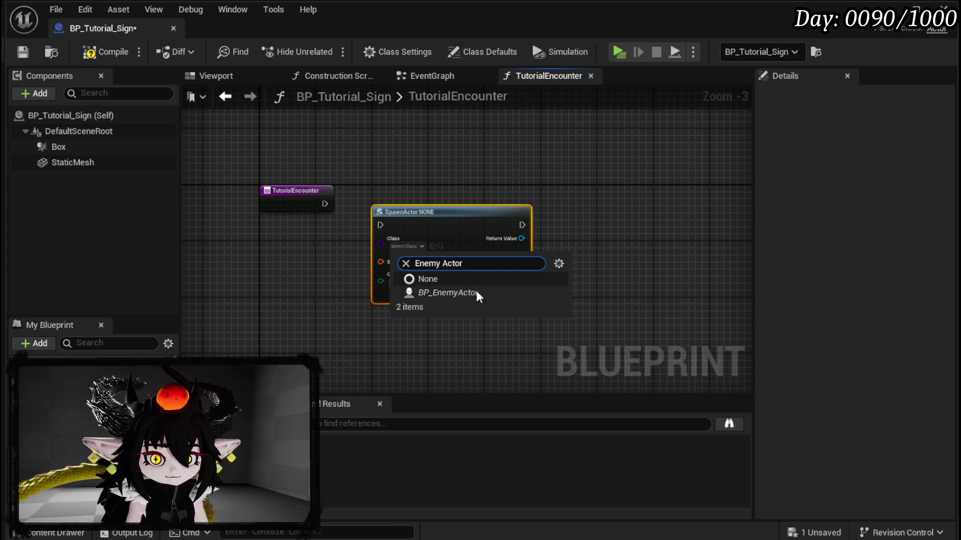
{"action": "left_click", "coordinate": [475, 293]}
{"action": "left_click_drag", "start_coordinate": [457, 233], "coordinate": [520, 205]}
- Connect a Make Transform node to the spawn node's Spawn Transform input
{"action": "left_click_drag", "start_coordinate": [444, 240], "coordinate": [298, 277]}
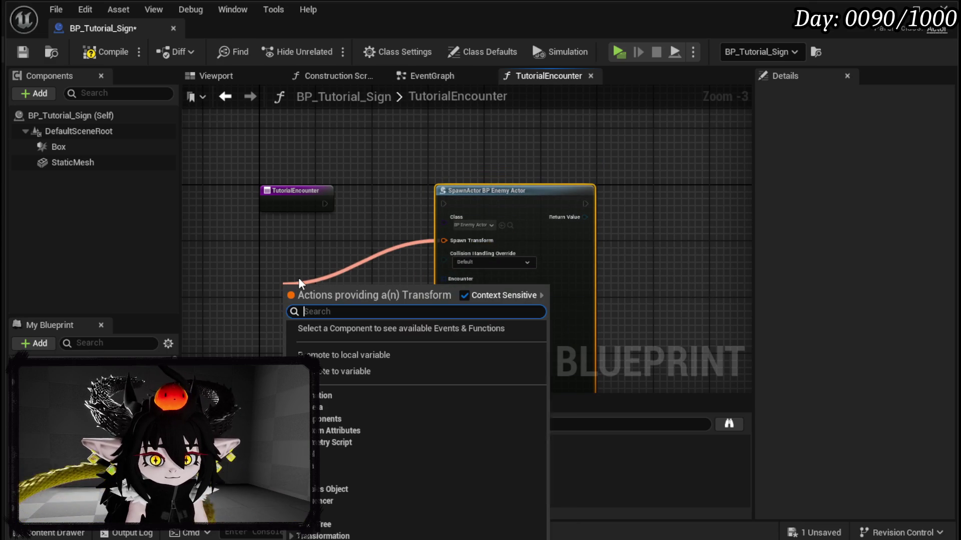
{"action": "type", "text": "amke"}
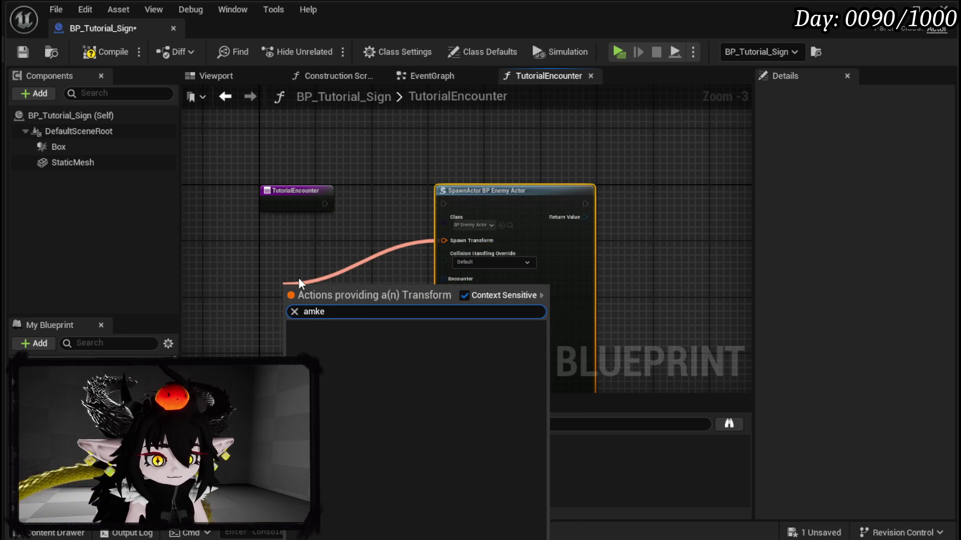
{"action": "key", "text": "Escape"}
{"action": "left_click_drag", "start_coordinate": [472, 209], "coordinate": [335, 245]}
{"action": "type", "text": "make"}
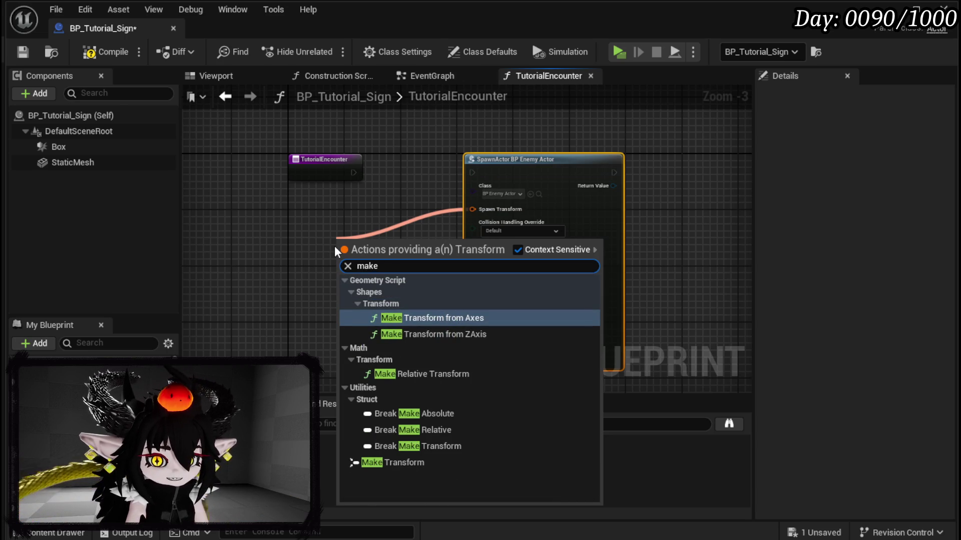
{"action": "left_click", "coordinate": [420, 462]}
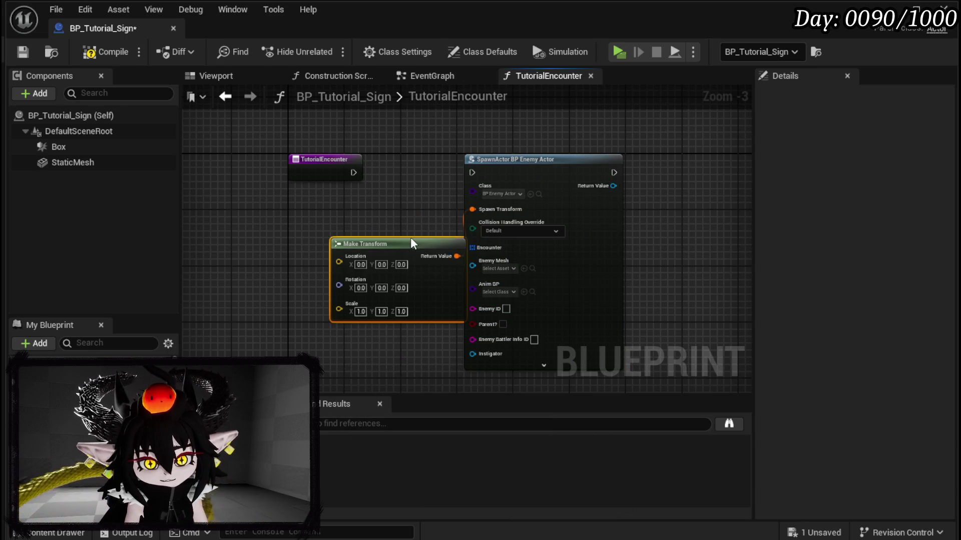
{"action": "left_click_drag", "start_coordinate": [387, 243], "coordinate": [358, 208]}
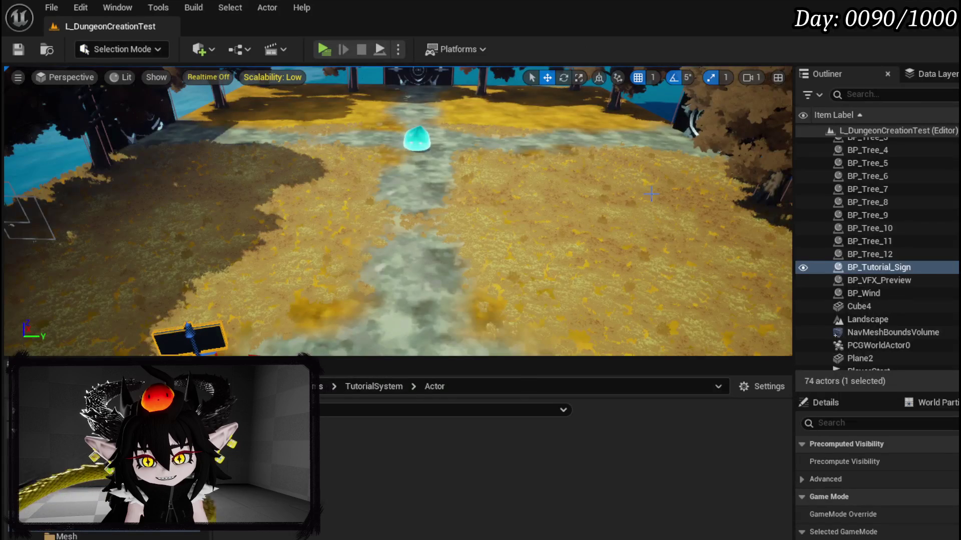
- Copy BP_EnemyActor2's Location X, 2749.650325, into the Make Transform's Location X
{"action": "left_click", "coordinate": [416, 140]}
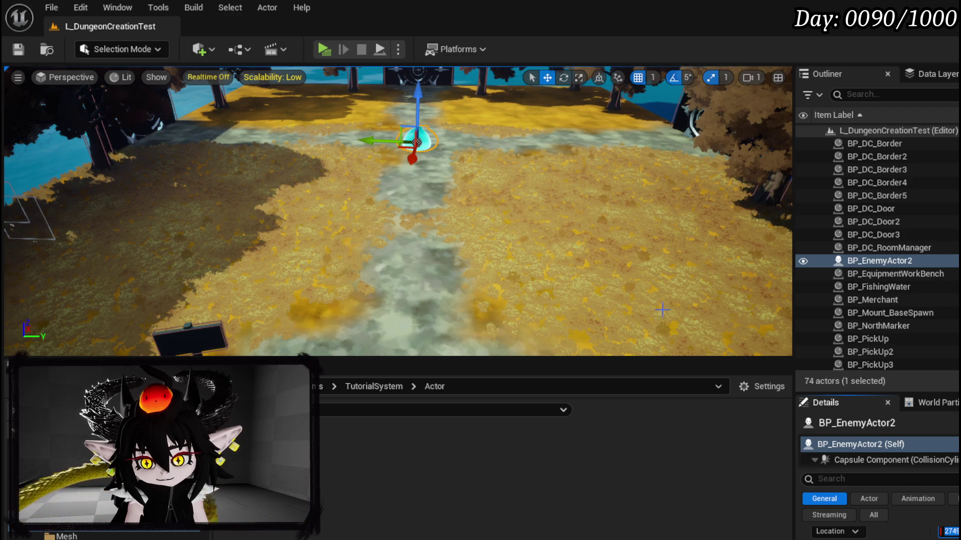
{"action": "key", "text": "ctrl+s"}
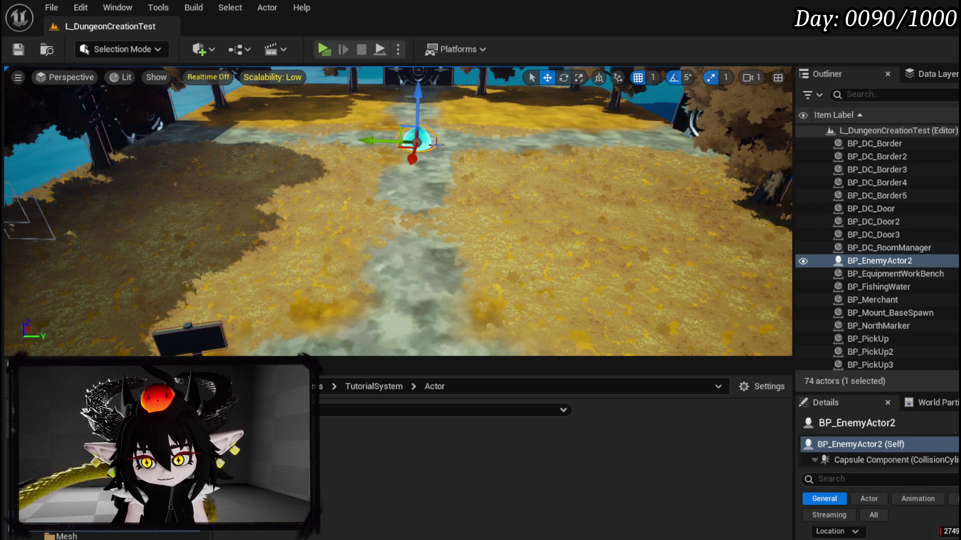
{"action": "left_click", "coordinate": [948, 531]}
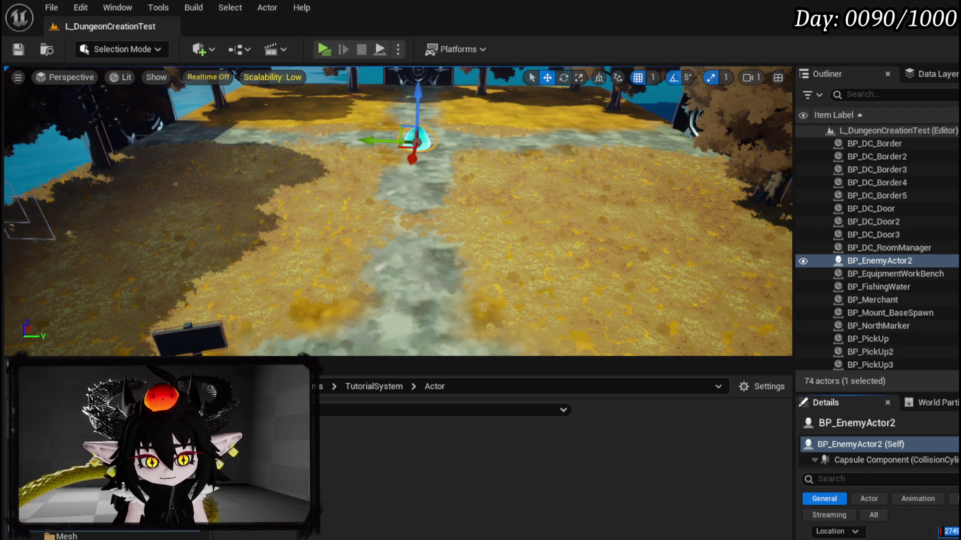
{"action": "key", "text": "alt+Tab"}
{"action": "left_click", "coordinate": [297, 251]}
{"action": "type", "text": "2749.650325"}
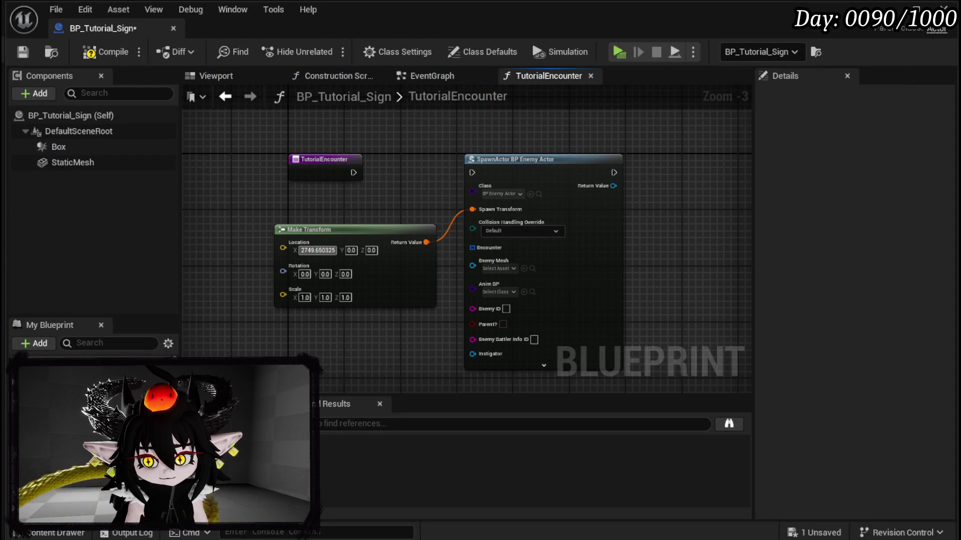
- Set Make Transform location Y to -7.187623 and Z to 49
{"action": "left_click", "coordinate": [351, 251]}
{"action": "type", "text": "-7.187623"}
{"action": "key", "text": "Return"}
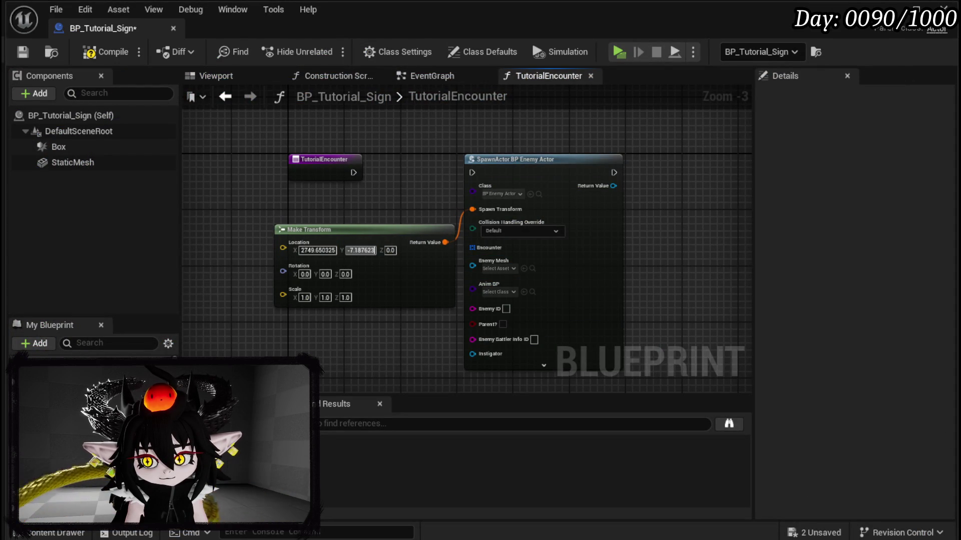
{"action": "left_click", "coordinate": [392, 251]}
{"action": "type", "text": "49"}
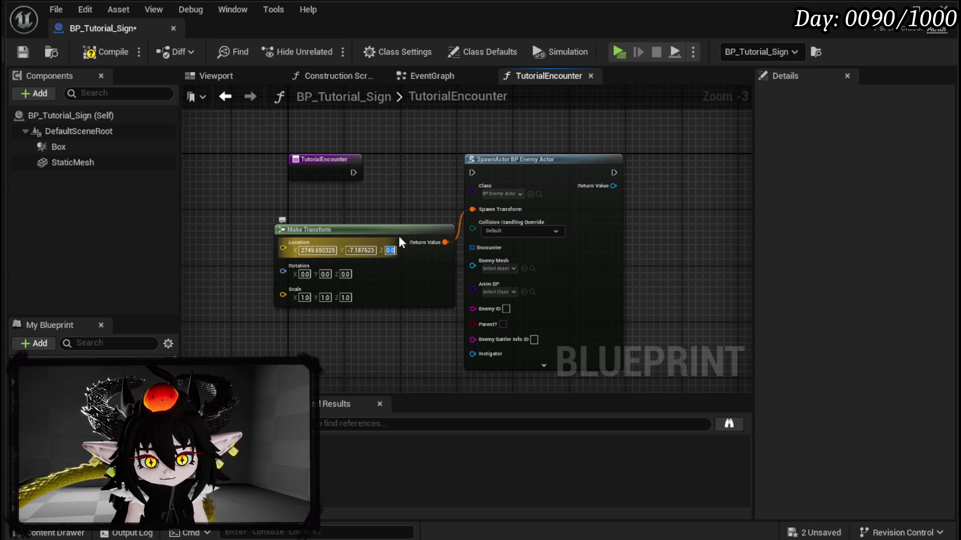
{"action": "key", "text": "Return"}
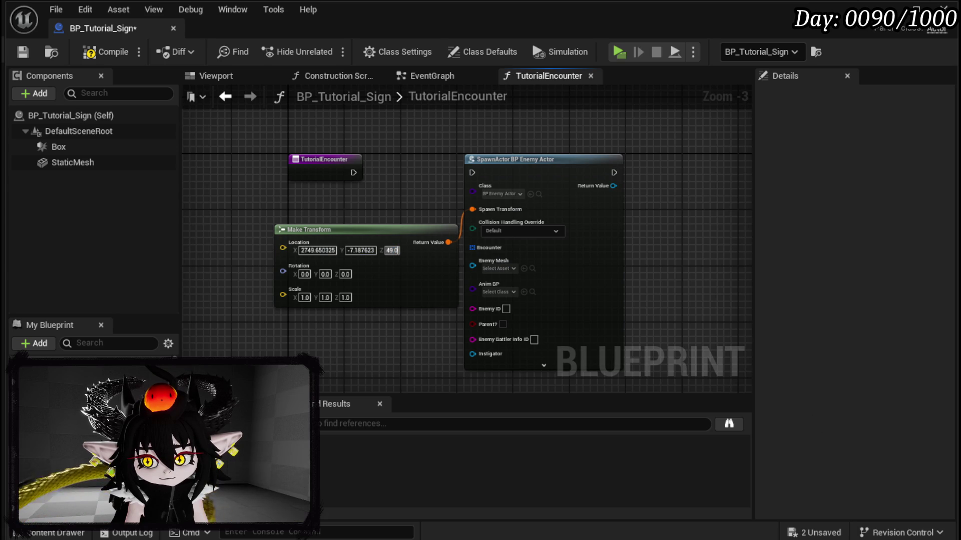
- Set rotation Y to -180 and wire TutorialEncounter's entry into the Spawn Actor node
{"action": "left_click", "coordinate": [326, 274]}
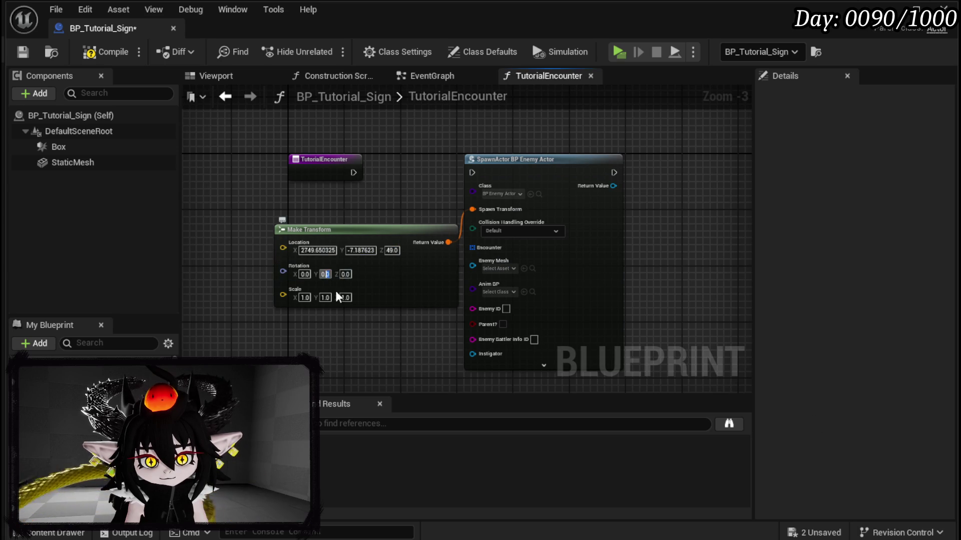
{"action": "key", "text": "ctrl+v"}
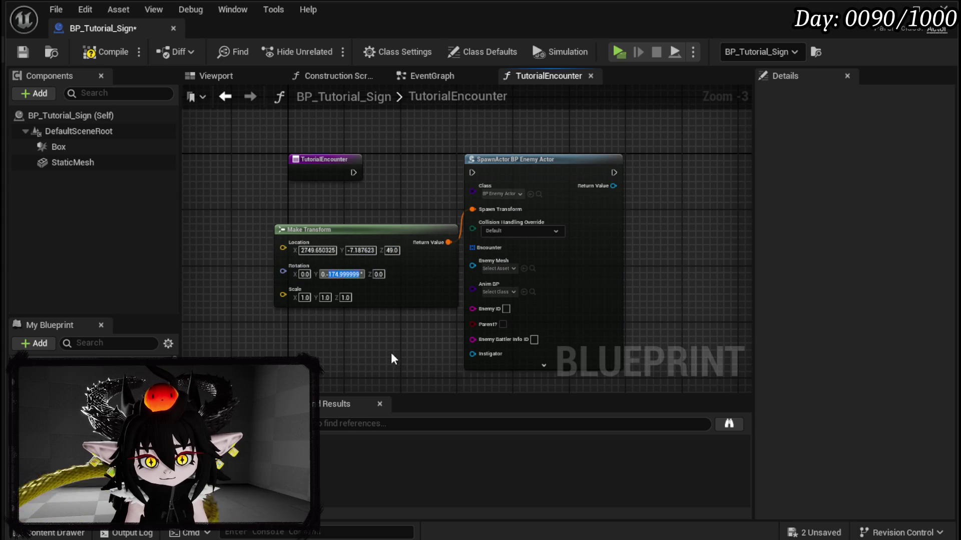
{"action": "key", "text": "BackSpace"}
{"action": "key", "text": "BackSpace"}
{"action": "key", "text": "BackSpace"}
{"action": "type", "text": "1"}
{"action": "key", "text": "BackSpace"}
{"action": "key", "text": "ctrl+v"}
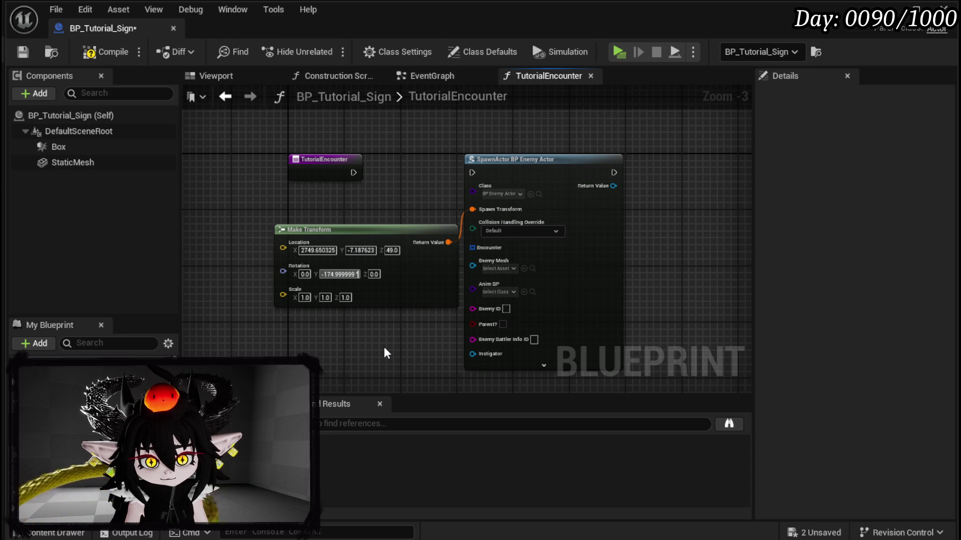
{"action": "key", "text": "Return"}
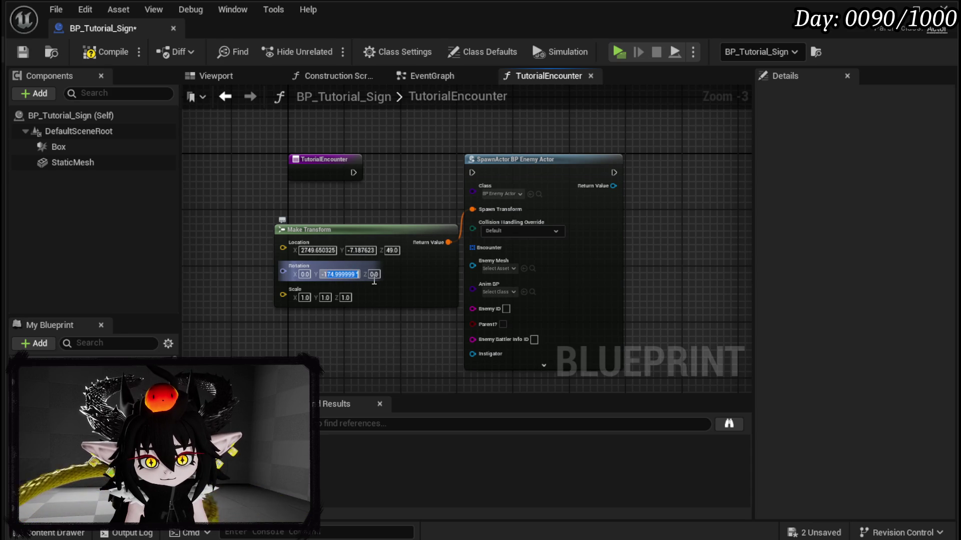
{"action": "type", "text": "-10"}
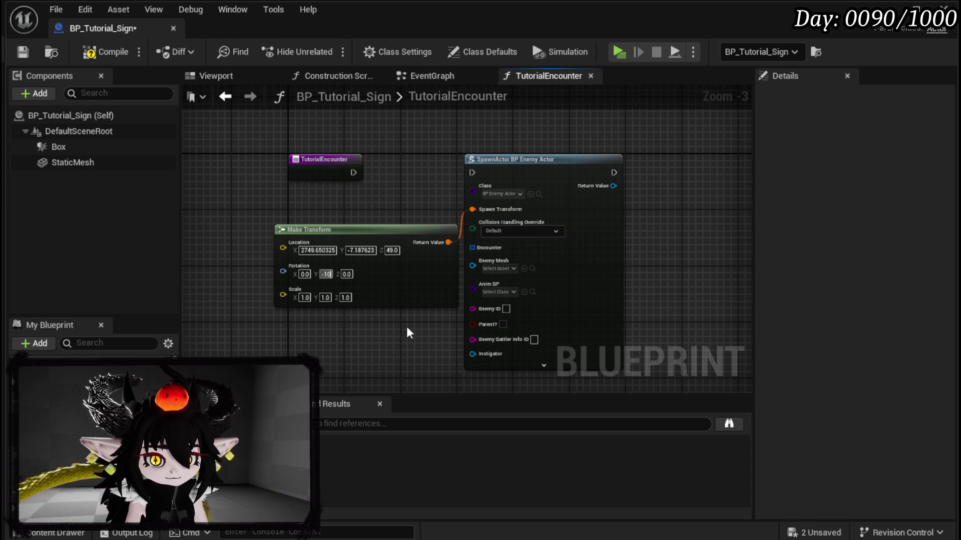
{"action": "key", "text": "BackSpace"}
{"action": "type", "text": "80"}
{"action": "key", "text": "Return"}
{"action": "left_click_drag", "start_coordinate": [353, 172], "coordinate": [472, 172]}
{"action": "left_click_drag", "start_coordinate": [382, 234], "coordinate": [269, 221]}
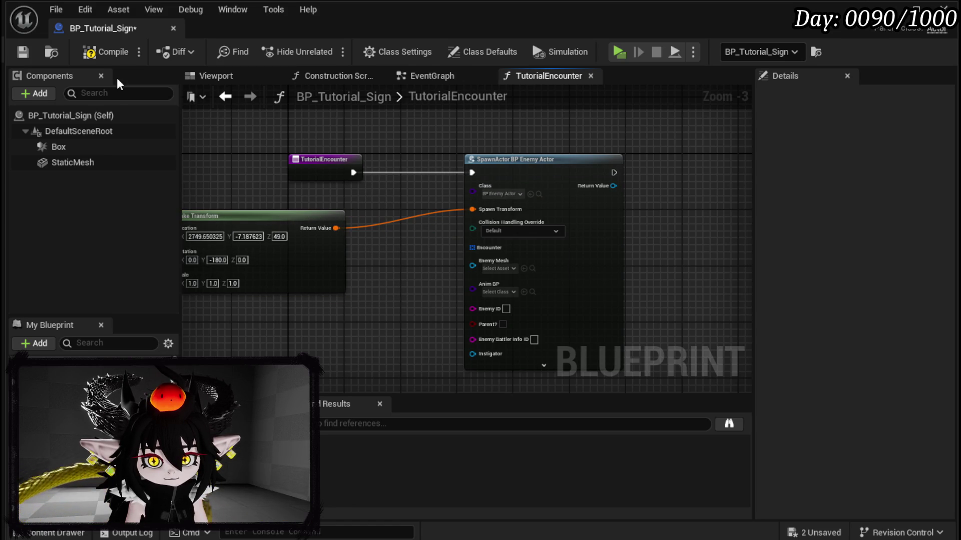
- Compile BP_Tutorial_Sign and bring the spawn node's lower pins into view
{"action": "left_click", "coordinate": [23, 52]}
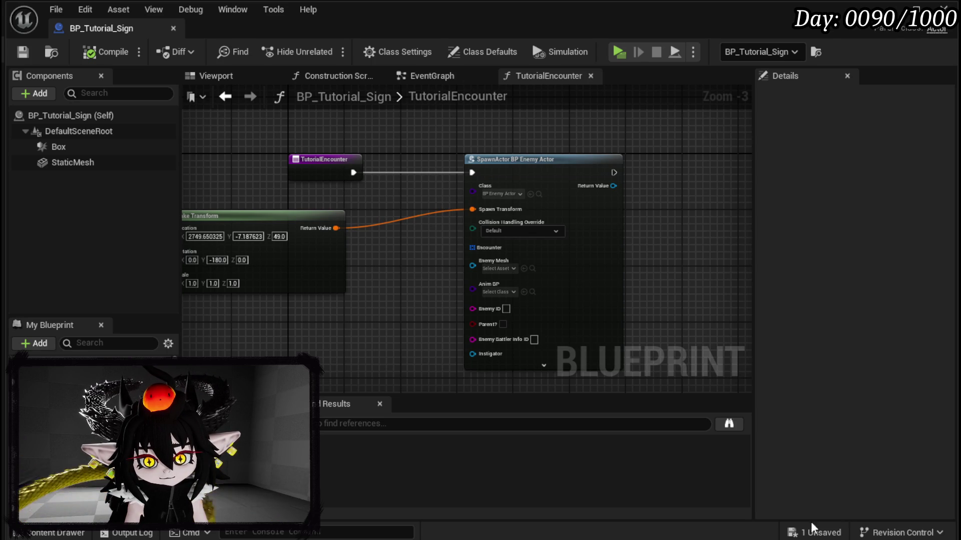
{"action": "left_click_drag", "start_coordinate": [397, 332], "coordinate": [332, 238]}
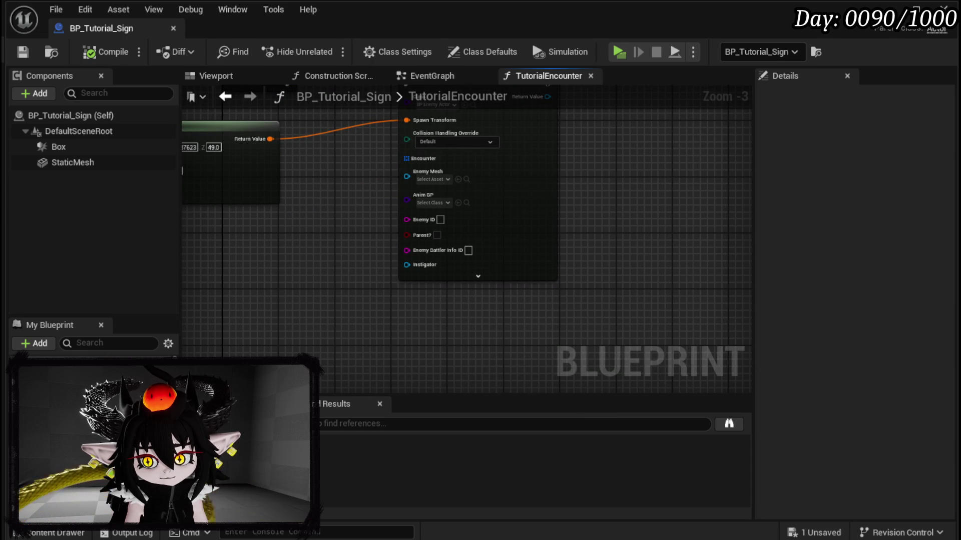
- Feed the spawn's Encounter input with a Make Array holding a Make S Encounter node
{"action": "right_click", "coordinate": [914, 520]}
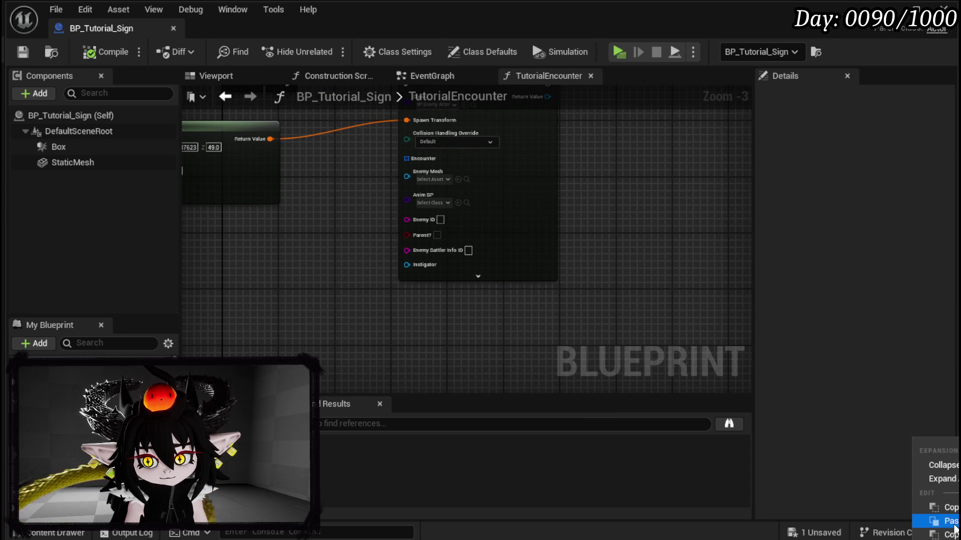
{"action": "left_click", "coordinate": [949, 509]}
{"action": "mouse_move", "coordinate": [407, 158]}
{"action": "left_mouse_down"}
{"action": "mouse_move", "coordinate": [291, 221]}
{"action": "mouse_move", "coordinate": [263, 249]}
{"action": "mouse_move", "coordinate": [386, 238]}
{"action": "mouse_move", "coordinate": [343, 248]}
{"action": "left_mouse_up"}
{"action": "type", "text": "make"}
{"action": "key", "text": "Return"}
{"action": "type", "text": "make"}
{"action": "key", "text": "Return"}
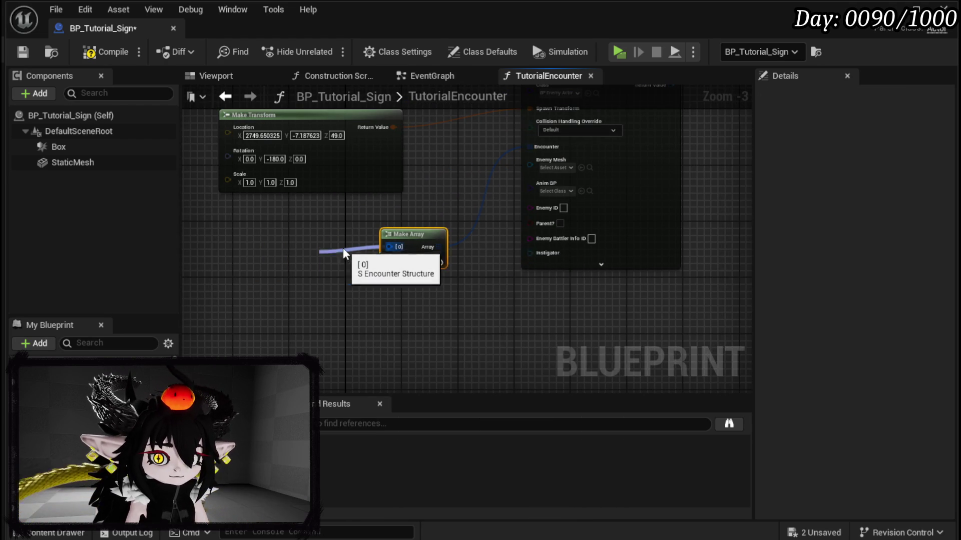
{"action": "mouse_move", "coordinate": [344, 251]}
{"action": "left_mouse_down"}
{"action": "mouse_move", "coordinate": [385, 278]}
{"action": "mouse_move", "coordinate": [232, 285]}
{"action": "left_mouse_up"}
- Give Make S Encounter a one-element Make Array input, removing the extra pin
{"action": "type", "text": "make array"}
{"action": "key", "text": "Return"}
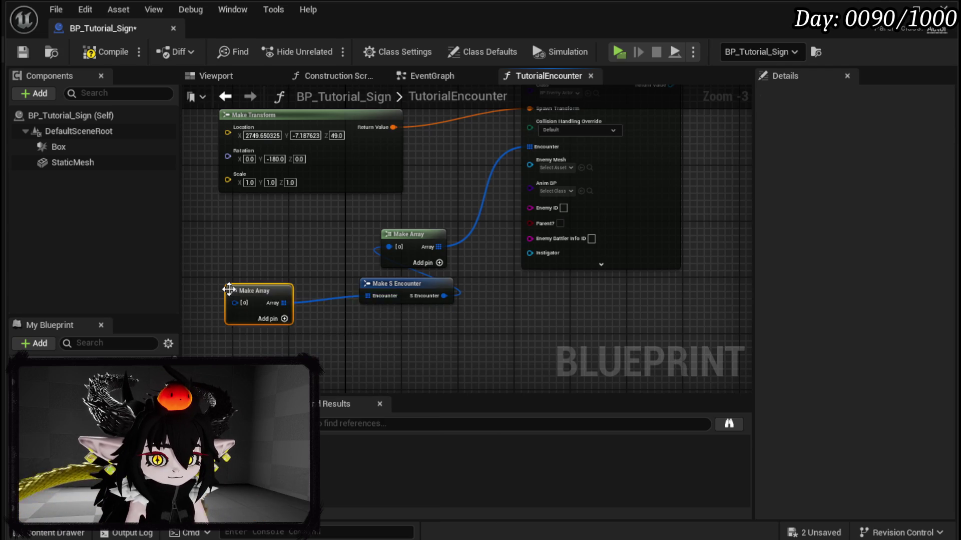
{"action": "left_click", "coordinate": [285, 319]}
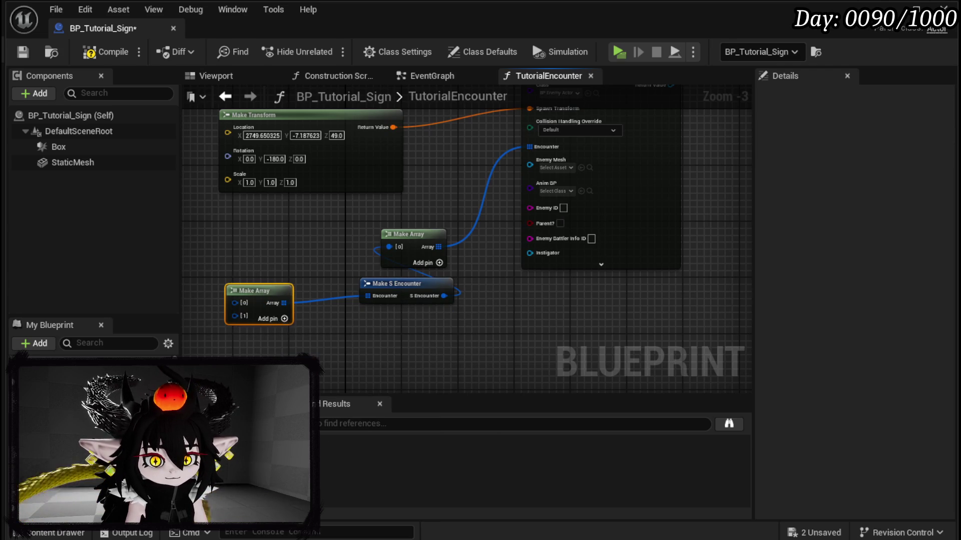
{"action": "left_click_drag", "start_coordinate": [340, 332], "coordinate": [446, 317]}
{"action": "right_click", "coordinate": [339, 298]}
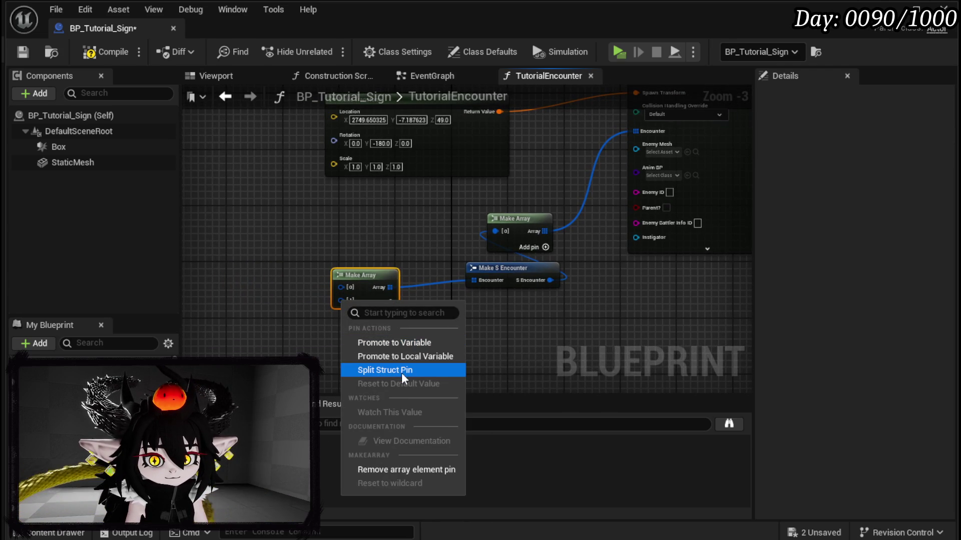
{"action": "left_click", "coordinate": [383, 471]}
{"action": "mouse_move", "coordinate": [358, 279]}
{"action": "left_mouse_down"}
{"action": "mouse_move", "coordinate": [422, 273]}
{"action": "mouse_move", "coordinate": [314, 289]}
{"action": "left_mouse_up"}
- Add a Make S Battler Info node with class BP_EnemyBattler and ID Slime_Water|Elite
{"action": "type", "text": "make"}
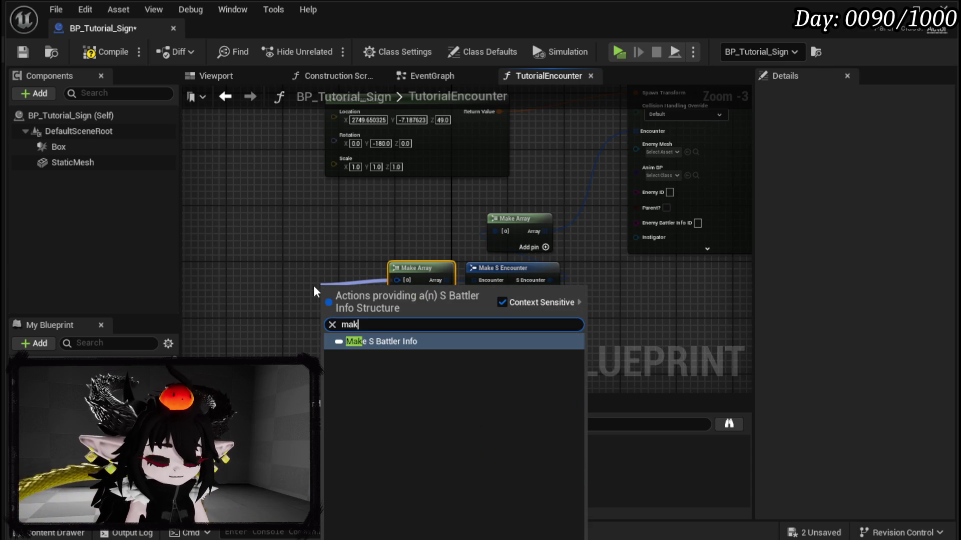
{"action": "key", "text": "Return"}
{"action": "left_click_drag", "start_coordinate": [330, 288], "coordinate": [248, 266]}
{"action": "scroll", "coordinate": [445, 280], "scroll_direction": "up", "scroll_amount": 3}
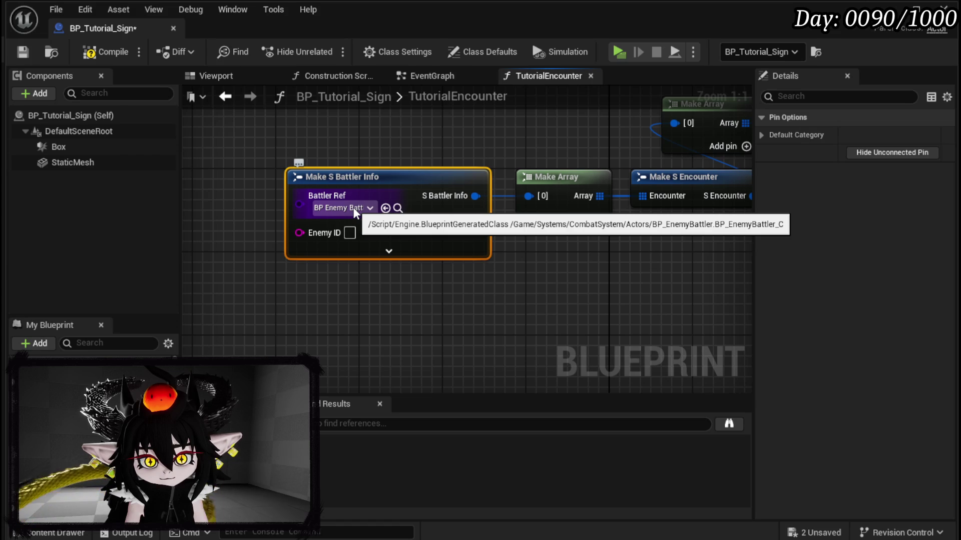
{"action": "left_click", "coordinate": [353, 207]}
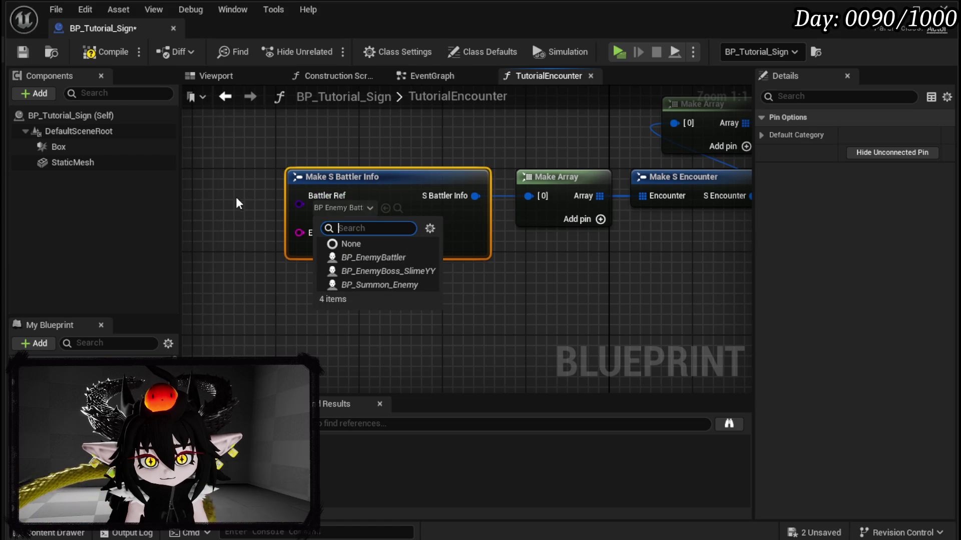
{"action": "left_click", "coordinate": [385, 257]}
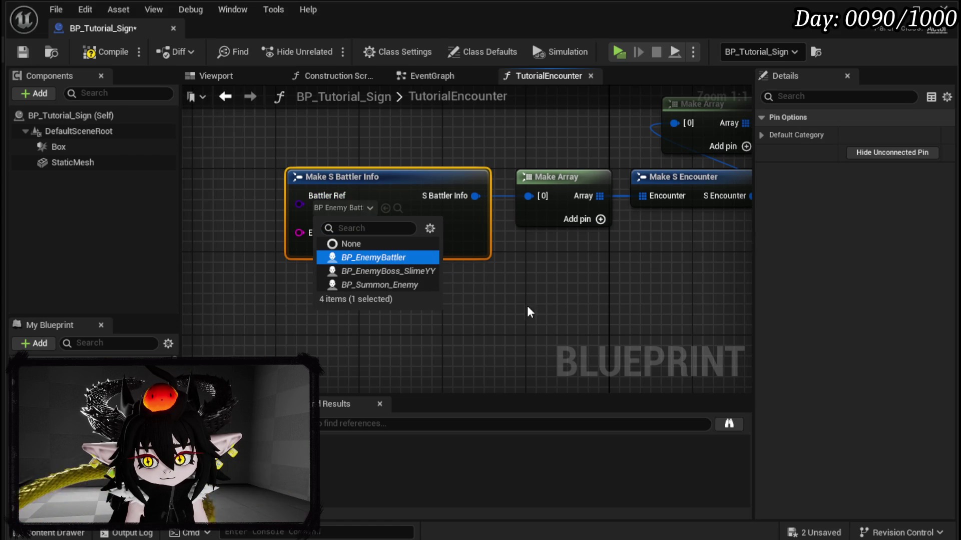
{"action": "left_click", "coordinate": [233, 250]}
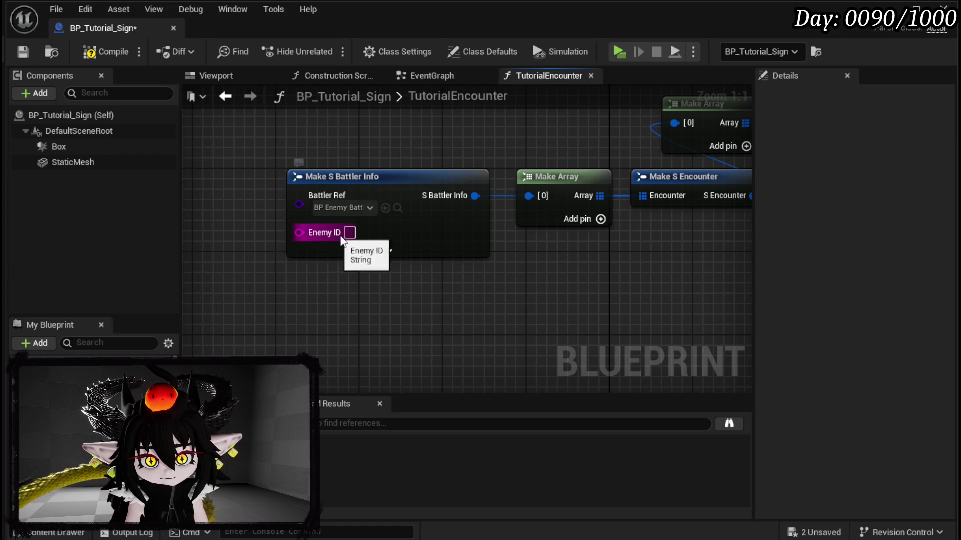
{"action": "type", "text": "Slime_Water"}
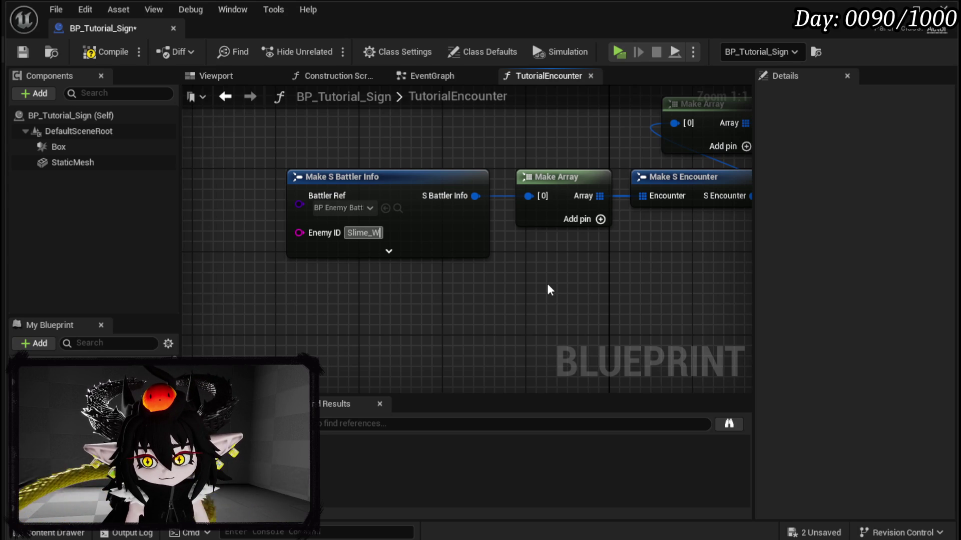
{"action": "type", "text": "_Elite"}
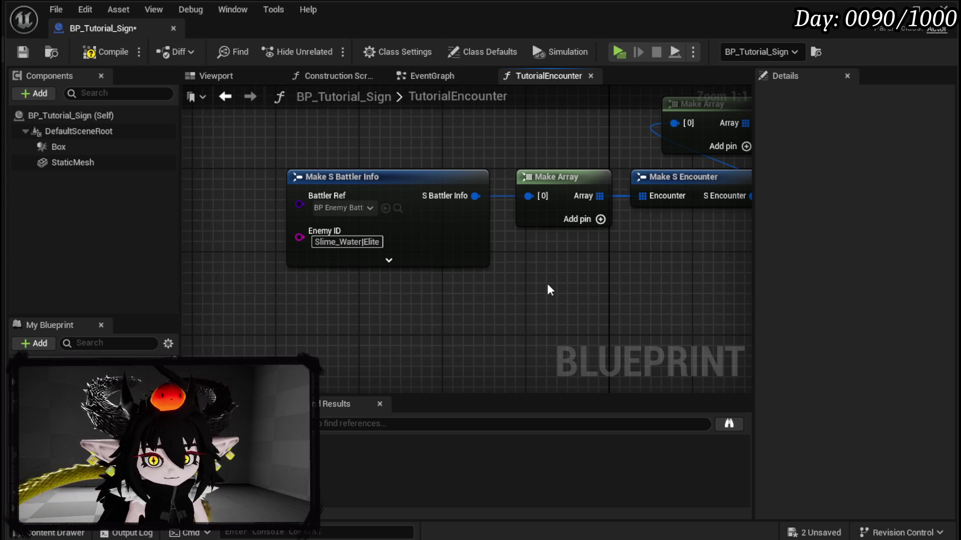
- Set the battler stats to HP 150, Speed 150, Damage 10 and Defence 2, then compile and save
{"action": "scroll", "coordinate": [547, 283], "scroll_direction": "down", "scroll_amount": 1}
{"action": "left_click", "coordinate": [434, 263]}
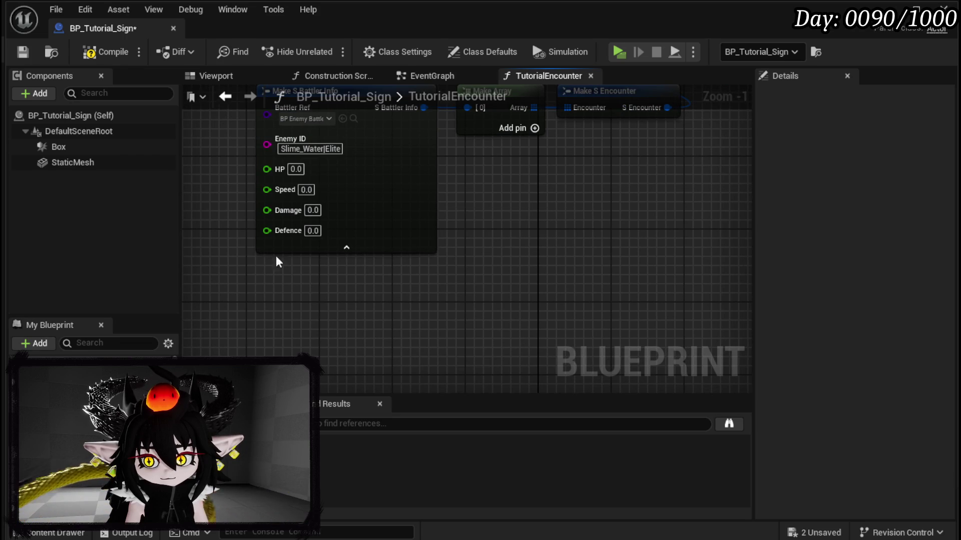
{"action": "type", "text": "150"}
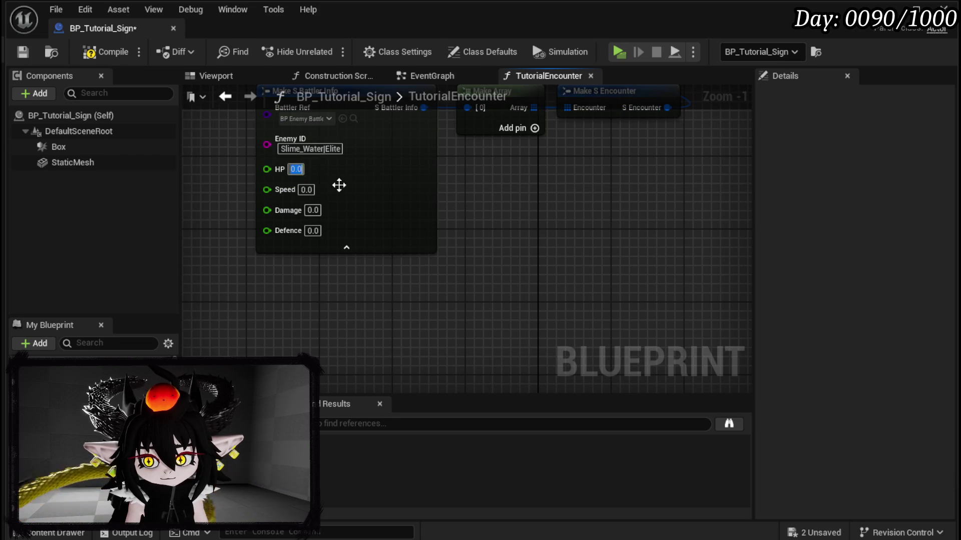
{"action": "key", "text": "Return"}
{"action": "left_click", "coordinate": [306, 190]}
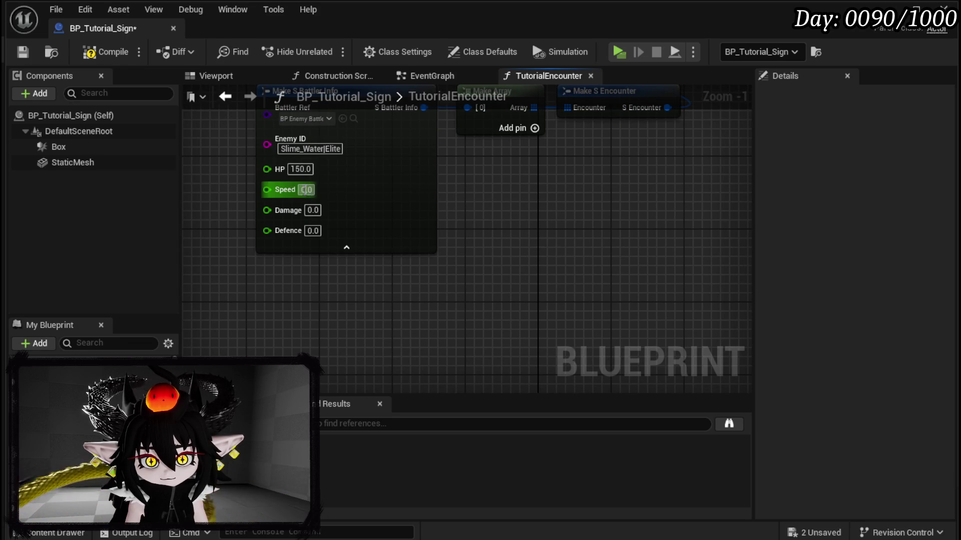
{"action": "type", "text": "1"}
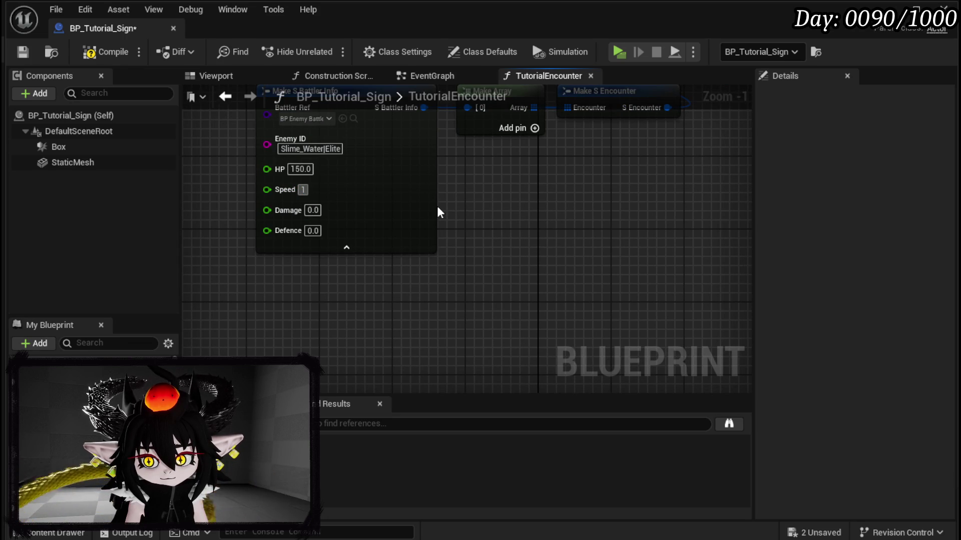
{"action": "type", "text": "50"}
{"action": "key", "text": "Return"}
{"action": "left_click", "coordinate": [313, 210]}
{"action": "type", "text": "10"}
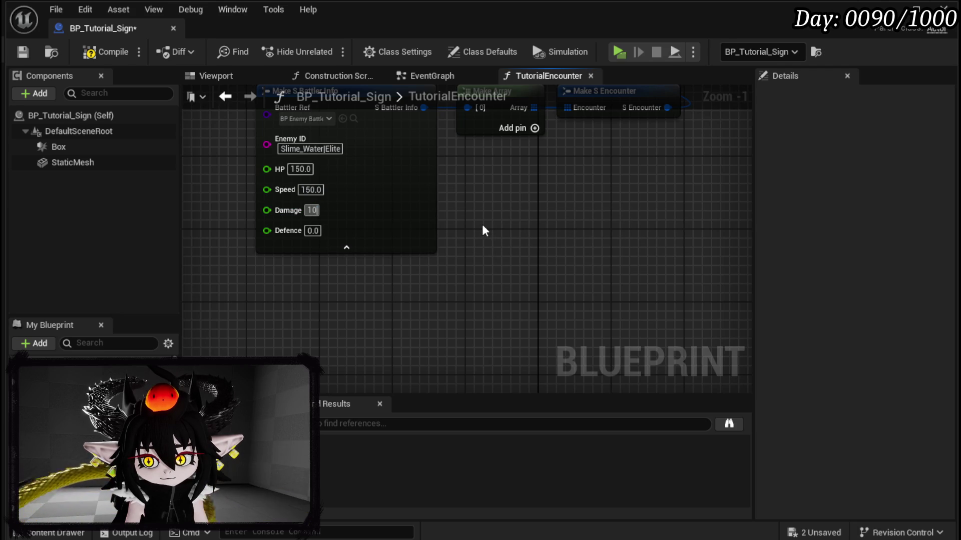
{"action": "type", "text": "2"}
{"action": "key", "text": "Return"}
{"action": "scroll", "coordinate": [485, 236], "scroll_direction": "down", "scroll_amount": 2}
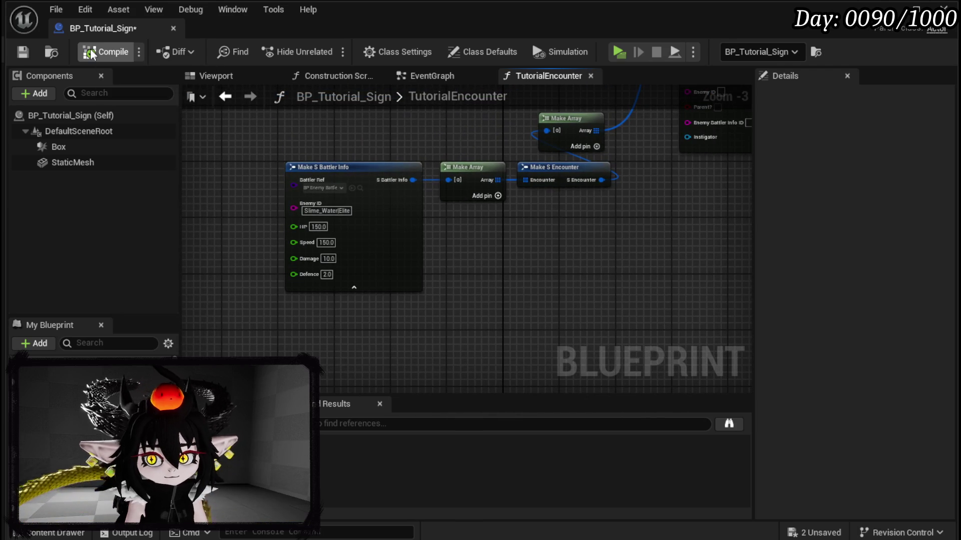
{"action": "left_click", "coordinate": [23, 51]}
- On the Spawn Actor BP Enemy Actor node, enter Enemy ID 'Slime' and Enemy Battler Info ID 'Slime_Water|Elite'
{"action": "mouse_move", "coordinate": [650, 218]}
{"action": "left_mouse_down"}
{"action": "mouse_move", "coordinate": [354, 321]}
{"action": "mouse_move", "coordinate": [371, 302]}
{"action": "mouse_move", "coordinate": [369, 278]}
{"action": "mouse_move", "coordinate": [341, 272]}
{"action": "left_mouse_up"}
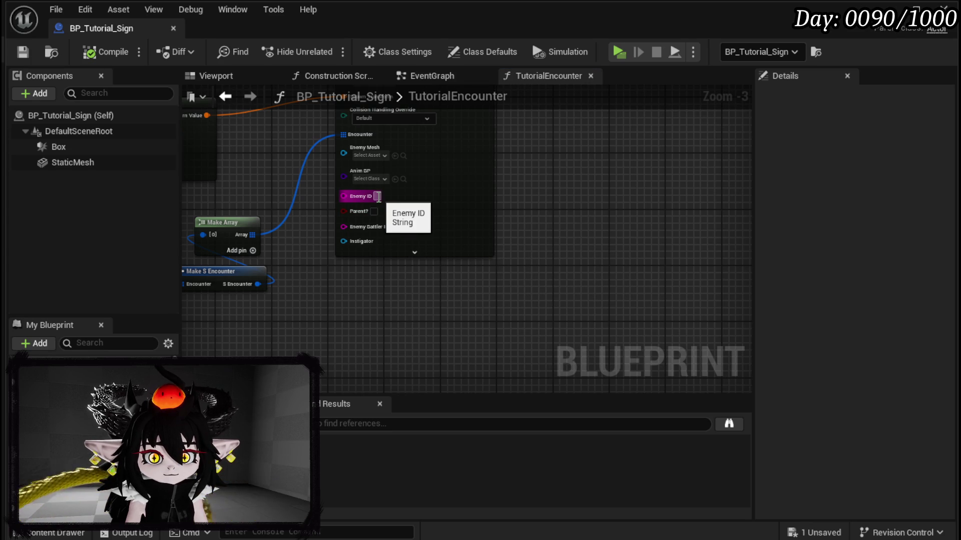
{"action": "left_click", "coordinate": [377, 196]}
{"action": "type", "text": "Slime"}
{"action": "key", "text": "Return"}
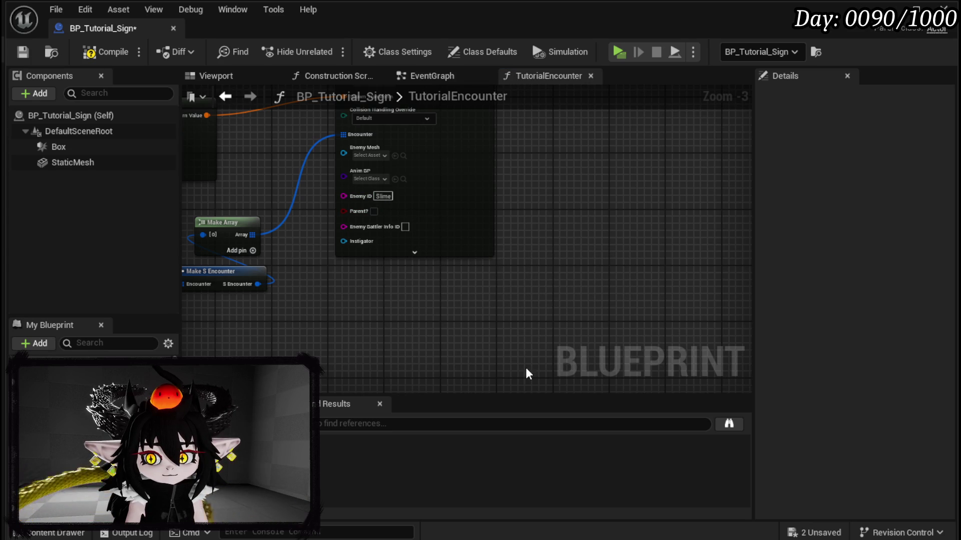
{"action": "left_click", "coordinate": [405, 227]}
{"action": "type", "text": "Slime_WaterElite"}
{"action": "key", "text": "Return"}
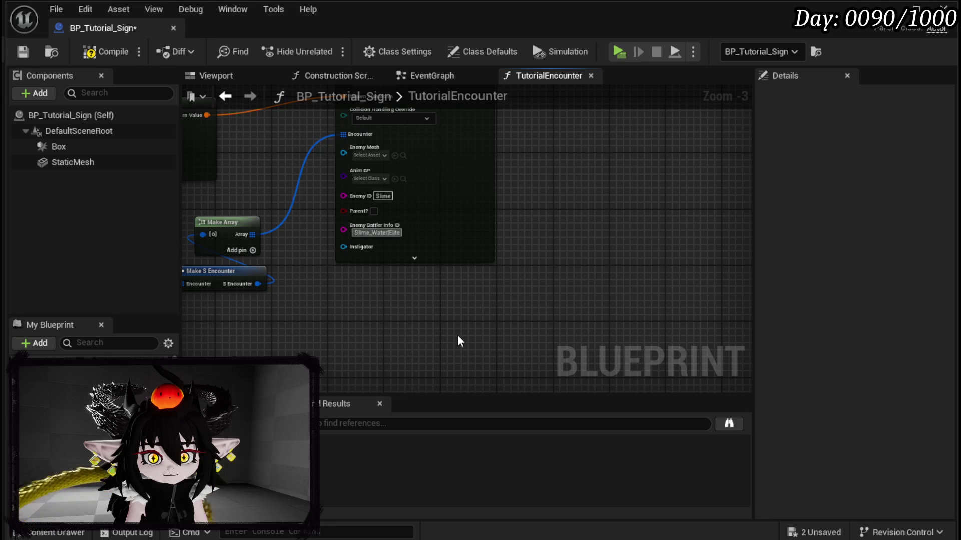
{"action": "left_click_drag", "start_coordinate": [458, 341], "coordinate": [491, 406]}
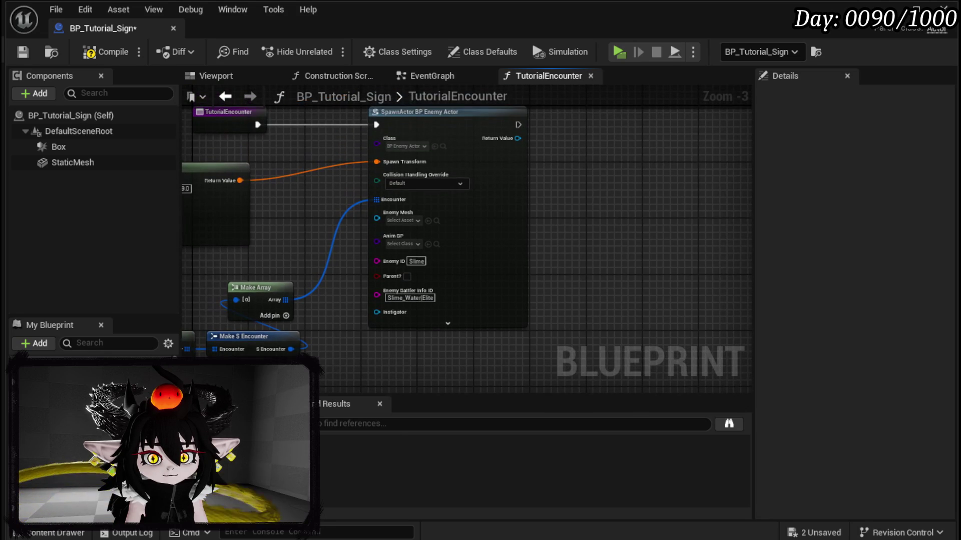
- Set the spawn node's animation blueprint class to ABP_Slime
{"action": "left_click", "coordinate": [400, 244]}
{"action": "type", "text": "ABP"}
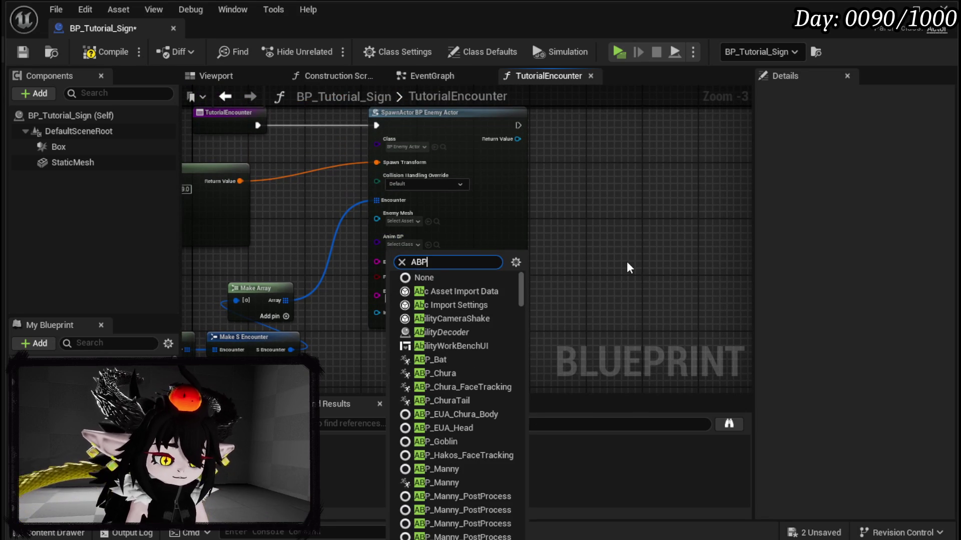
{"action": "type", "text": " Slie"}
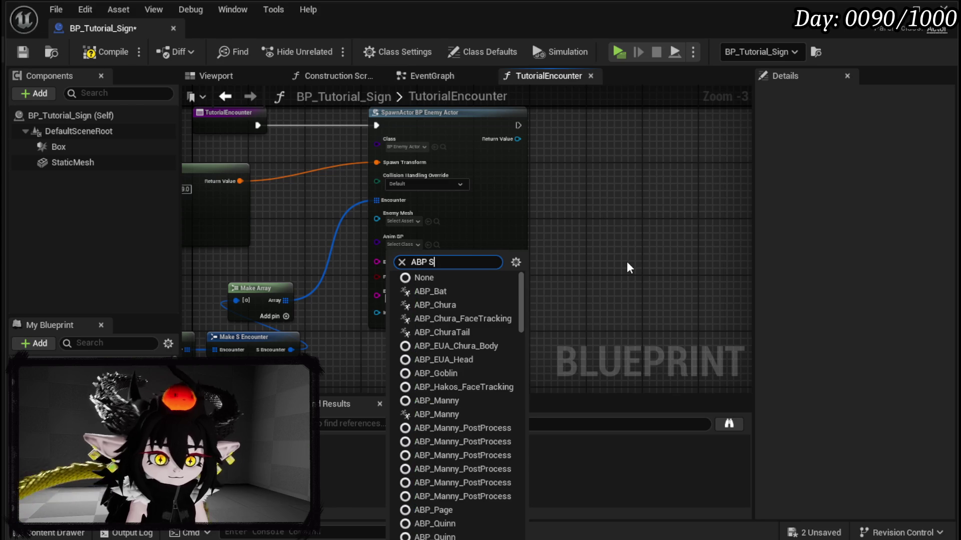
{"action": "key", "text": "BackSpace"}
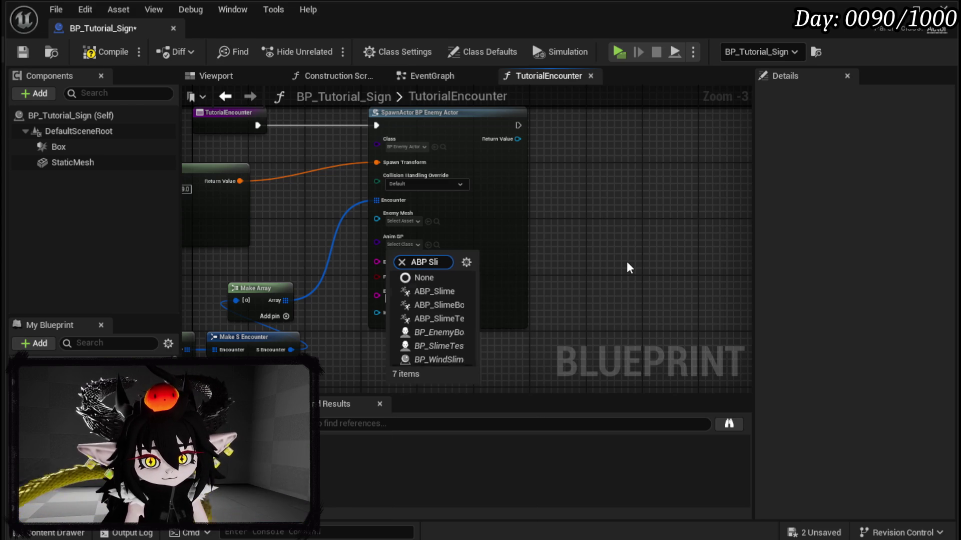
{"action": "left_click", "coordinate": [441, 295]}
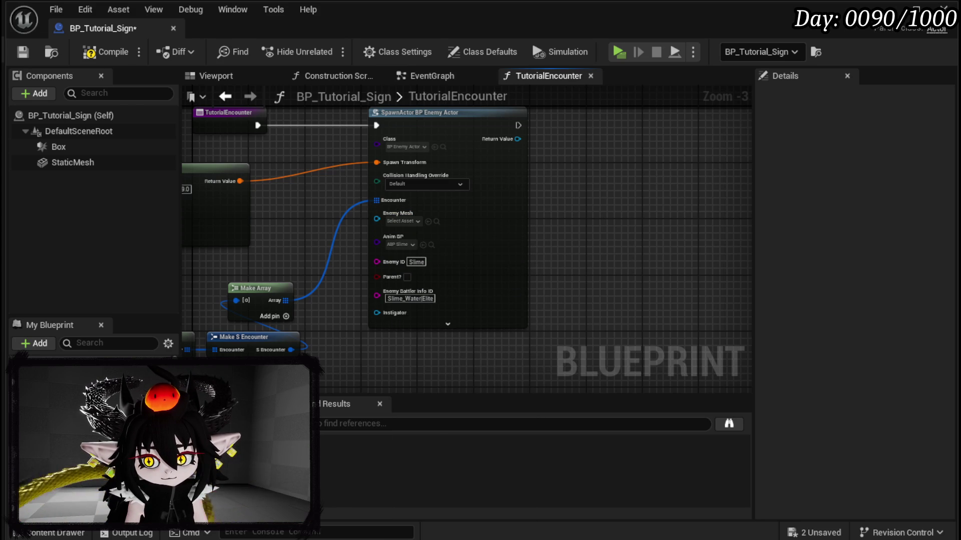
- Reset the Enemy Mesh pin to its default and set it to the Slime_Water skeletal mesh
{"action": "right_click", "coordinate": [403, 226]}
{"action": "key", "text": "Escape"}
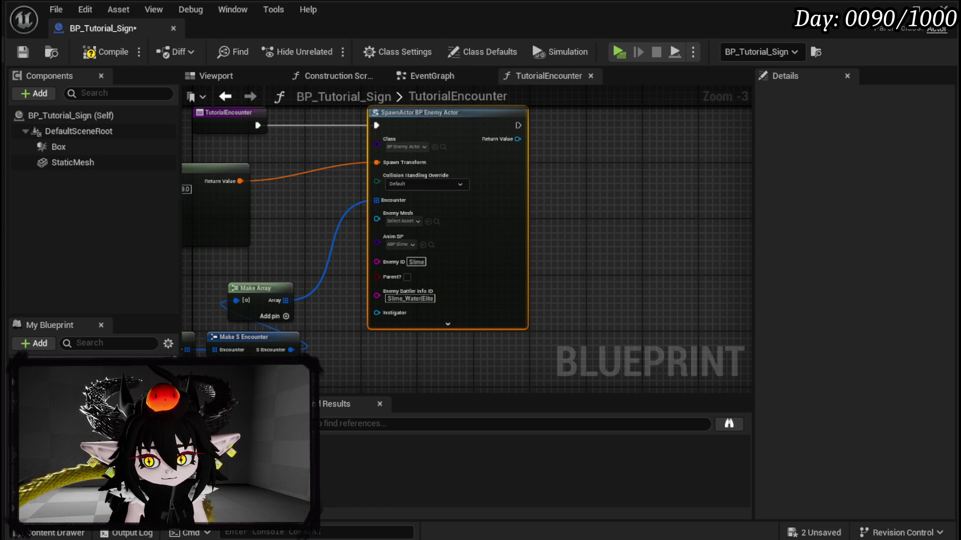
{"action": "right_click", "coordinate": [398, 221]}
{"action": "left_click", "coordinate": [460, 292]}
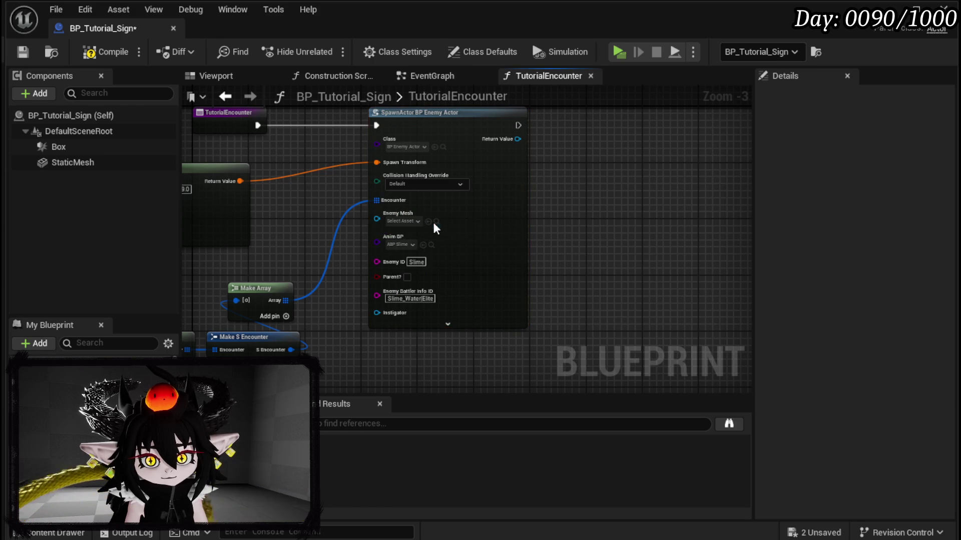
{"action": "left_click", "coordinate": [417, 222]}
{"action": "type", "text": "Sl"}
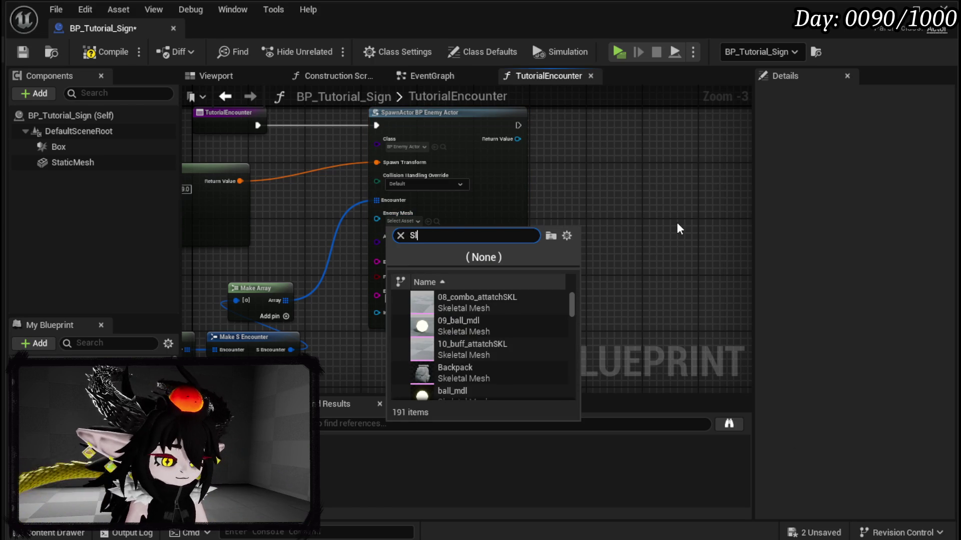
{"action": "type", "text": "ime Water"}
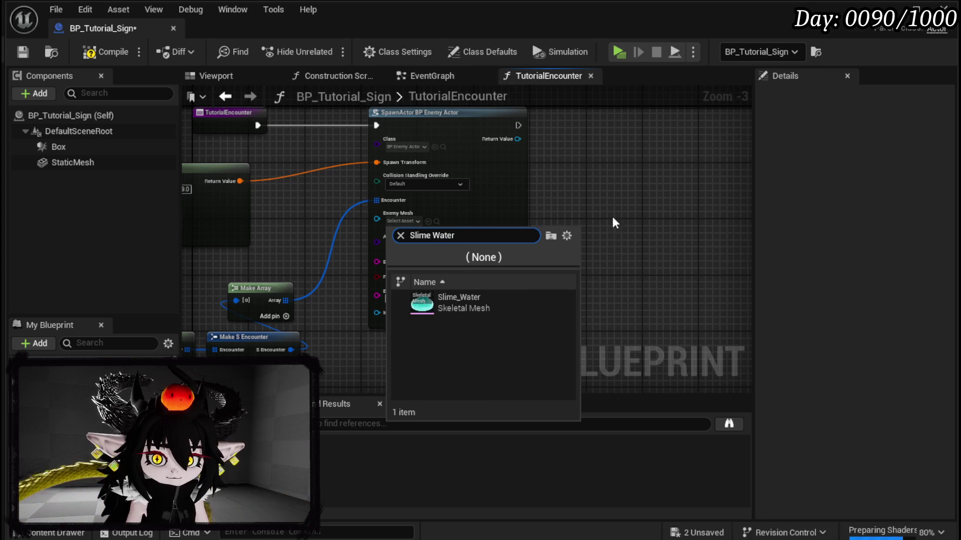
{"action": "left_click", "coordinate": [491, 307]}
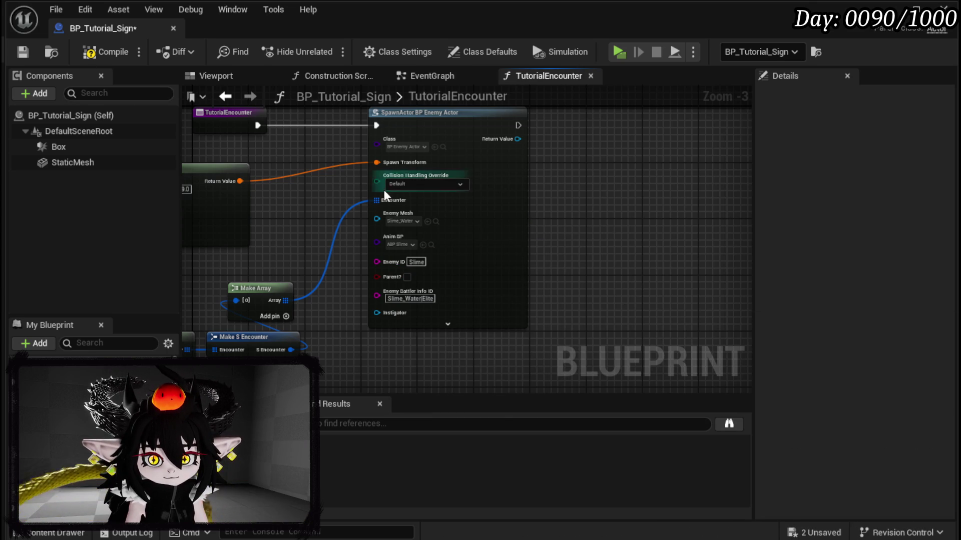
- Compile and save the blueprint, then switch to the EventGraph
{"action": "left_click", "coordinate": [23, 51]}
{"action": "left_click", "coordinate": [432, 75]}
{"action": "mouse_move", "coordinate": [480, 165]}
{"action": "left_mouse_down"}
{"action": "mouse_move", "coordinate": [446, 198]}
{"action": "mouse_move", "coordinate": [227, 277]}
{"action": "mouse_move", "coordinate": [341, 235]}
{"action": "left_mouse_up"}
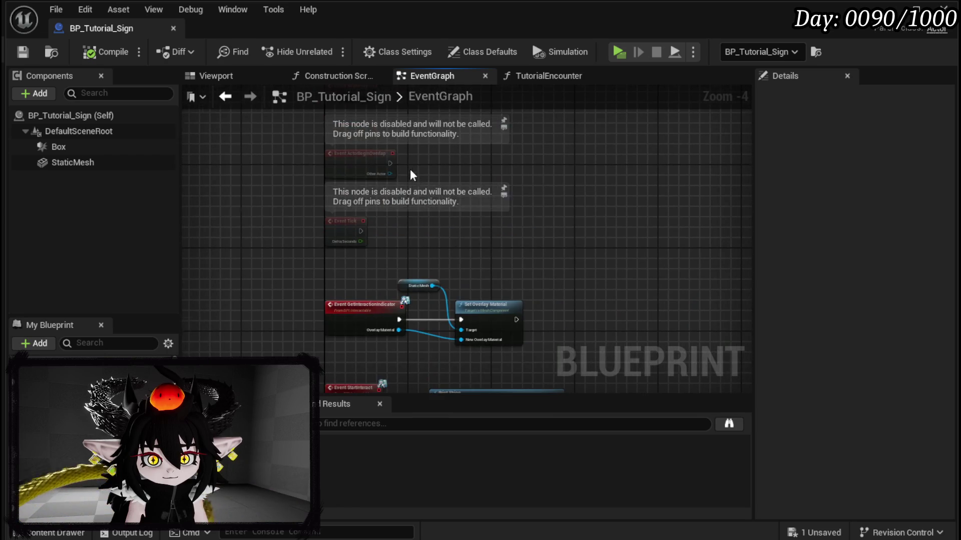
- Place a TutorialEncounter call beside Event BeginPlay, wire BeginPlay into it, and compile
{"action": "scroll", "coordinate": [364, 239], "scroll_direction": "up", "scroll_amount": 2}
{"action": "left_click_drag", "start_coordinate": [60, 395], "coordinate": [468, 248]}
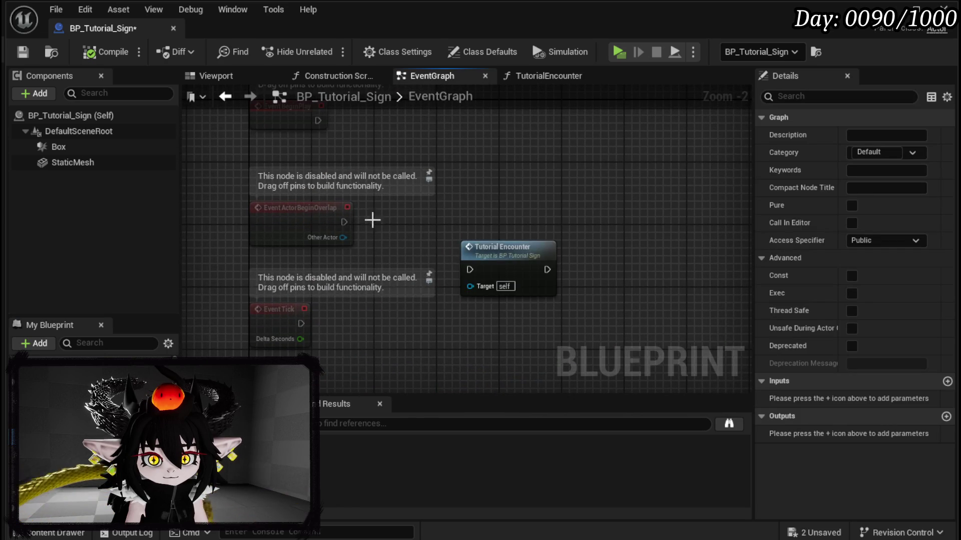
{"action": "left_click_drag", "start_coordinate": [371, 218], "coordinate": [363, 299]}
{"action": "left_click_drag", "start_coordinate": [473, 333], "coordinate": [448, 202]}
{"action": "mouse_move", "coordinate": [311, 200]}
{"action": "left_mouse_down"}
{"action": "mouse_move", "coordinate": [455, 220]}
{"action": "mouse_move", "coordinate": [440, 216]}
{"action": "mouse_move", "coordinate": [485, 181]}
{"action": "left_mouse_up"}
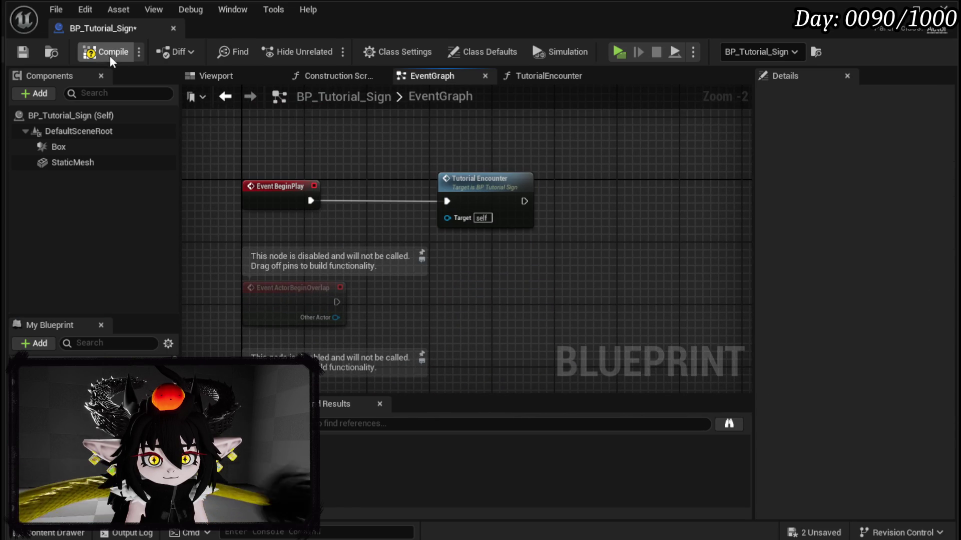
{"action": "left_click", "coordinate": [24, 52]}
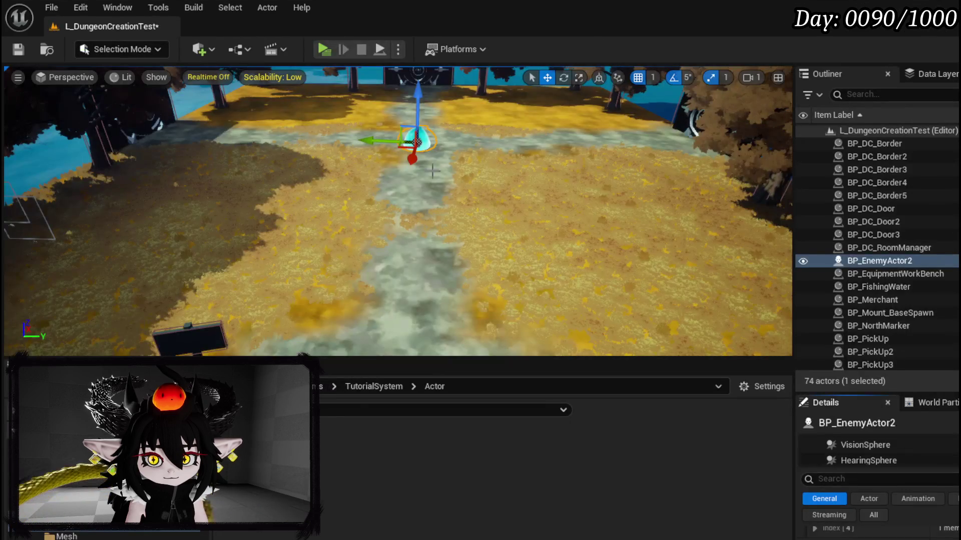
- Shift BP_EnemyActor2 sideways, then play-test, walking to the cyan slime and casting a fire meteor
{"action": "left_click_drag", "start_coordinate": [377, 139], "coordinate": [637, 163]}
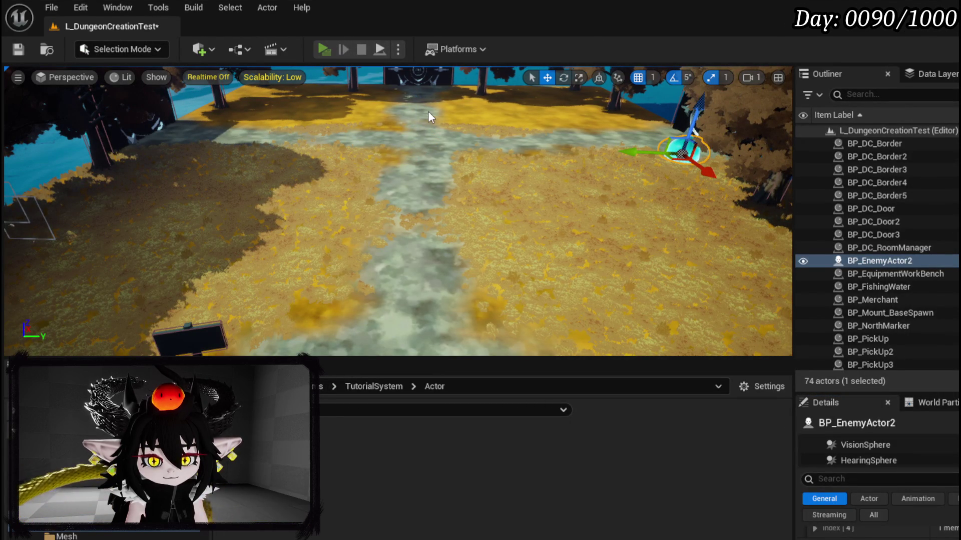
{"action": "key", "text": "alt+p"}
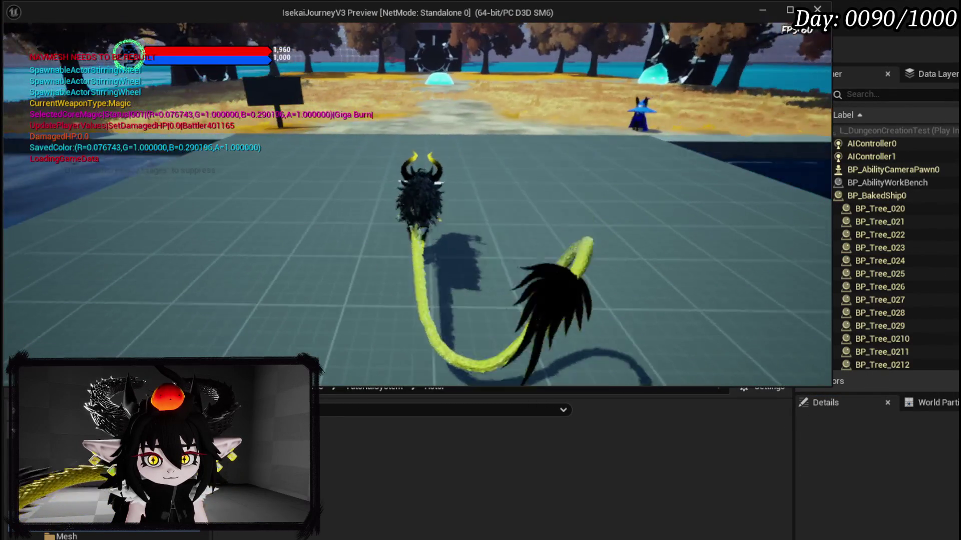
{"action": "key", "text": "w"}
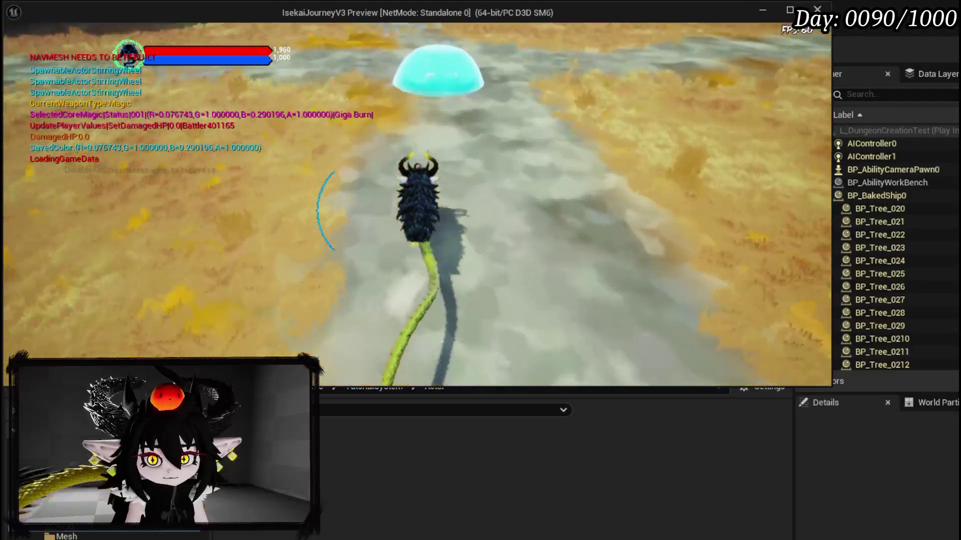
{"action": "key", "text": "w"}
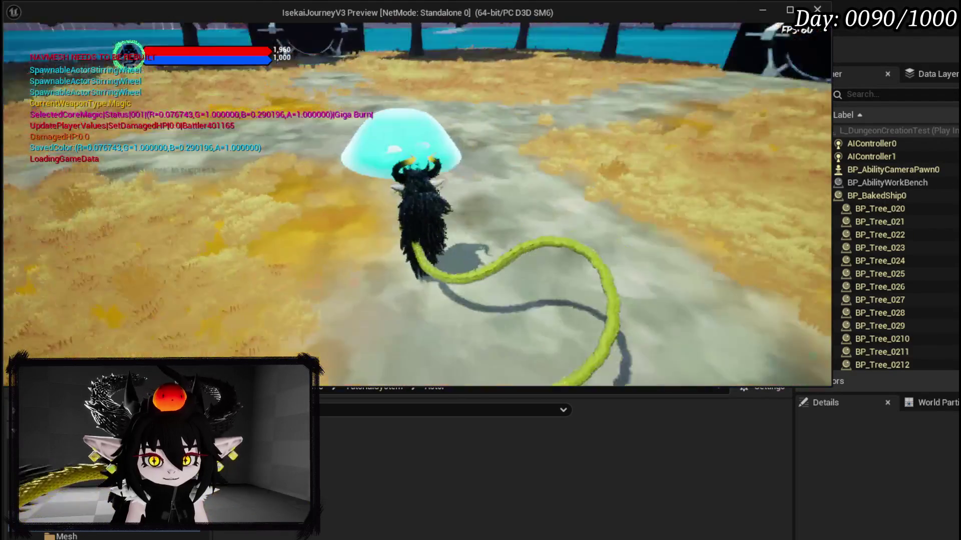
{"action": "key", "text": "w"}
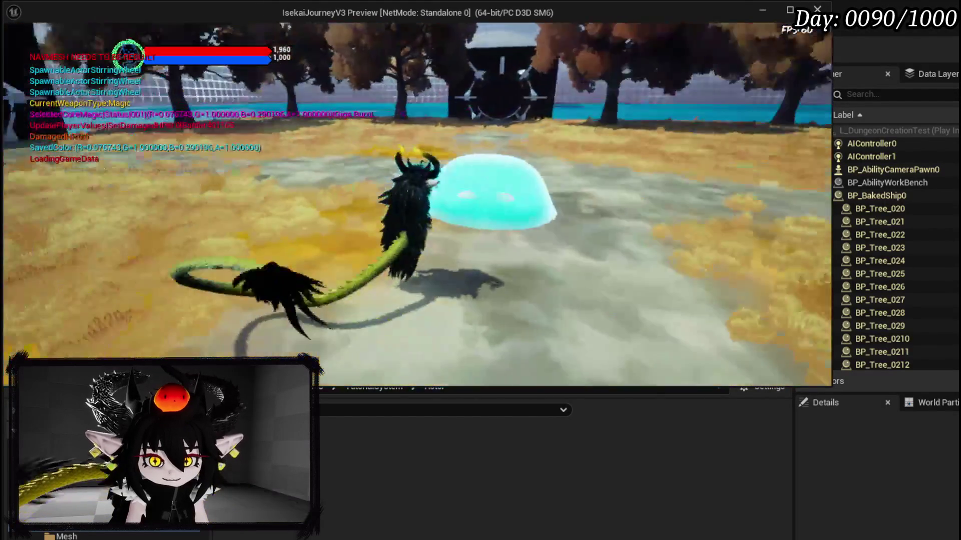
{"action": "key", "text": "1"}
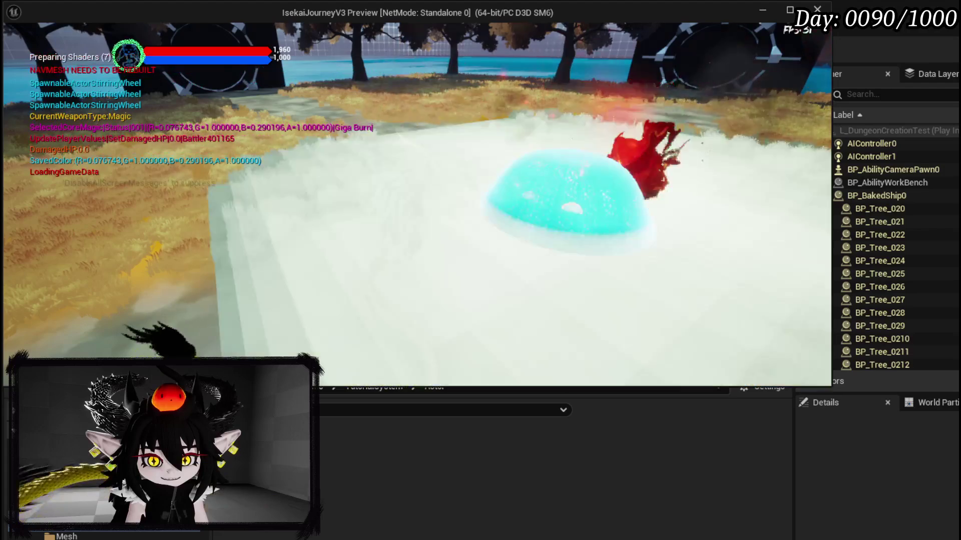
{"action": "key", "text": "alt+Tab"}
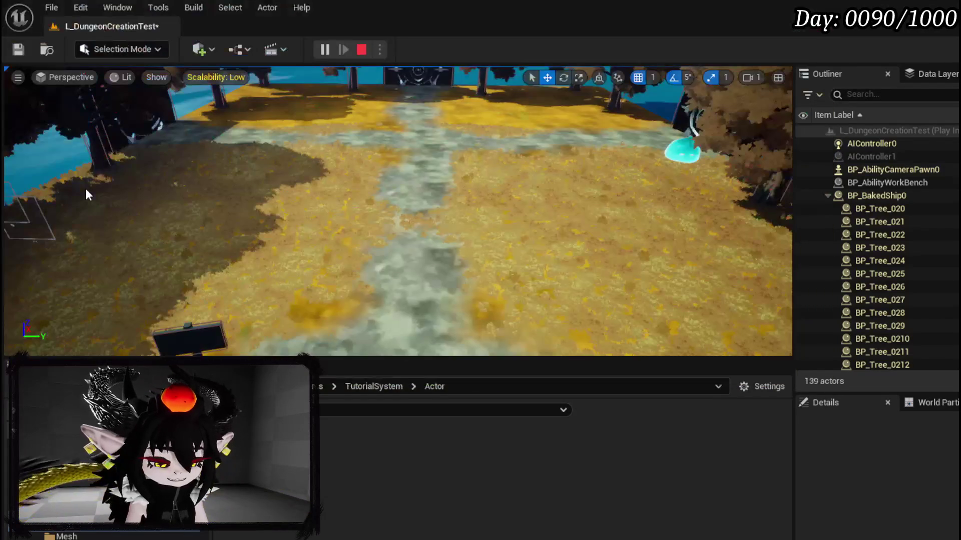
- Stop the play session, set the spawn location Z to 80, and save the sign blueprint
{"action": "key", "text": "Escape"}
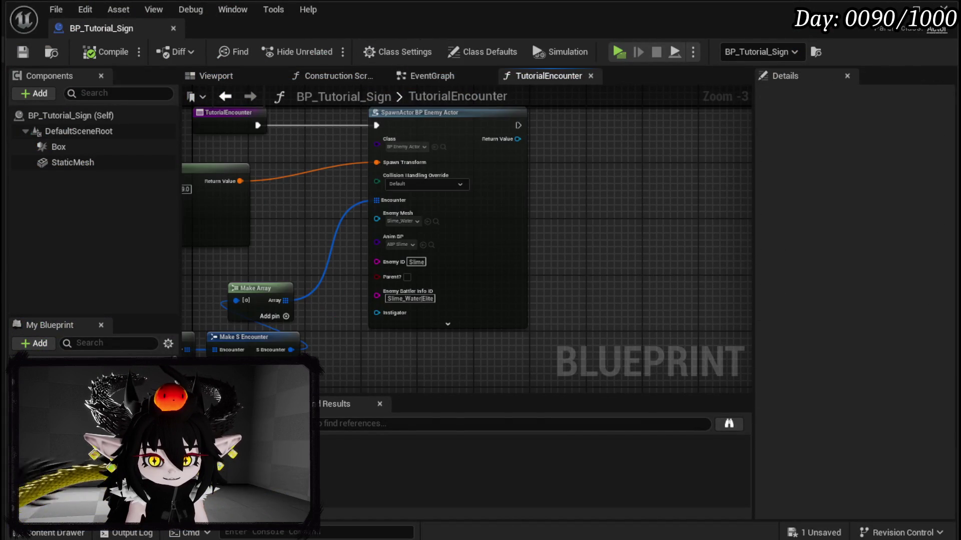
{"action": "scroll", "coordinate": [568, 203], "scroll_direction": "up", "scroll_amount": 4}
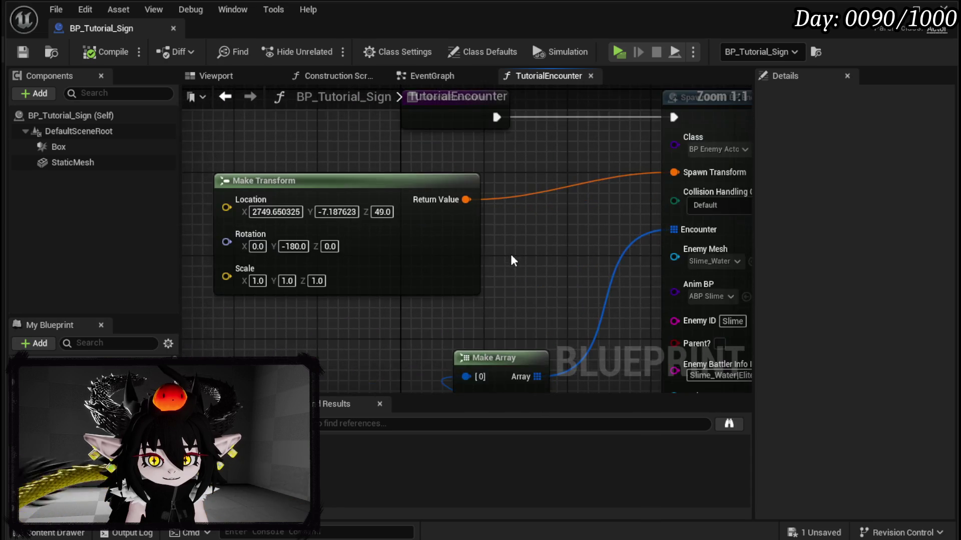
{"action": "left_click", "coordinate": [396, 221]}
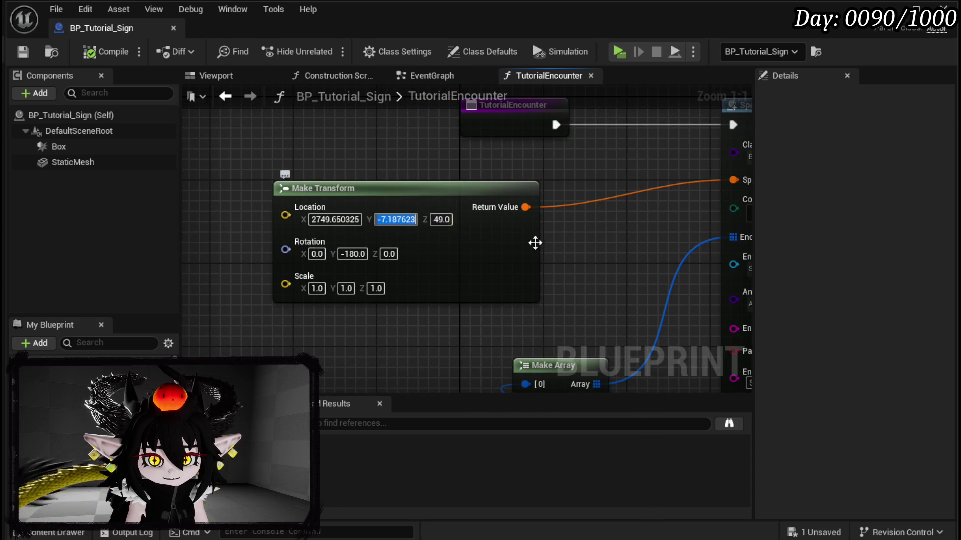
{"action": "key", "text": "BackSpace"}
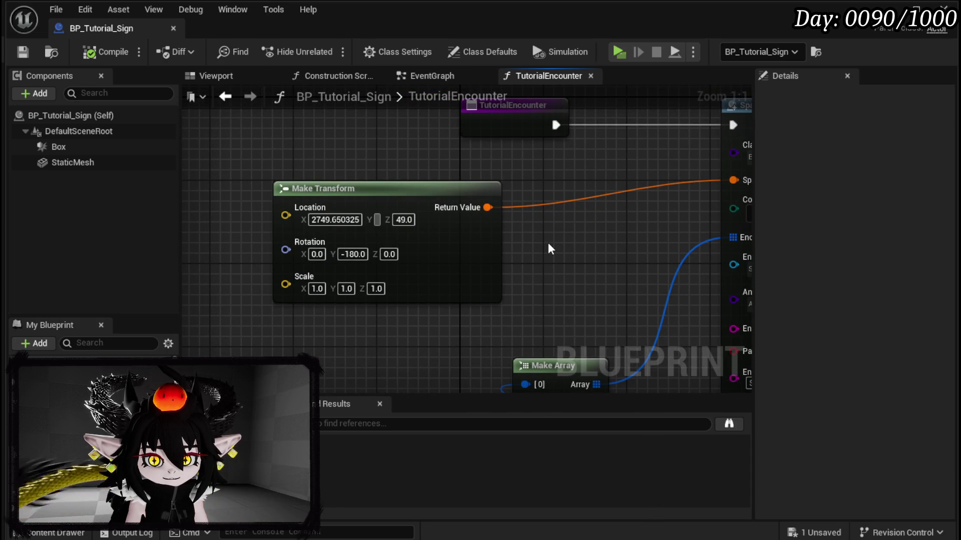
{"action": "key", "text": "Escape"}
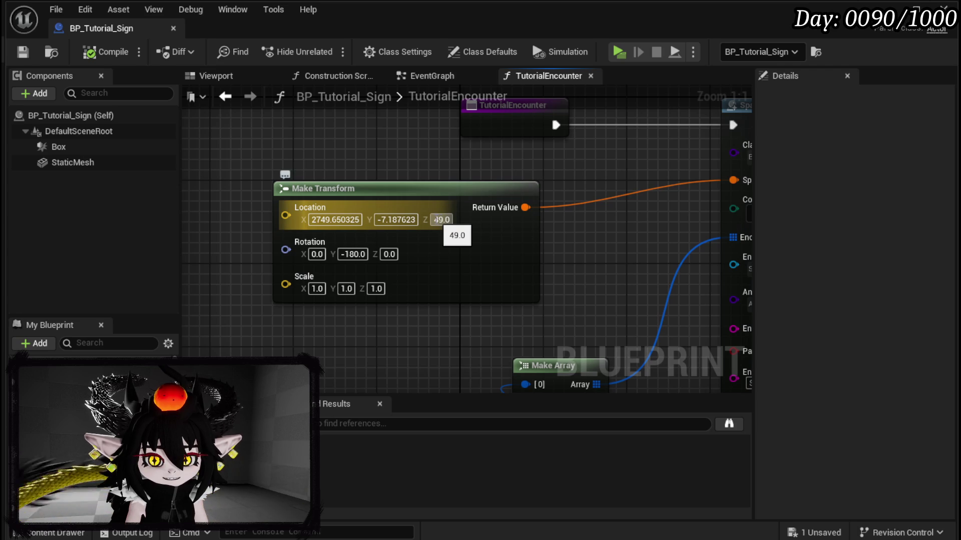
{"action": "left_click", "coordinate": [435, 220]}
{"action": "type", "text": "80"}
{"action": "key", "text": "Return"}
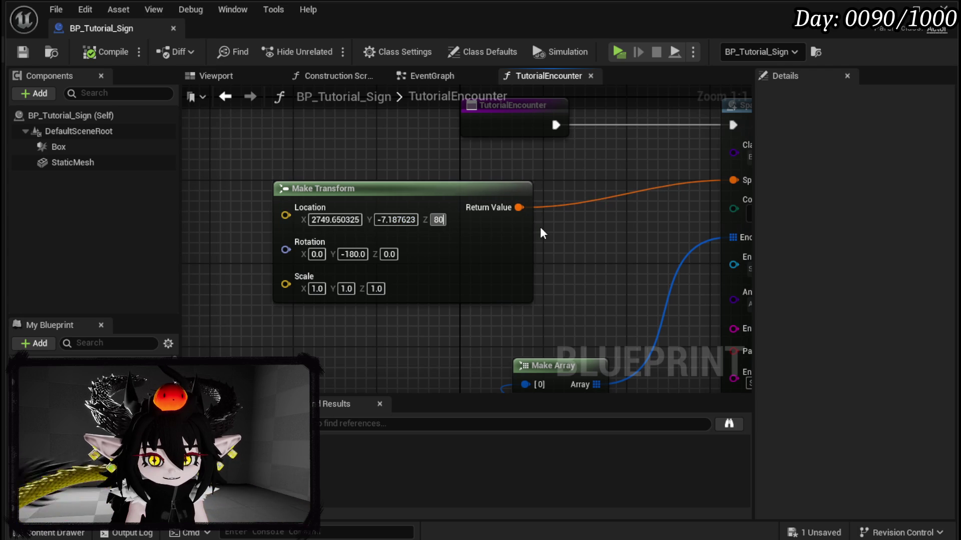
{"action": "left_click", "coordinate": [24, 52]}
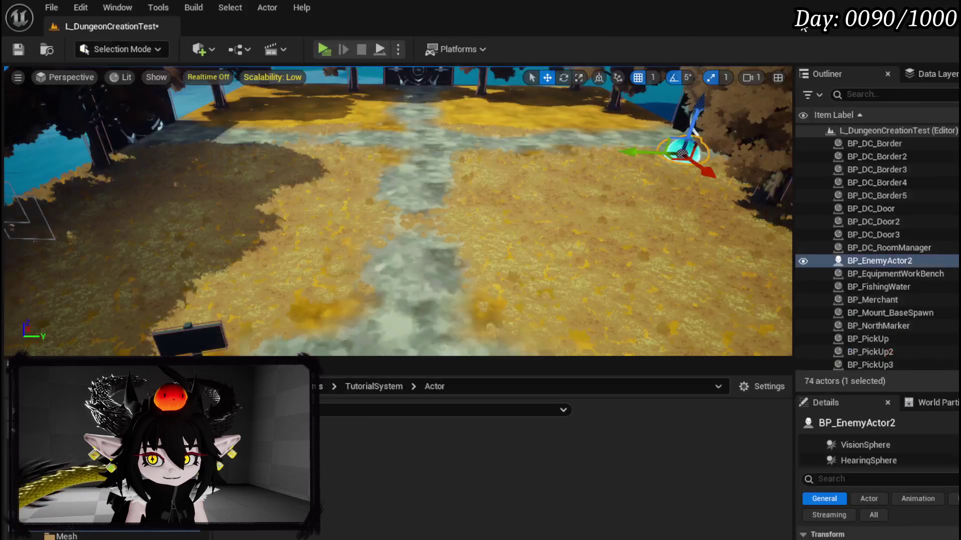
- After a quick play test, set Collision Handling to 'Try To Adjust Location, But Always Spawn', compile and save
{"action": "left_click", "coordinate": [320, 48]}
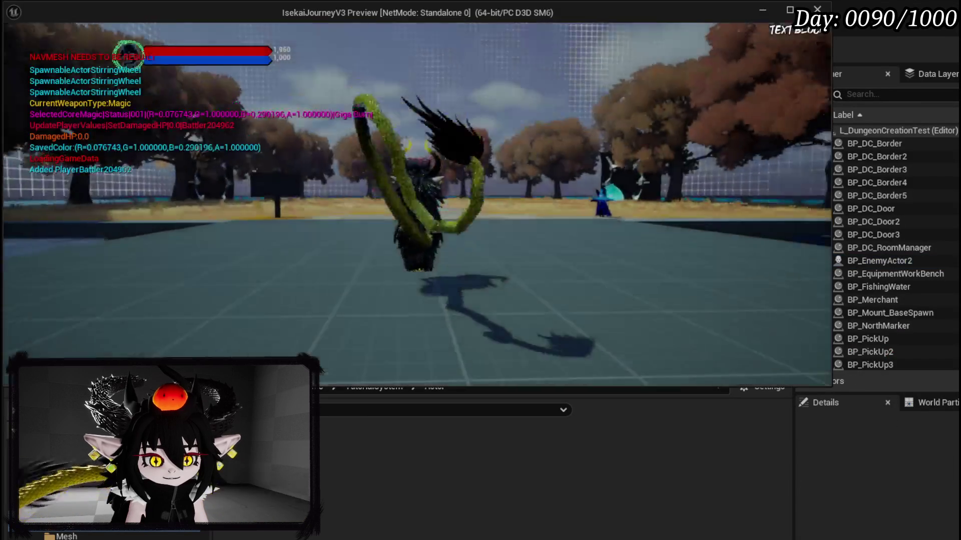
{"action": "key", "text": "Escape"}
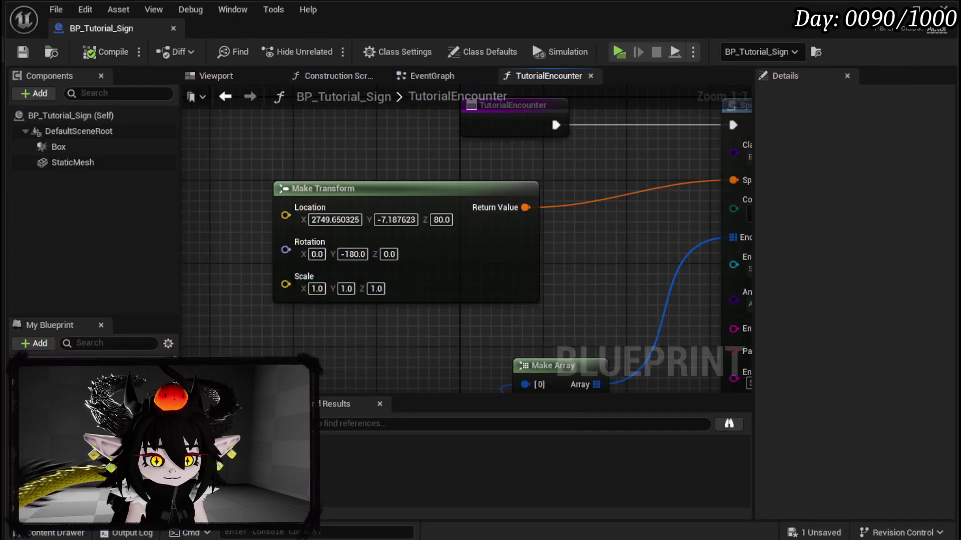
{"action": "left_click", "coordinate": [447, 220]}
{"action": "mouse_move", "coordinate": [518, 234]}
{"action": "left_mouse_down"}
{"action": "mouse_move", "coordinate": [573, 250]}
{"action": "mouse_move", "coordinate": [408, 263]}
{"action": "mouse_move", "coordinate": [314, 239]}
{"action": "left_mouse_up"}
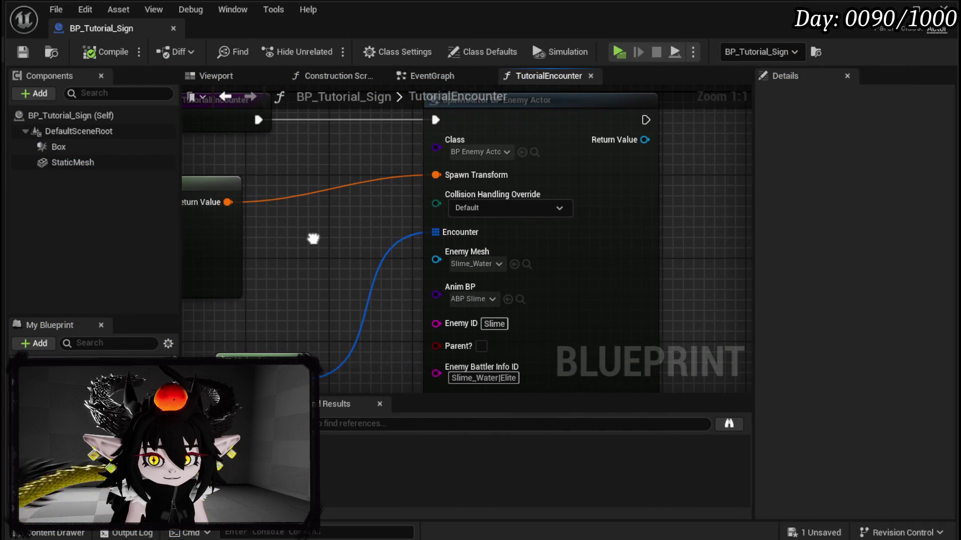
{"action": "left_click", "coordinate": [491, 205]}
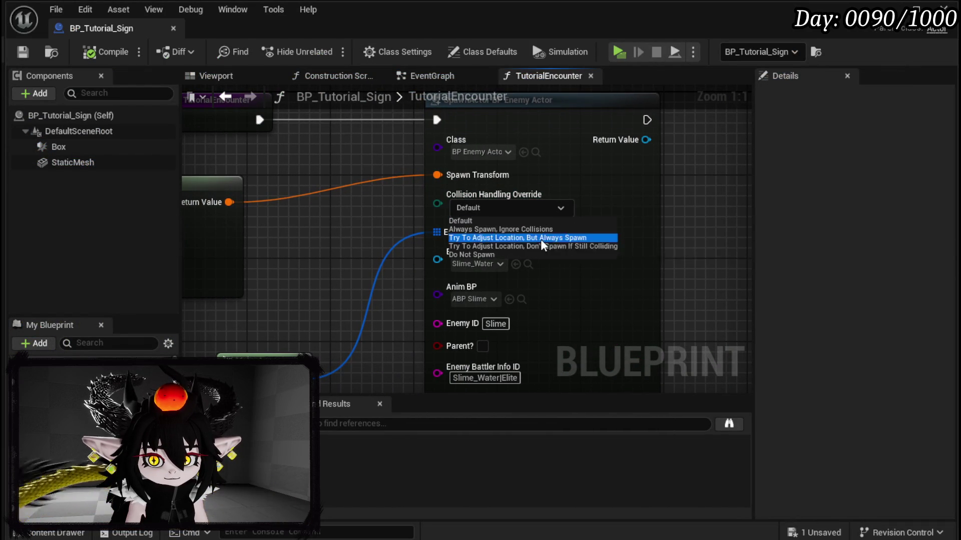
{"action": "left_click", "coordinate": [517, 238]}
{"action": "left_click_drag", "start_coordinate": [289, 234], "coordinate": [483, 244]}
{"action": "left_click", "coordinate": [105, 51]}
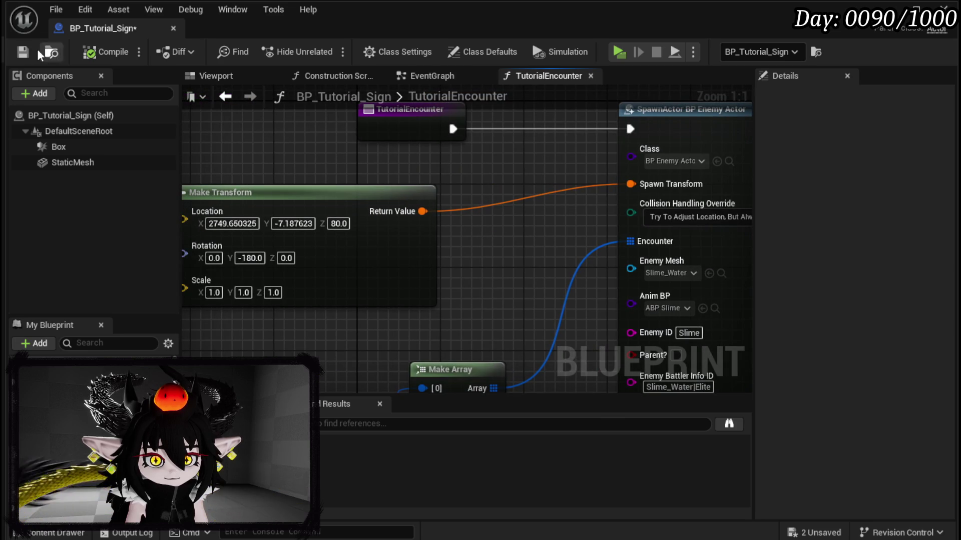
{"action": "left_click", "coordinate": [23, 52]}
{"action": "left_click", "coordinate": [899, 9]}
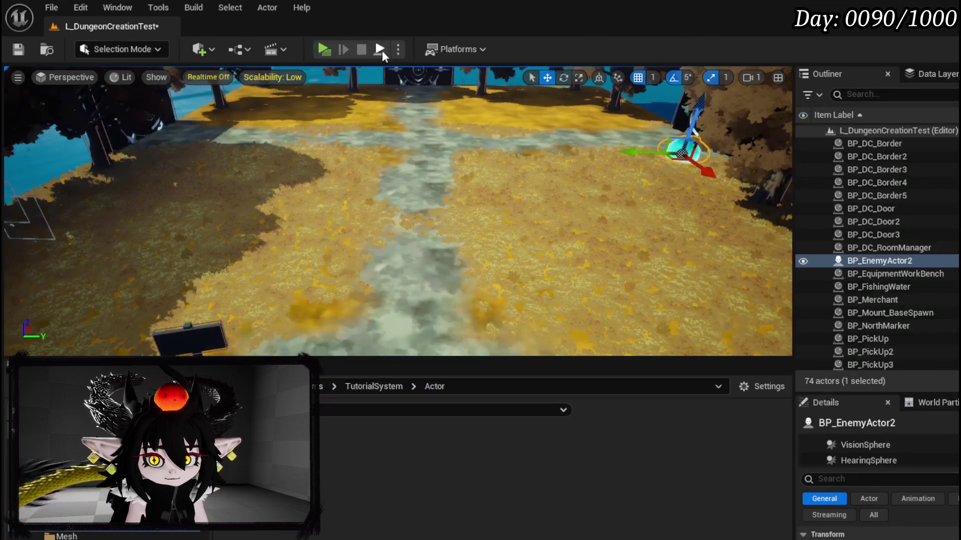
- Play-test the level, then set the Make Transform spawn location Z to 0
{"action": "left_click", "coordinate": [324, 49]}
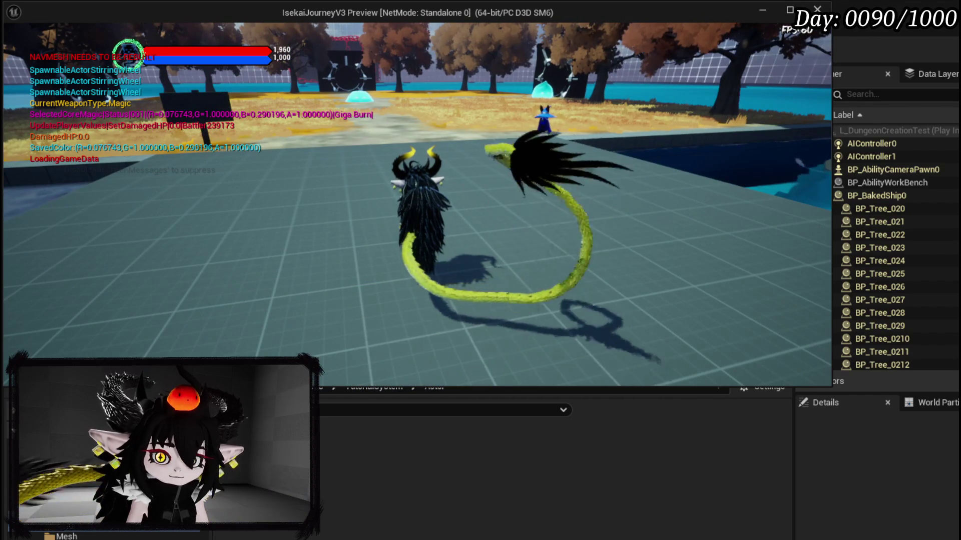
{"action": "key", "text": "Escape"}
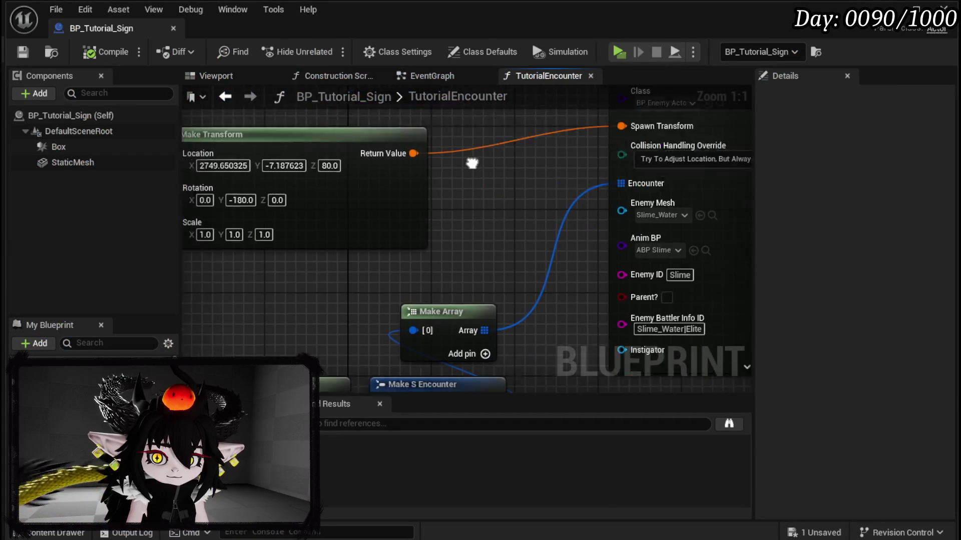
{"action": "mouse_move", "coordinate": [455, 128]}
{"action": "left_mouse_down"}
{"action": "mouse_move", "coordinate": [489, 167]}
{"action": "mouse_move", "coordinate": [580, 212]}
{"action": "left_mouse_up"}
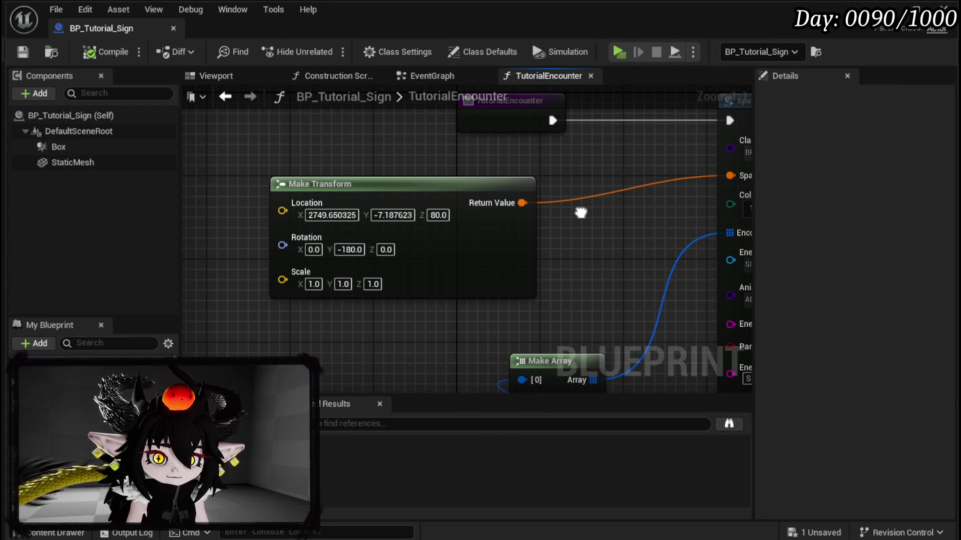
{"action": "mouse_move", "coordinate": [581, 213]}
{"action": "left_mouse_down"}
{"action": "mouse_move", "coordinate": [363, 220]}
{"action": "mouse_move", "coordinate": [496, 229]}
{"action": "left_mouse_up"}
{"action": "left_click", "coordinate": [385, 229]}
{"action": "type", "text": "0"}
{"action": "key", "text": "Return"}
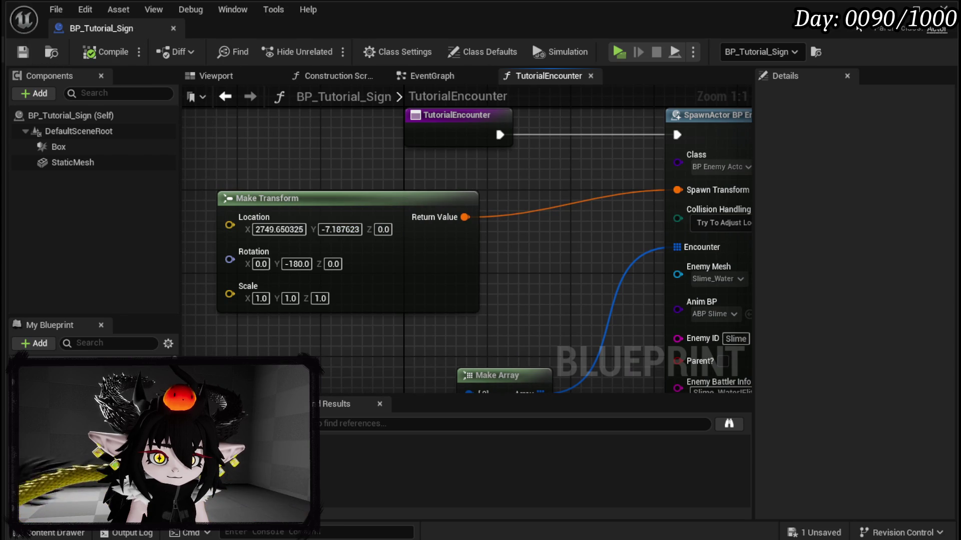
- Play-test again, set the spawn location Y to 0, compile, save, and run another play test
{"action": "left_click", "coordinate": [889, 10]}
{"action": "left_click", "coordinate": [323, 49]}
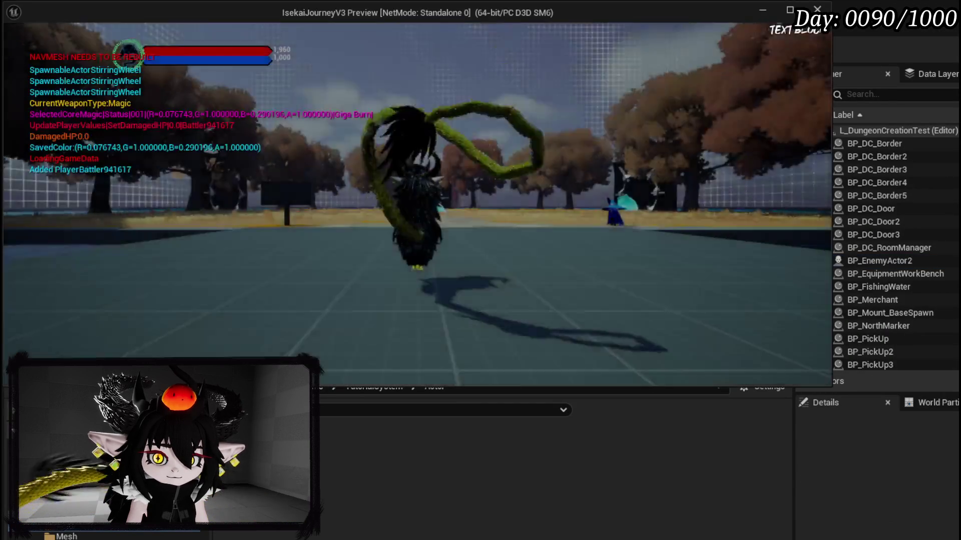
{"action": "key", "text": "Escape"}
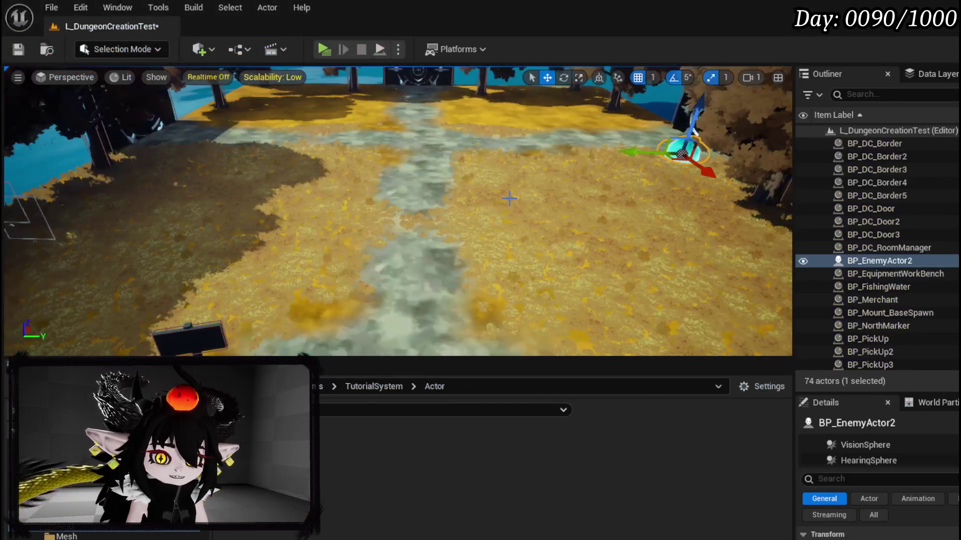
{"action": "key", "text": "alt+Tab"}
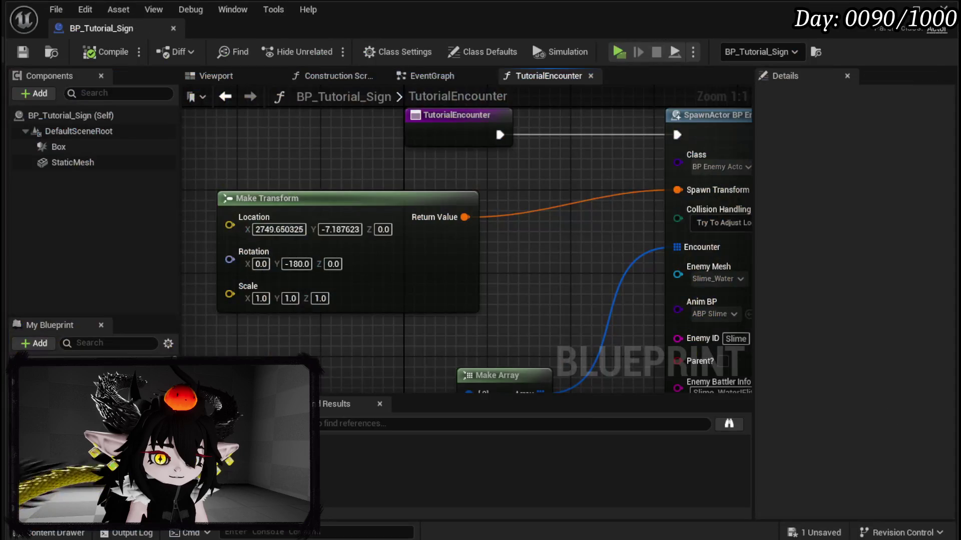
{"action": "type", "text": "0"}
{"action": "key", "text": "Return"}
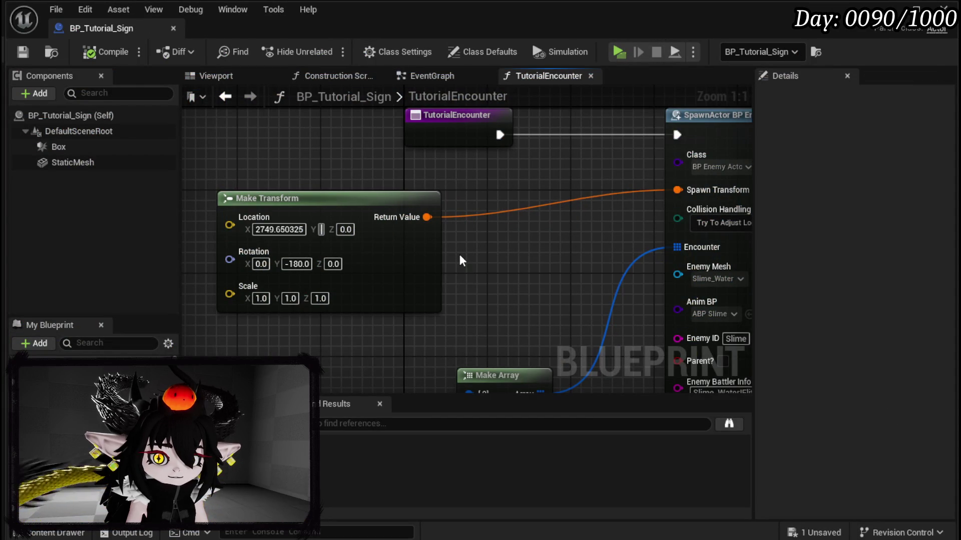
{"action": "left_click", "coordinate": [119, 58]}
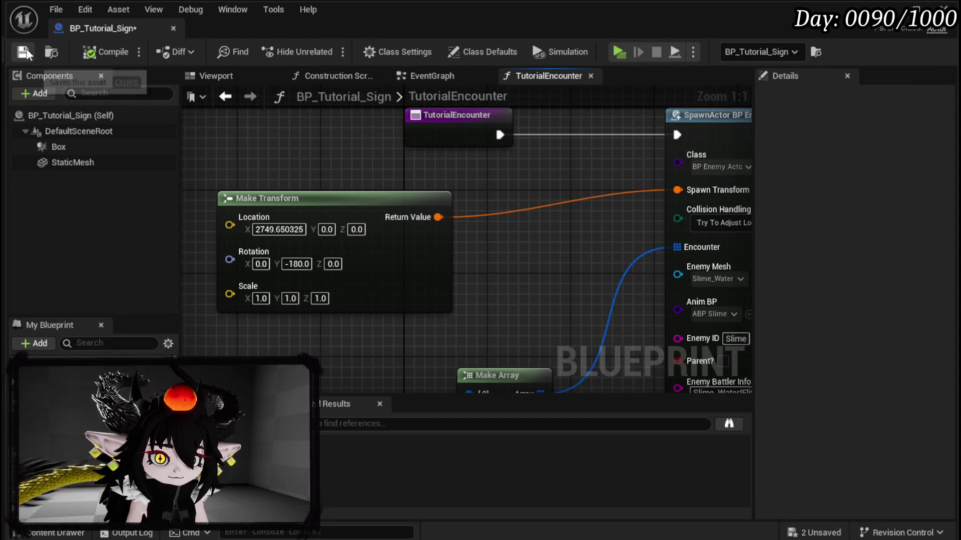
{"action": "left_click", "coordinate": [23, 51]}
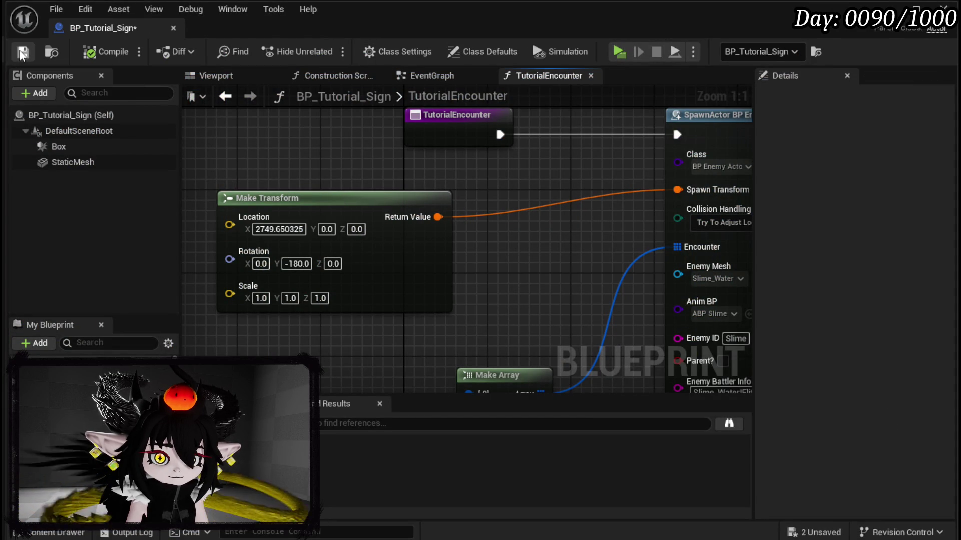
{"action": "left_click", "coordinate": [890, 7]}
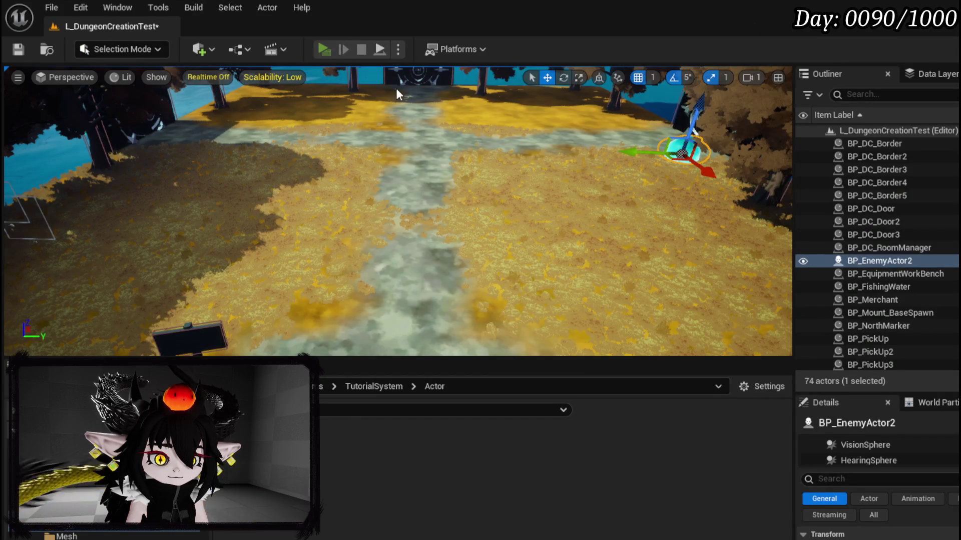
{"action": "key", "text": "alt+p"}
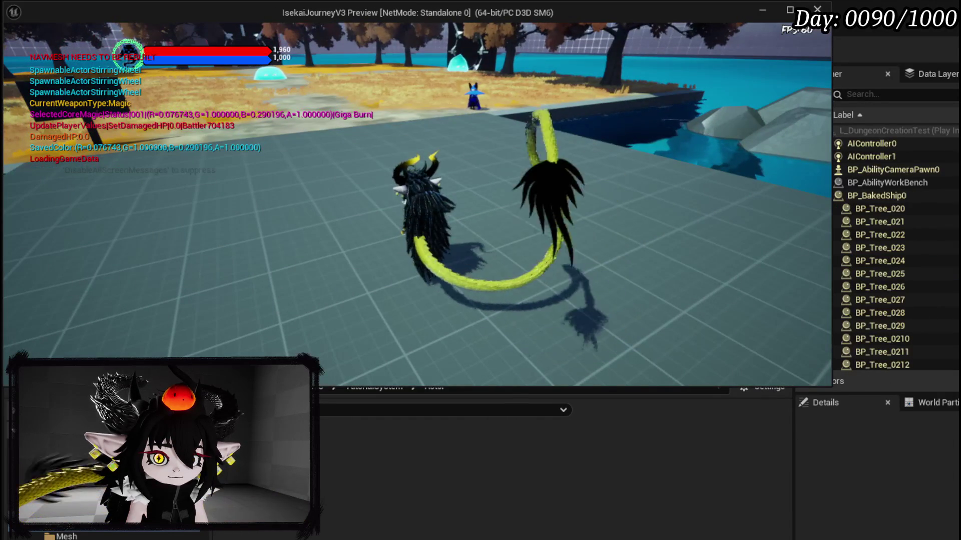
{"action": "key", "text": "Escape"}
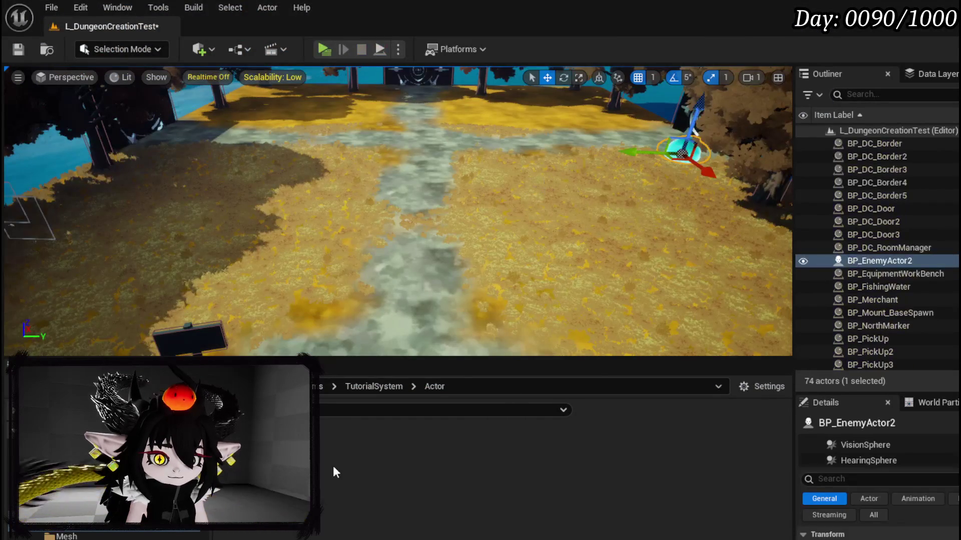
- Enter 9000 as the Make Transform Location Z, compile, save, and close the blueprint editor
{"action": "key", "text": "alt+Tab"}
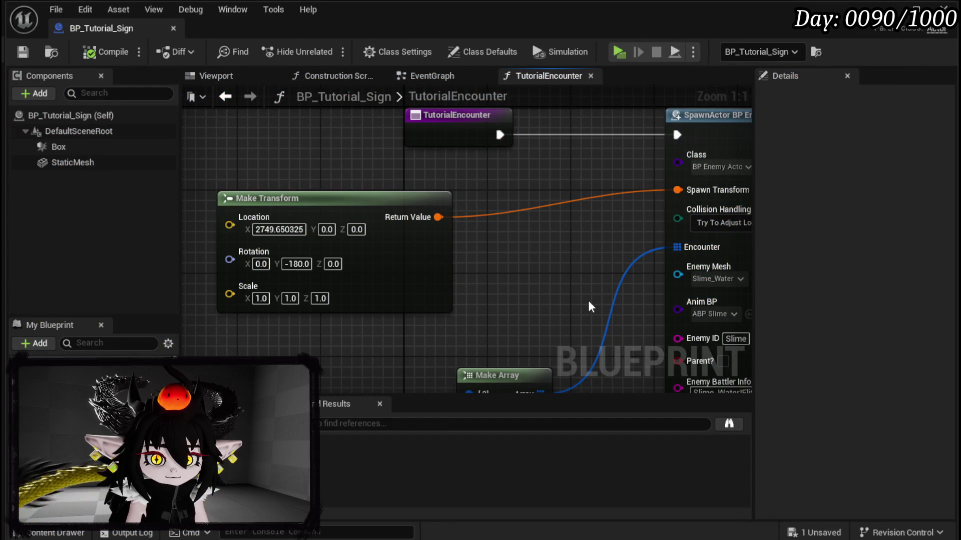
{"action": "mouse_move", "coordinate": [587, 301]}
{"action": "left_mouse_down"}
{"action": "mouse_move", "coordinate": [379, 286]}
{"action": "mouse_move", "coordinate": [342, 228]}
{"action": "mouse_move", "coordinate": [526, 133]}
{"action": "mouse_move", "coordinate": [666, 163]}
{"action": "mouse_move", "coordinate": [461, 343]}
{"action": "mouse_move", "coordinate": [346, 314]}
{"action": "left_mouse_up"}
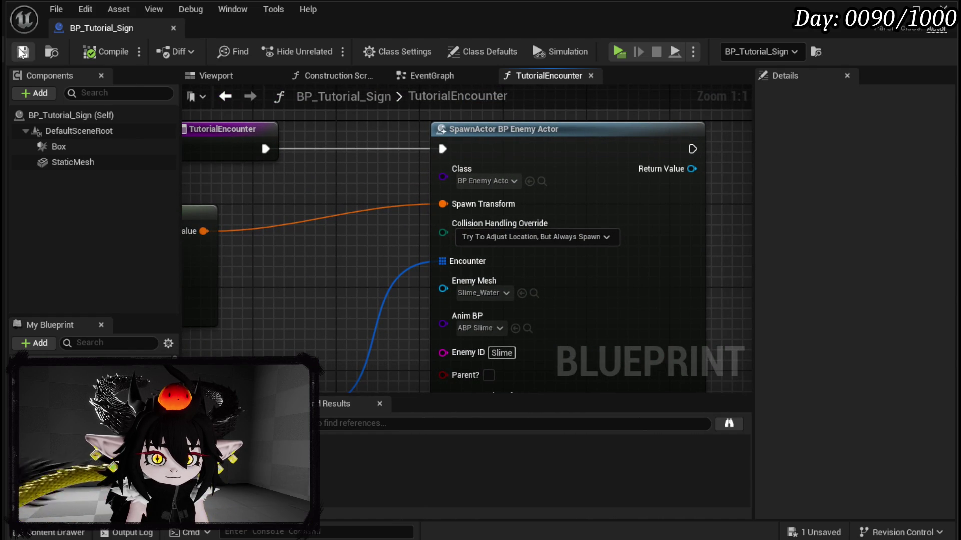
{"action": "left_click_drag", "start_coordinate": [269, 201], "coordinate": [427, 216]}
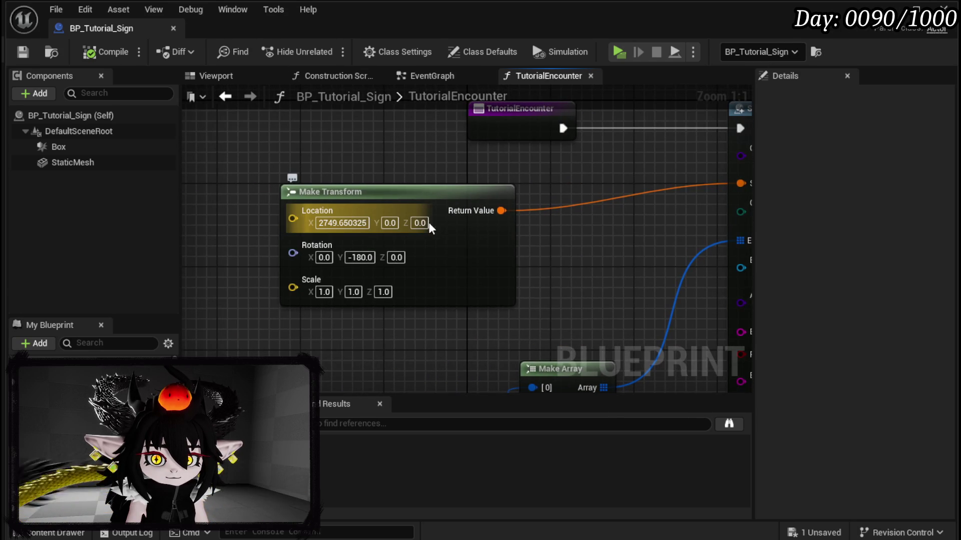
{"action": "type", "text": "9000"}
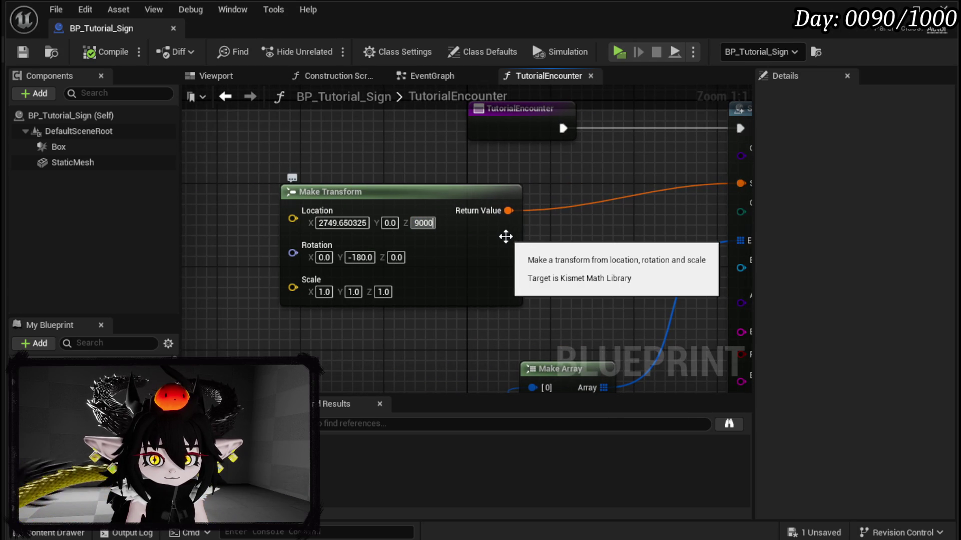
{"action": "key", "text": "Return"}
{"action": "left_click", "coordinate": [108, 52]}
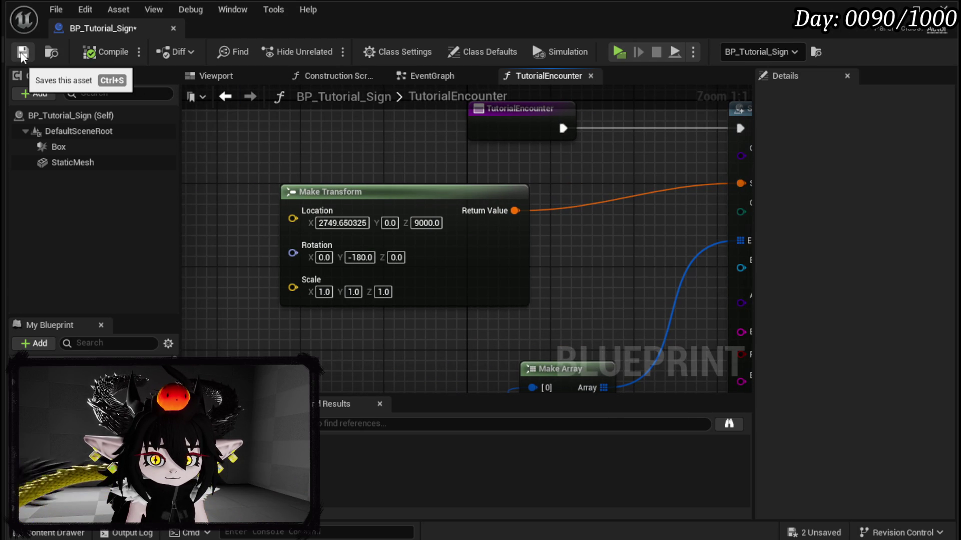
{"action": "left_click", "coordinate": [23, 52]}
{"action": "left_click", "coordinate": [944, 7]}
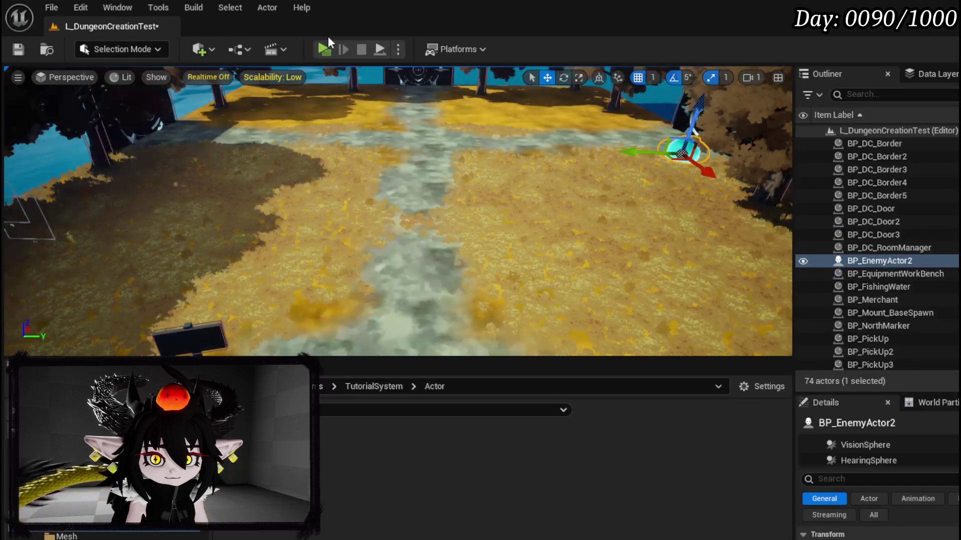
- Play-test the level, walking forward and left toward the slime, then return to BP_Tutorial_Sign's spawn node
{"action": "key", "text": "alt+p"}
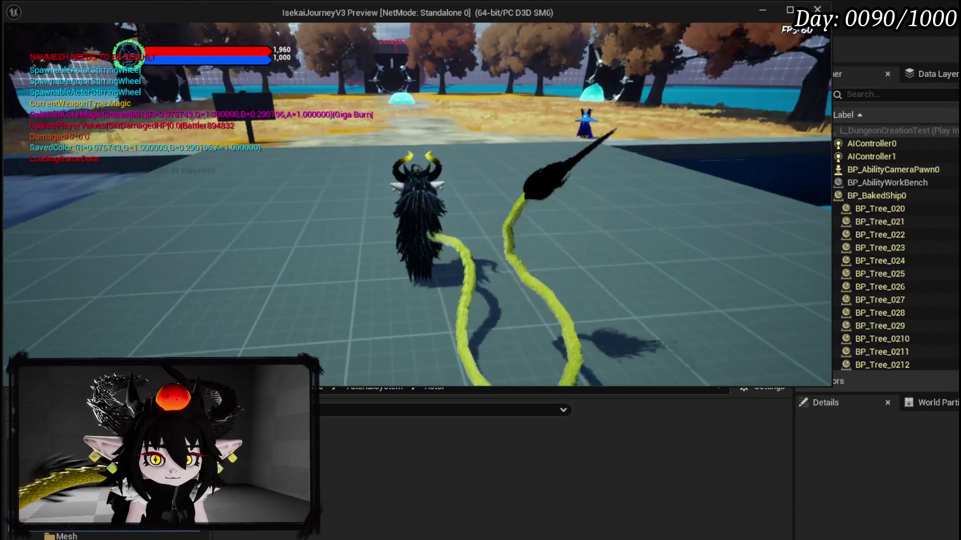
{"action": "key", "text": "w"}
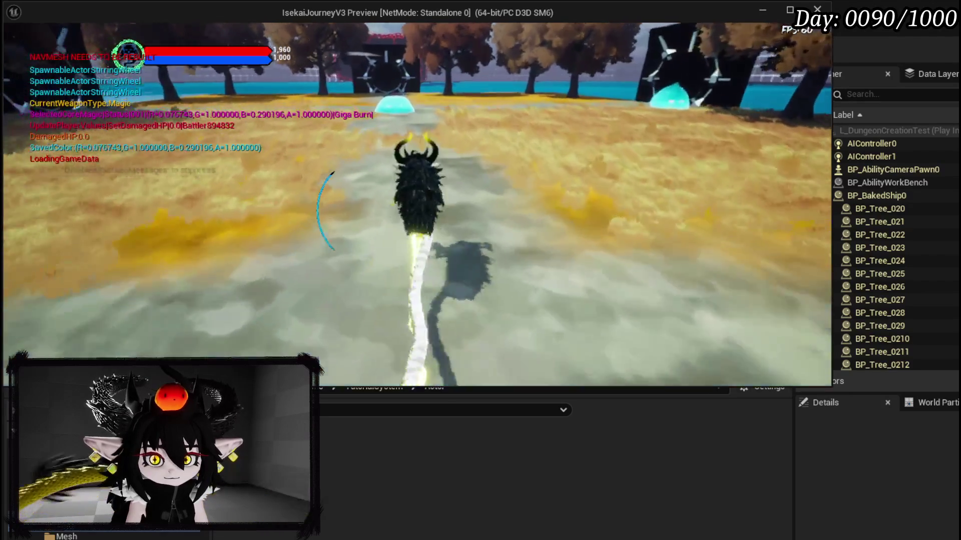
{"action": "key", "text": "a"}
{"action": "key", "text": "a"}
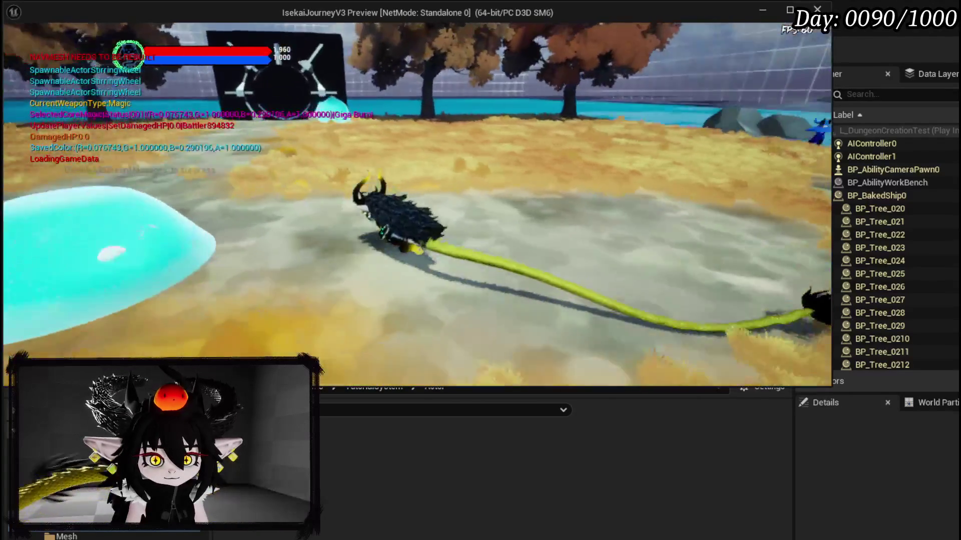
{"action": "key", "text": "w"}
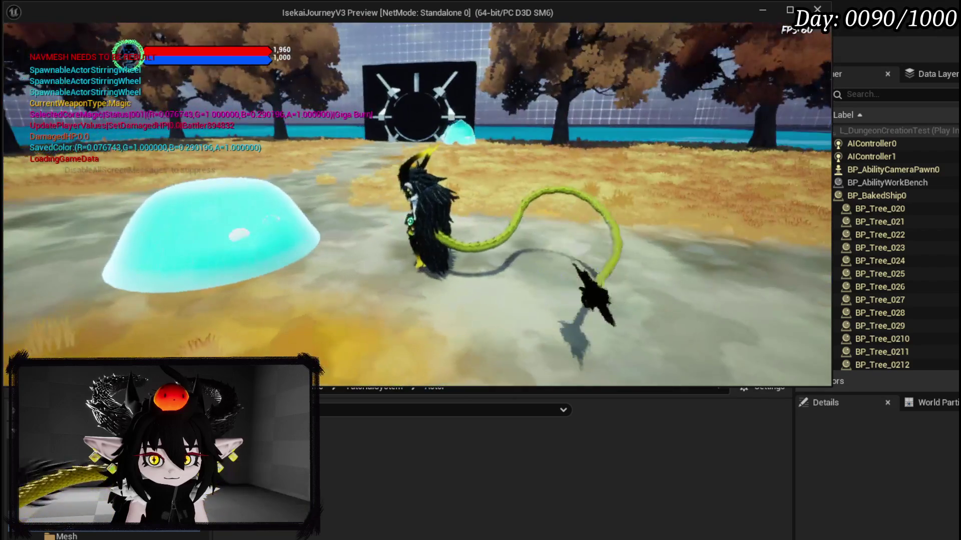
{"action": "key", "text": "Escape"}
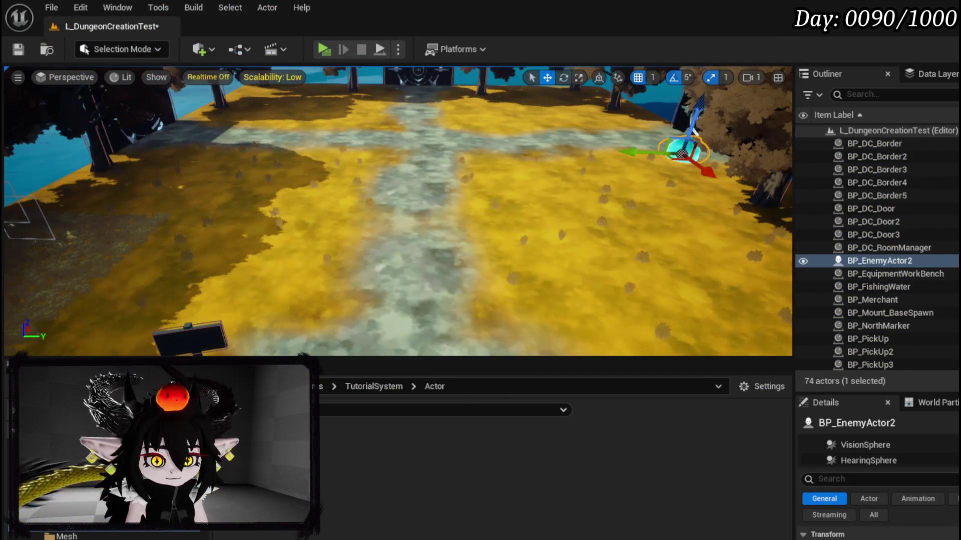
{"action": "key", "text": "alt+Tab"}
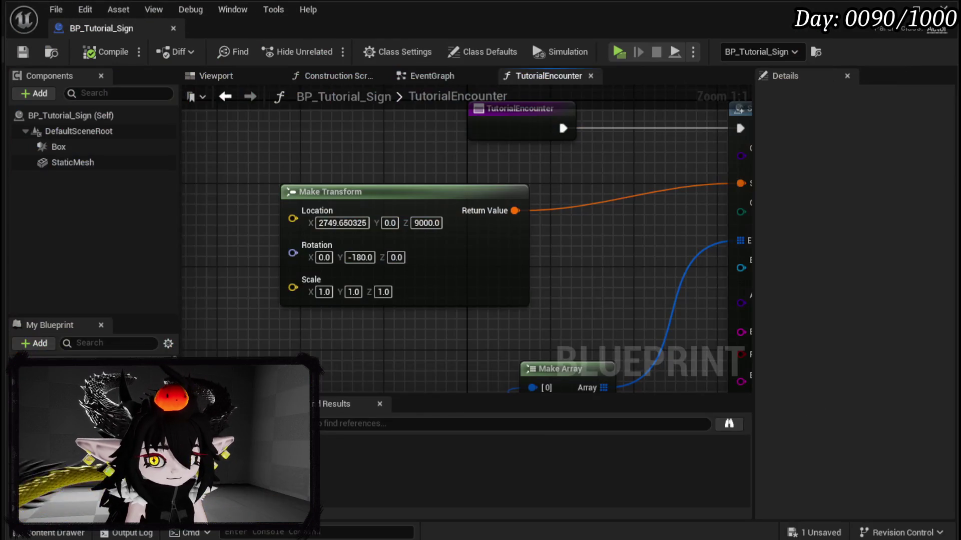
{"action": "mouse_move", "coordinate": [601, 278]}
{"action": "left_mouse_down"}
{"action": "mouse_move", "coordinate": [335, 105]}
{"action": "mouse_move", "coordinate": [186, 248]}
{"action": "left_mouse_up"}
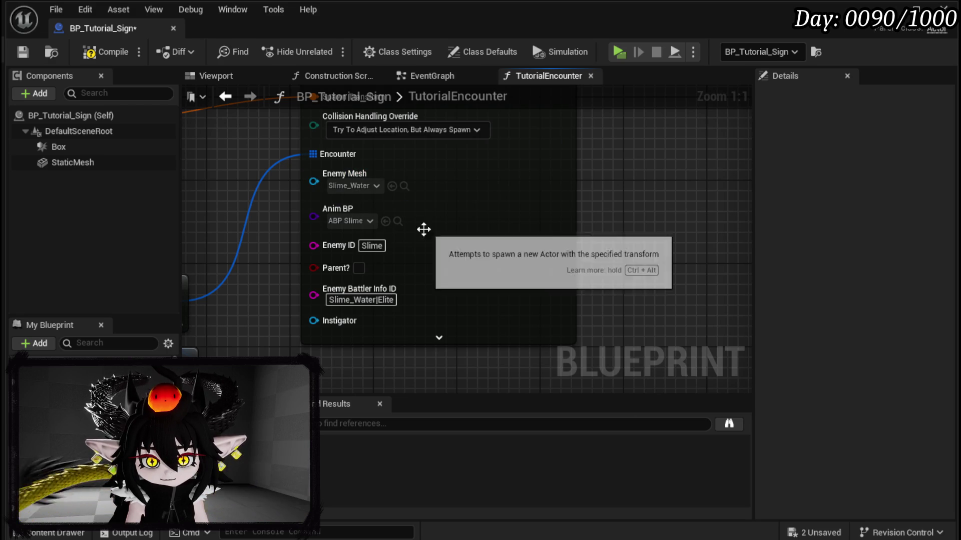
- Change the spawn node's Enemy Mesh to SlimeEnemyFire and play-test it briefly
{"action": "left_click", "coordinate": [364, 187]}
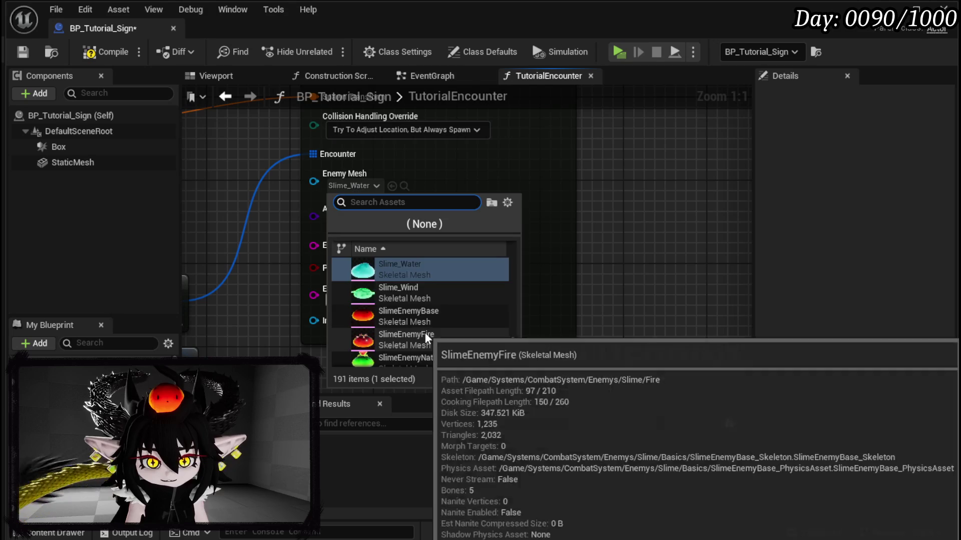
{"action": "left_click", "coordinate": [424, 334]}
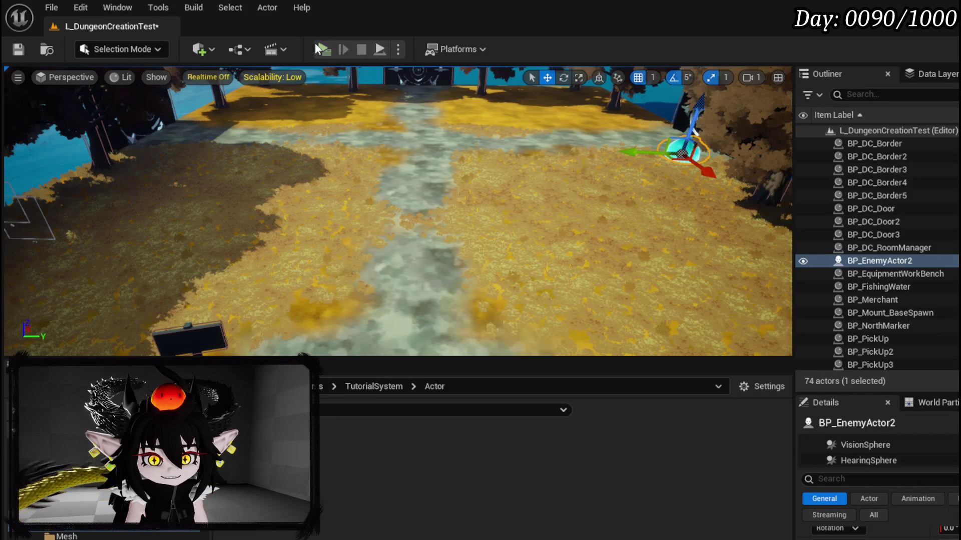
{"action": "left_click", "coordinate": [326, 48]}
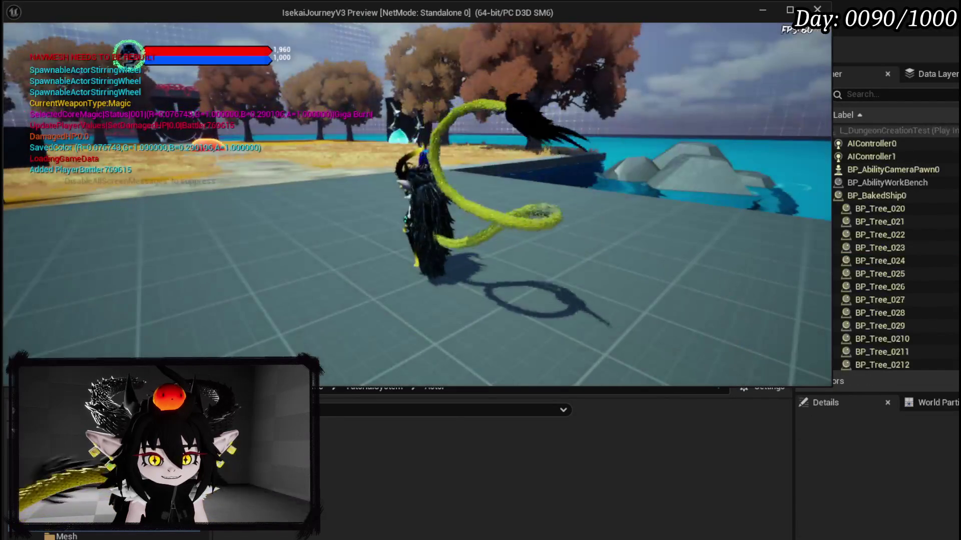
{"action": "key", "text": "Escape"}
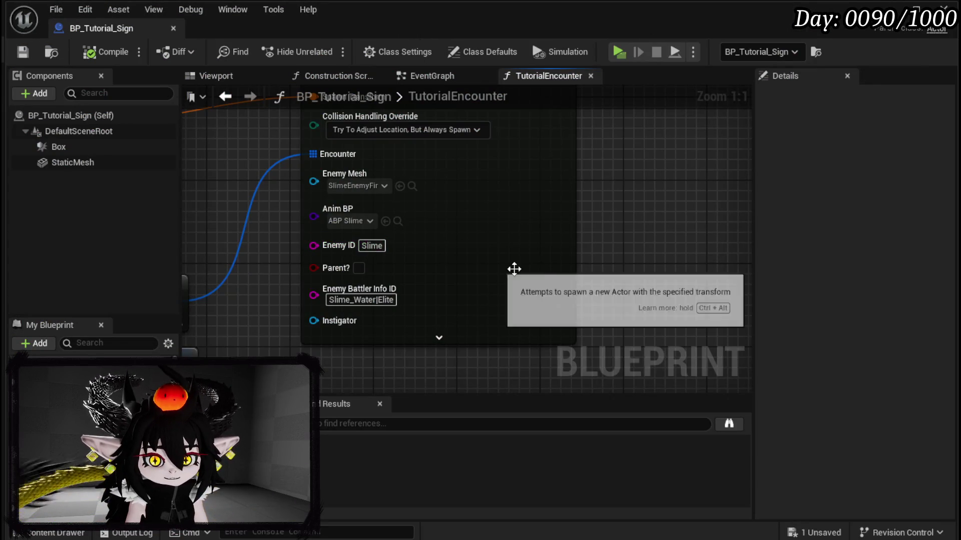
- Switch the Enemy Mesh back to Slime_Water
{"action": "left_click_drag", "start_coordinate": [514, 270], "coordinate": [601, 313]}
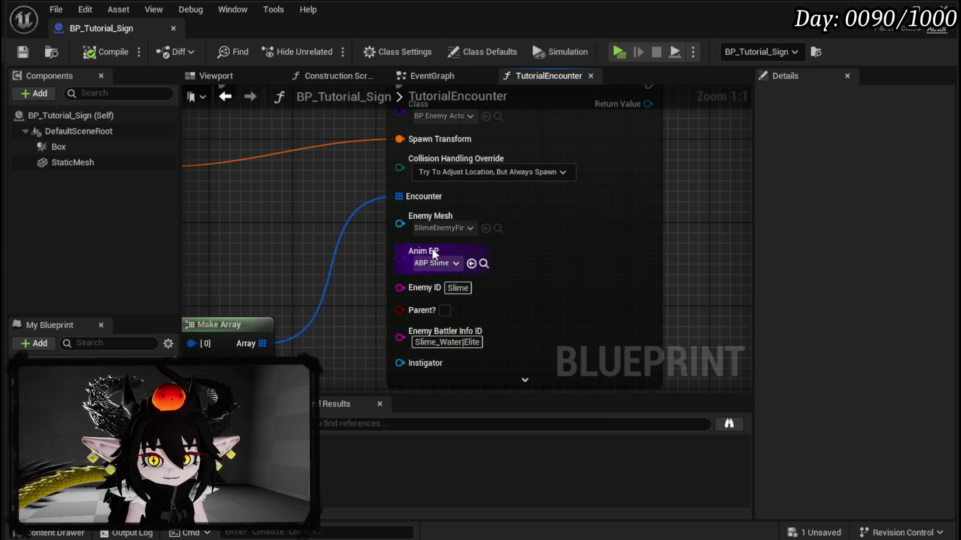
{"action": "left_click", "coordinate": [443, 228]}
{"action": "scroll", "coordinate": [500, 320], "scroll_direction": "up", "scroll_amount": 4}
{"action": "left_click", "coordinate": [500, 324]}
- Set the Make Transform rotation Y to 0 and compile the blueprint
{"action": "mouse_move", "coordinate": [307, 221]}
{"action": "left_mouse_down"}
{"action": "mouse_move", "coordinate": [648, 328]}
{"action": "mouse_move", "coordinate": [330, 271]}
{"action": "left_mouse_up"}
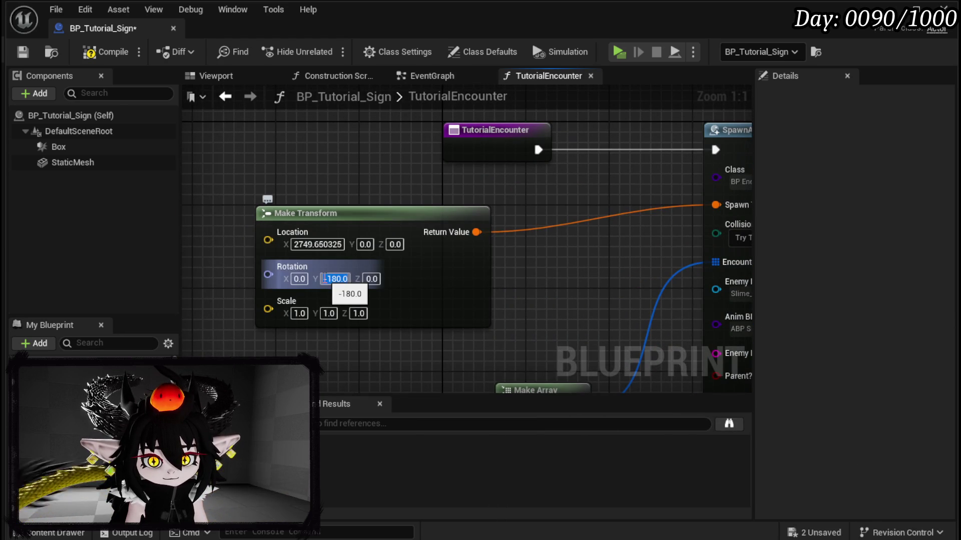
{"action": "type", "text": "0"}
{"action": "key", "text": "Return"}
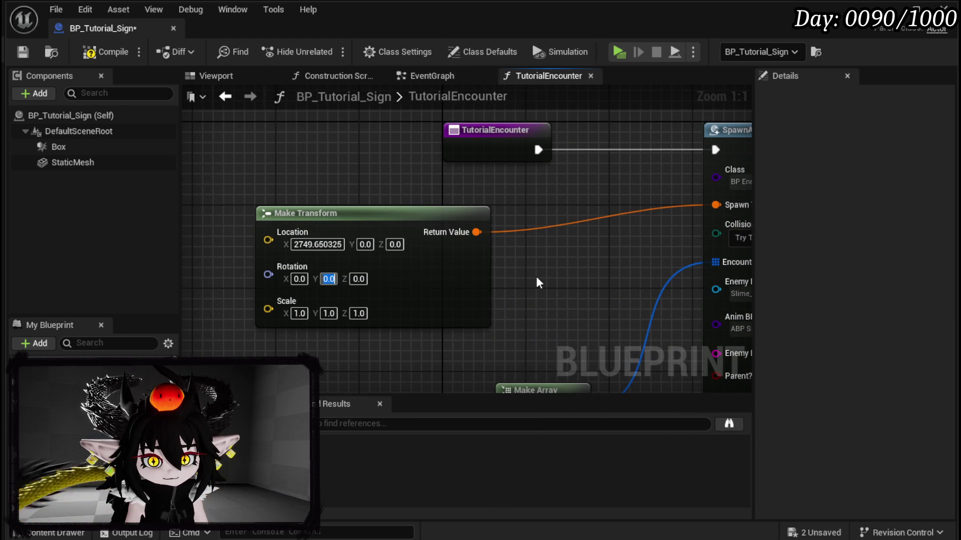
{"action": "left_click", "coordinate": [96, 52]}
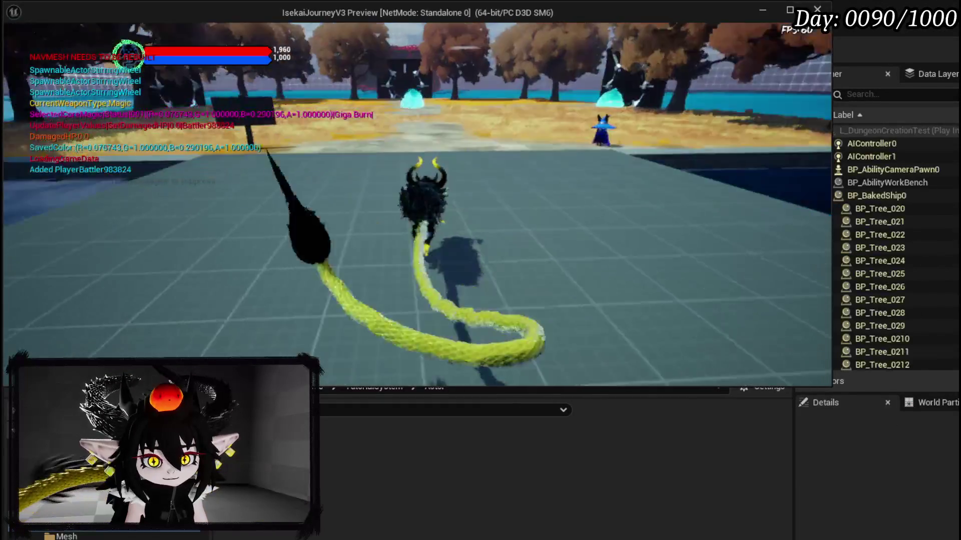
- Play-test by running the character around the cyan slime, then stop the session
{"action": "key", "text": "w"}
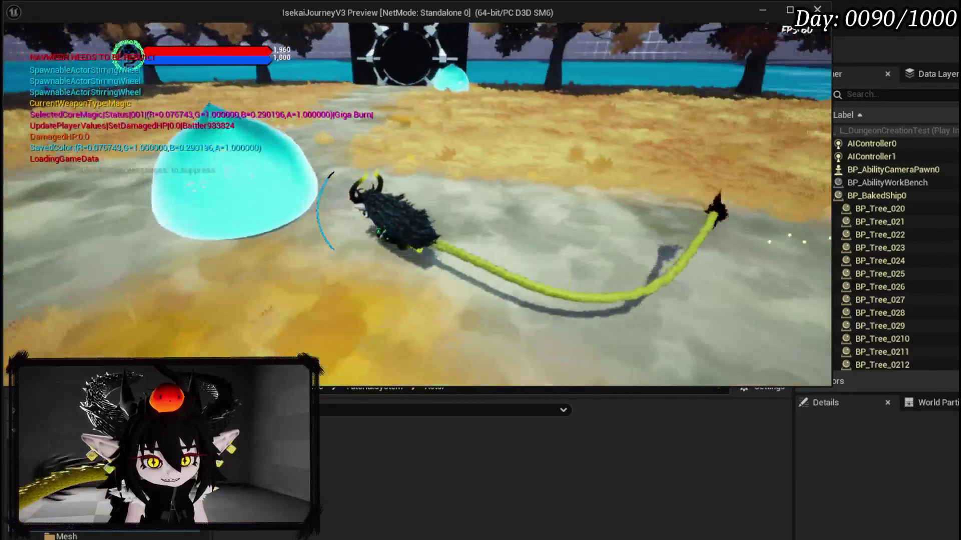
{"action": "key", "text": "w"}
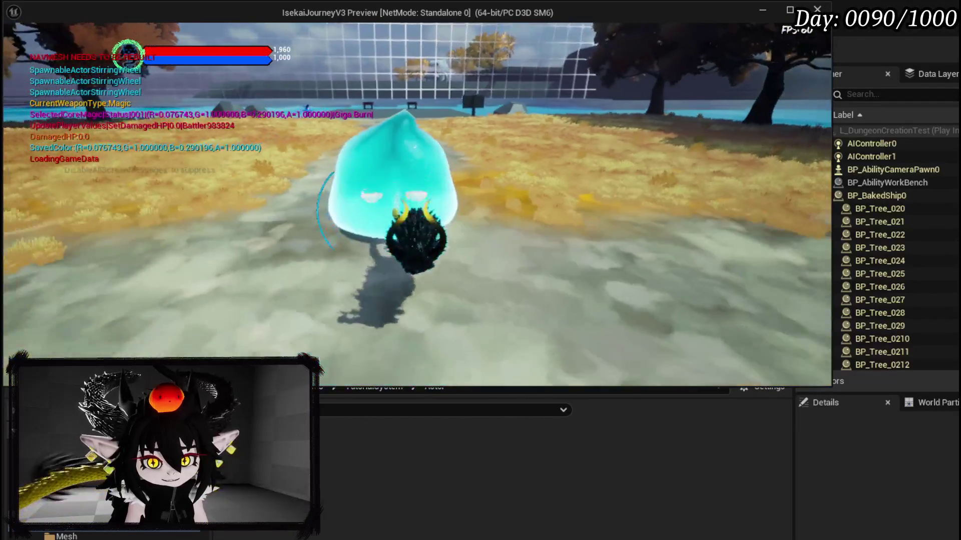
{"action": "key", "text": "Escape"}
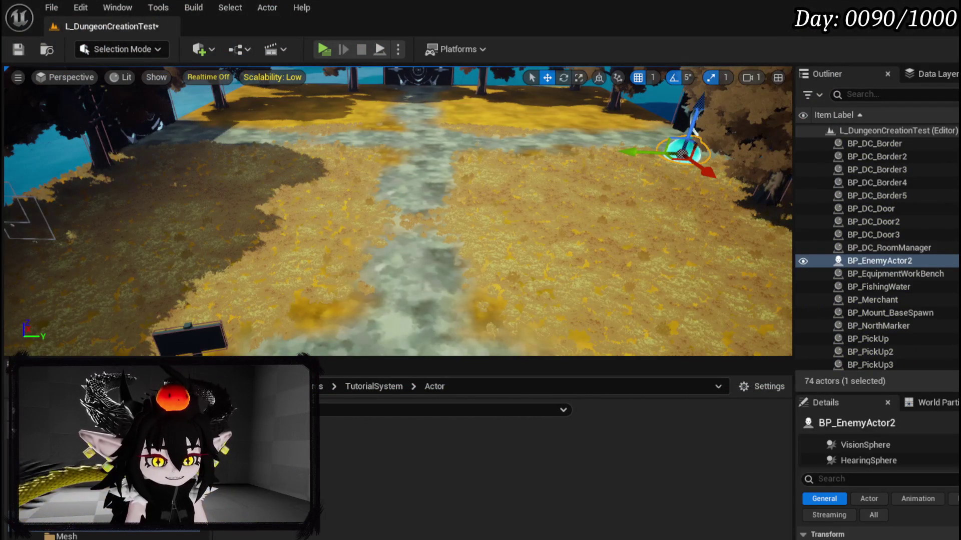
- Set the Make Transform rotation Z to 180 and start a new play-test
{"action": "key", "text": "alt+Tab"}
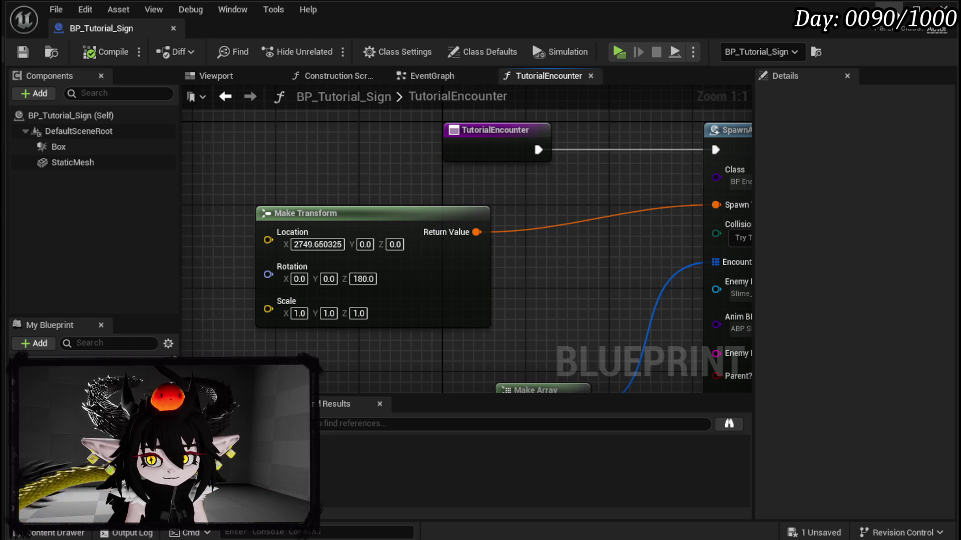
{"action": "key", "text": "alt+Tab"}
{"action": "left_click", "coordinate": [323, 49]}
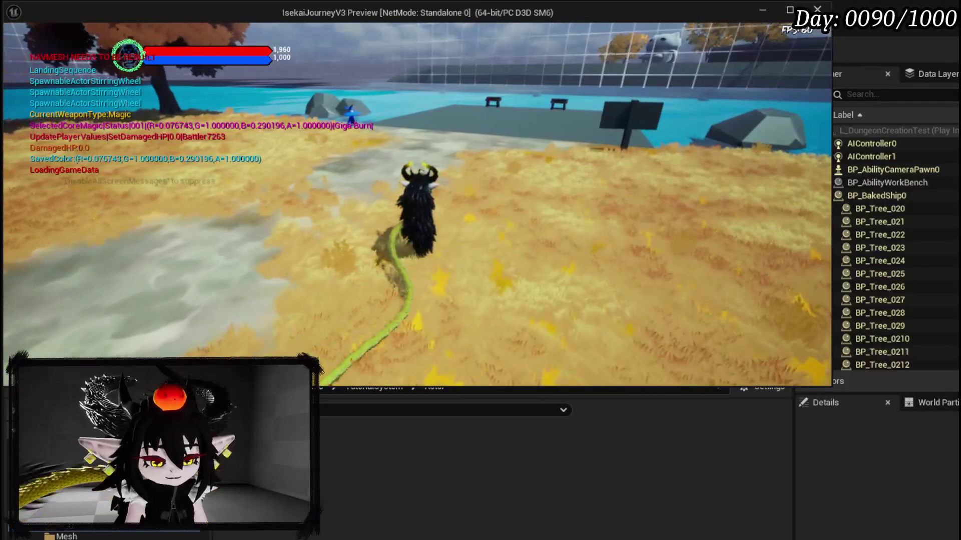
- Stop the play session and save the level
{"action": "key", "text": "Escape"}
{"action": "left_click", "coordinate": [18, 49]}
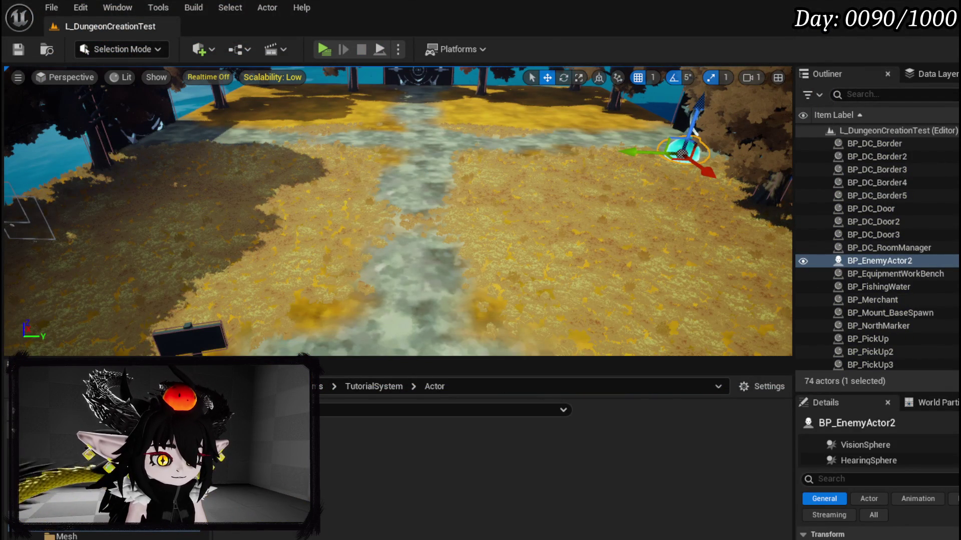
{"action": "scroll", "coordinate": [553, 261], "scroll_direction": "down", "scroll_amount": 3}
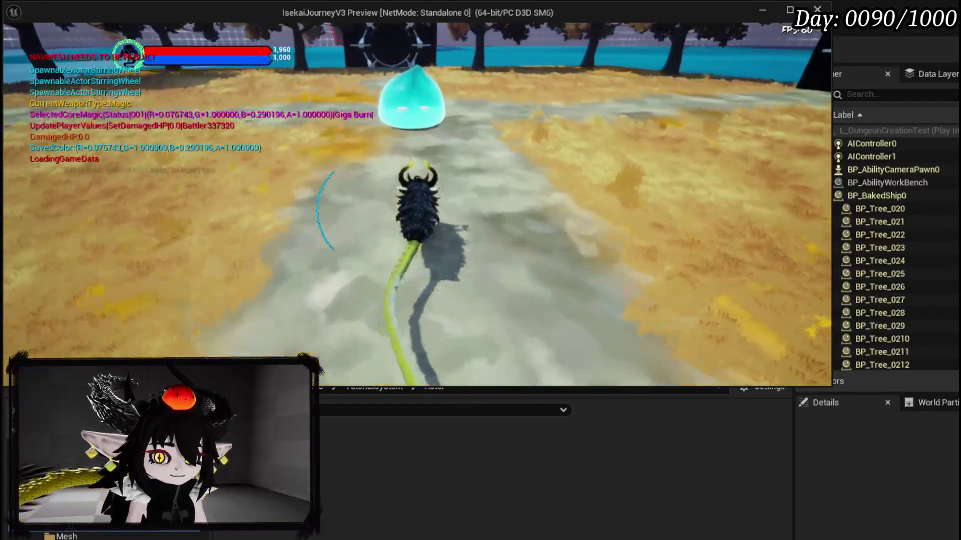
- Defeat the Slime_Water elite with fire meteor and Giga Draw, then collect all loot
{"action": "key", "text": "1"}
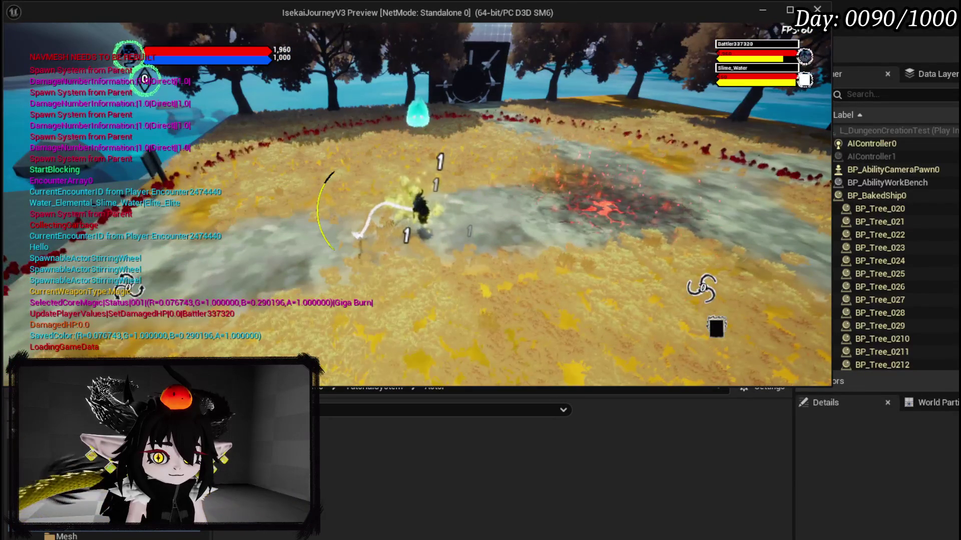
{"action": "key", "text": "1"}
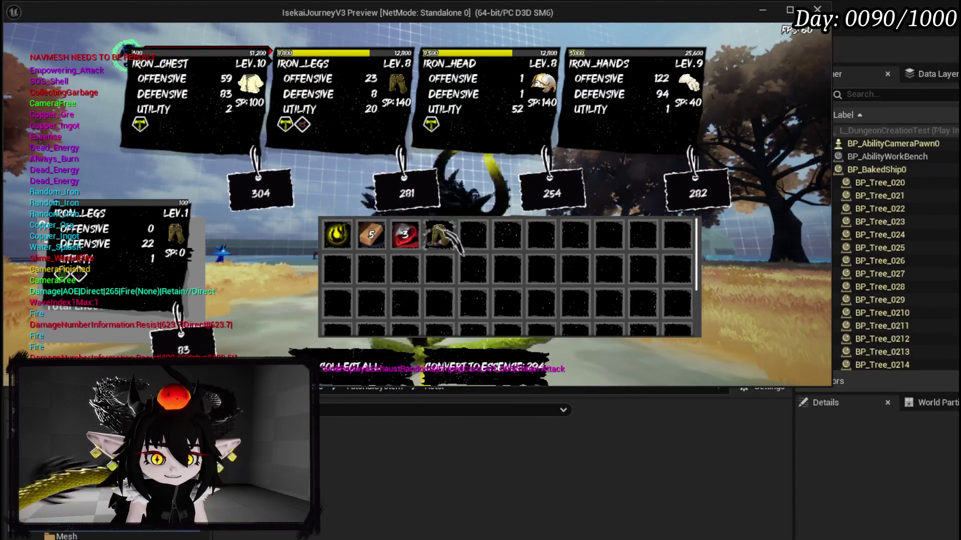
{"action": "mouse_move", "coordinate": [415, 235]}
{"action": "left_click", "coordinate": [336, 235]}
{"action": "left_click", "coordinate": [337, 236]}
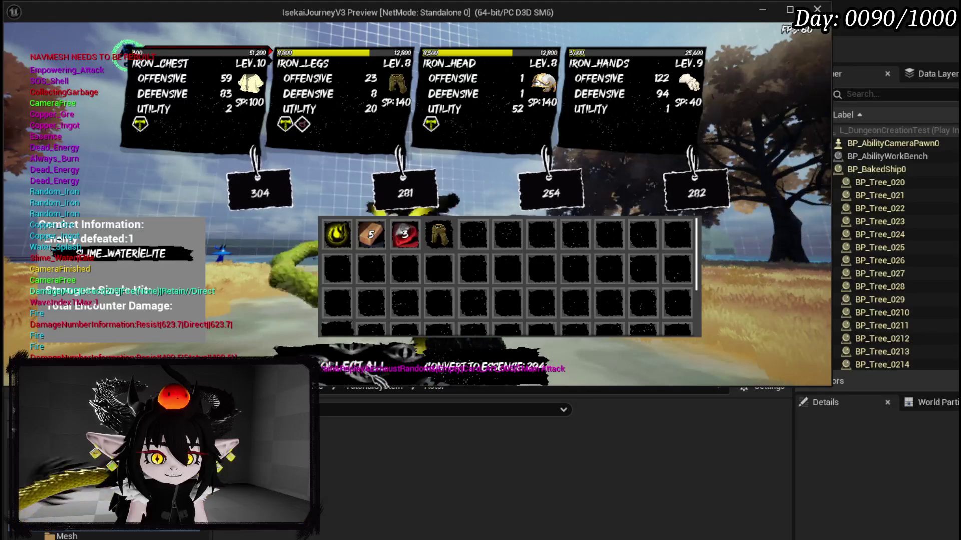
{"action": "key", "text": "e"}
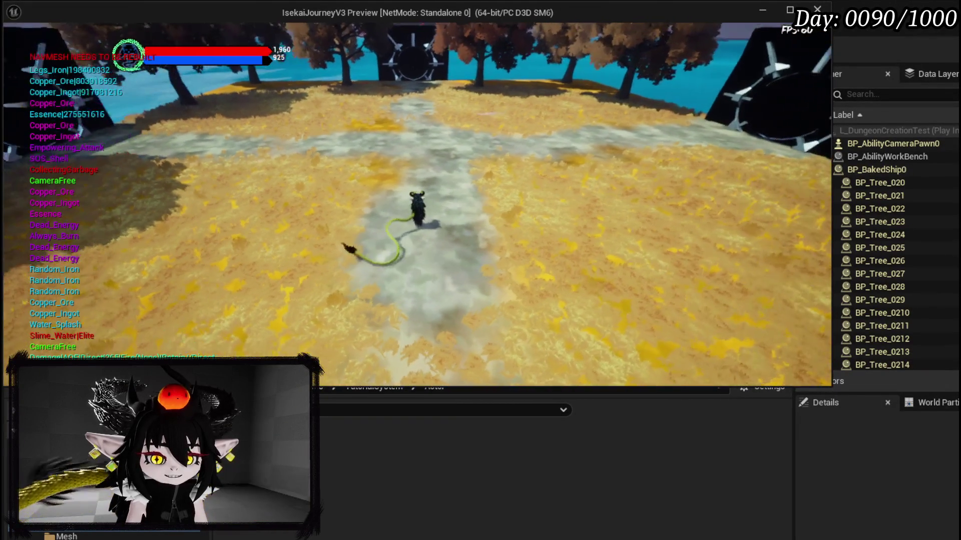
- End the play-test and save the L_DungeonCreationTest level
{"action": "key", "text": "alt+Tab"}
{"action": "key", "text": "Escape"}
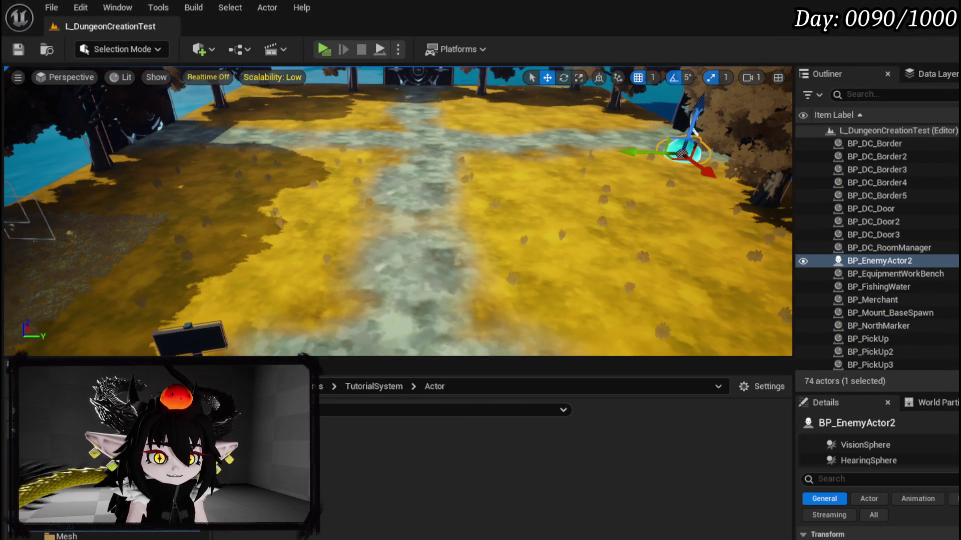
{"action": "left_click", "coordinate": [18, 49]}
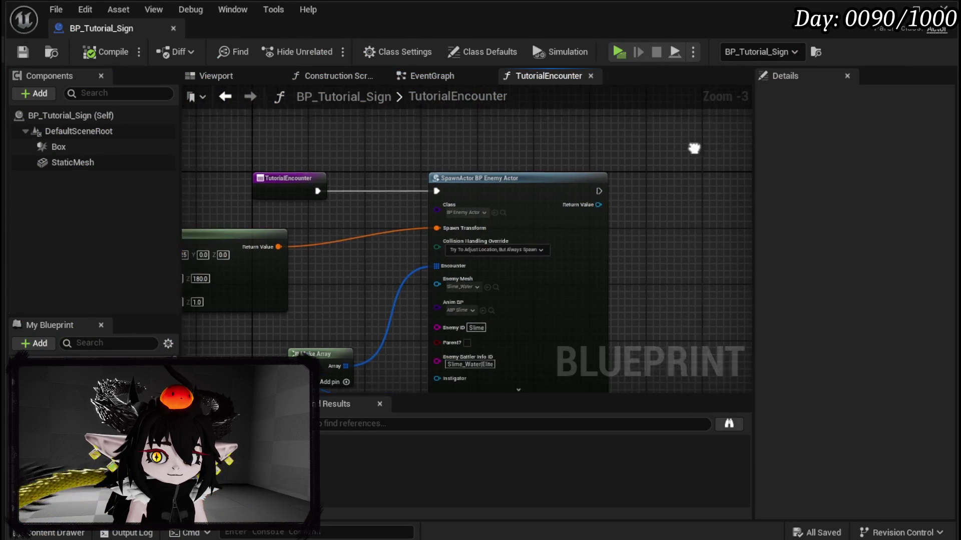
- Browse the 'Bind' actions offered by the SpawnActor Return Value pin
{"action": "mouse_move", "coordinate": [691, 146]}
{"action": "left_mouse_down"}
{"action": "mouse_move", "coordinate": [417, 222]}
{"action": "mouse_move", "coordinate": [491, 220]}
{"action": "left_mouse_up"}
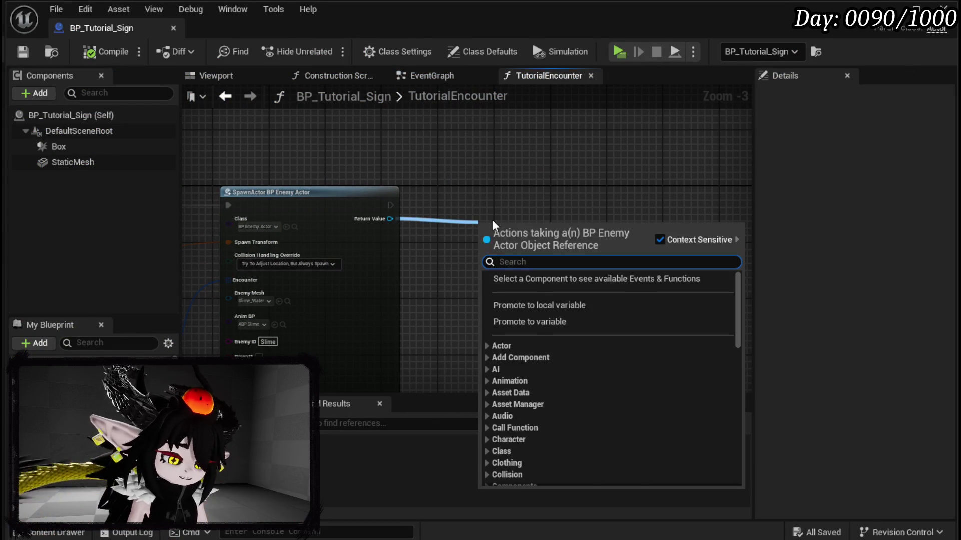
{"action": "type", "text": "Bind"}
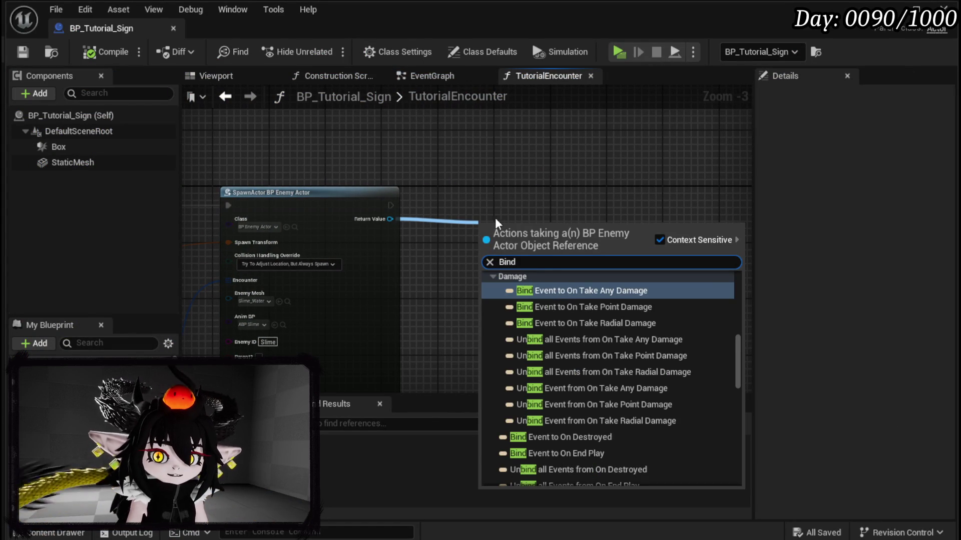
{"action": "scroll", "coordinate": [677, 329], "scroll_direction": "down", "scroll_amount": 2}
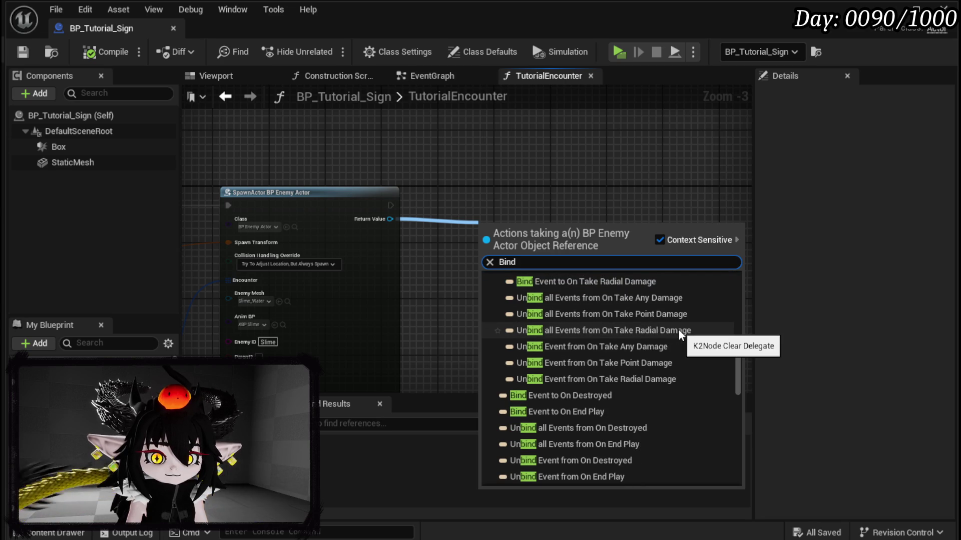
{"action": "scroll", "coordinate": [678, 329], "scroll_direction": "down", "scroll_amount": 3}
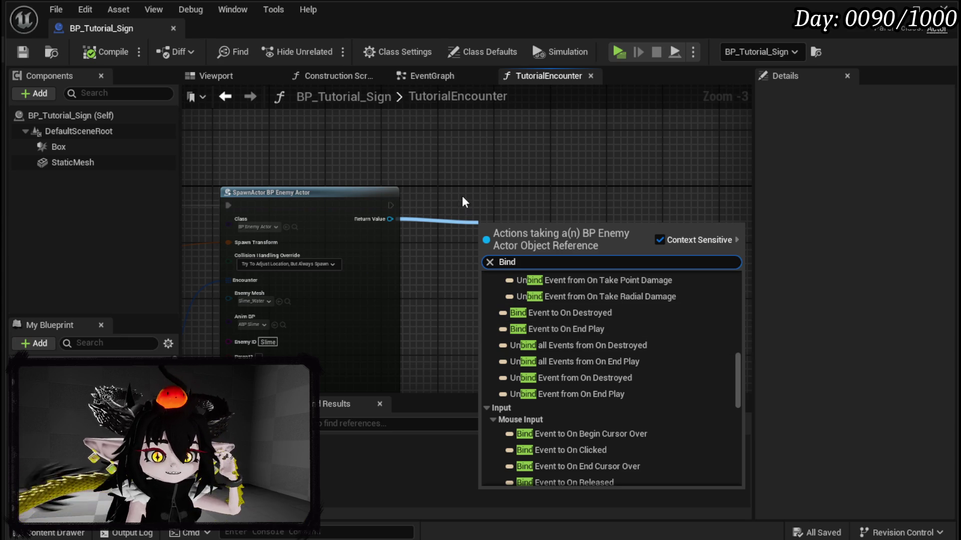
- Dismiss the action list and add a new function to BP_Tutorial_Sign
{"action": "left_click_drag", "start_coordinate": [461, 196], "coordinate": [606, 155]}
{"action": "left_click_drag", "start_coordinate": [275, 269], "coordinate": [398, 217]}
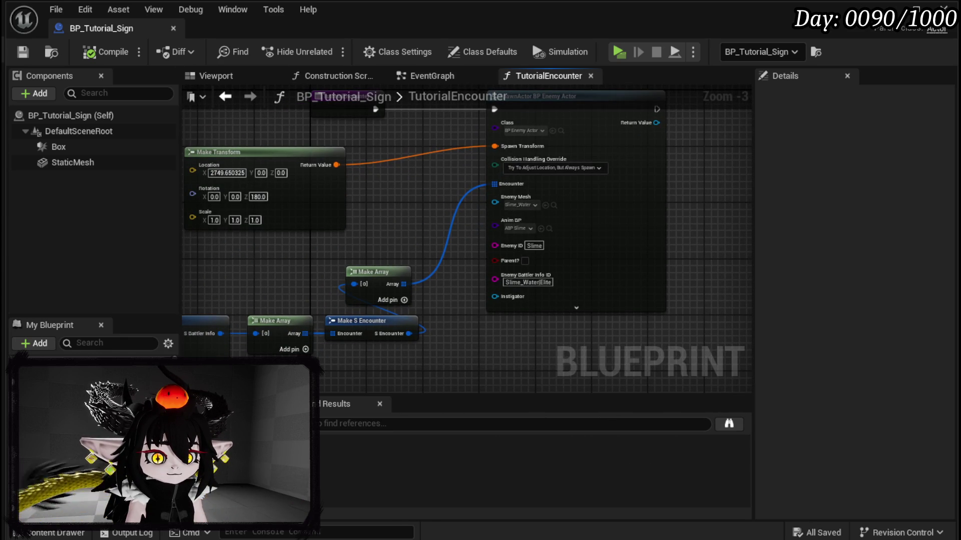
{"action": "left_click", "coordinate": [171, 391]}
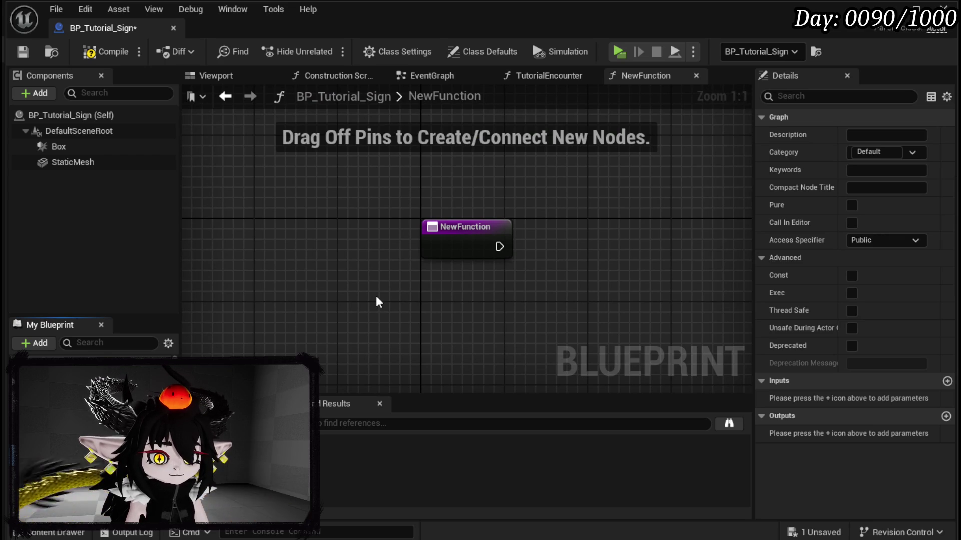
- Name the function BindToPlayer and add a Cast To BP_ThirdPersonCharacter node after it
{"action": "key", "text": "Return"}
{"action": "mouse_move", "coordinate": [380, 292]}
{"action": "left_mouse_down"}
{"action": "mouse_move", "coordinate": [289, 271]}
{"action": "mouse_move", "coordinate": [372, 248]}
{"action": "left_mouse_up"}
{"action": "type", "text": "cast to third"}
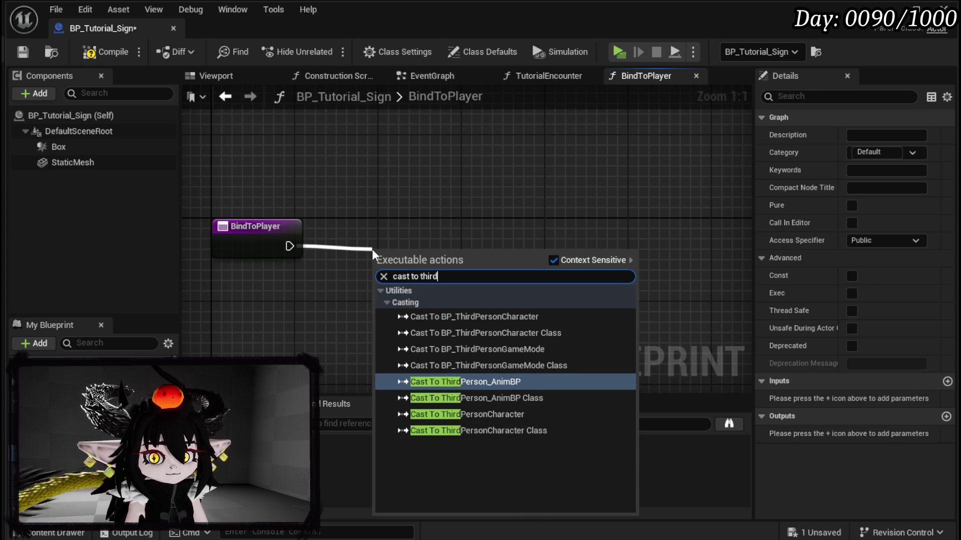
{"action": "left_click", "coordinate": [499, 313]}
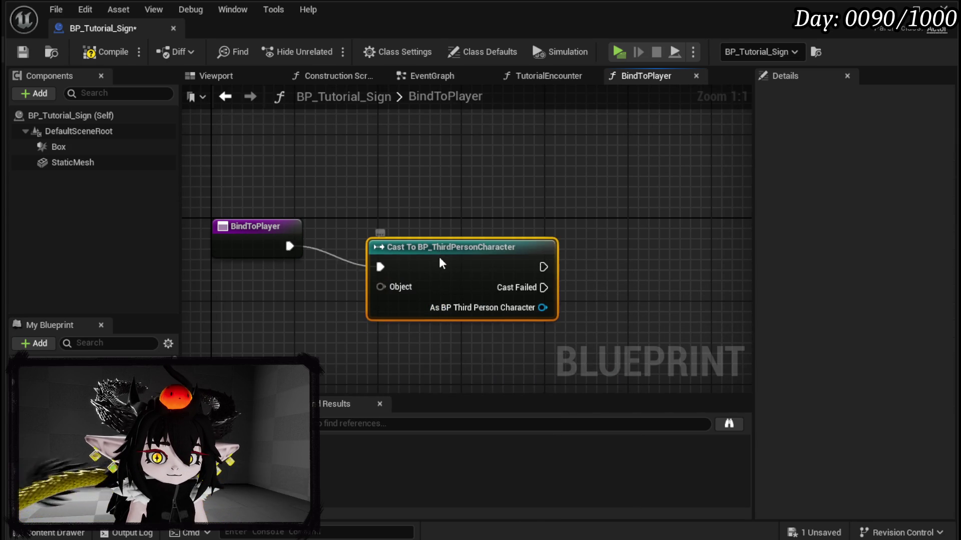
- Delete the cast node, leaving BindToPlayer empty, then compile and save
{"action": "key", "text": "Home"}
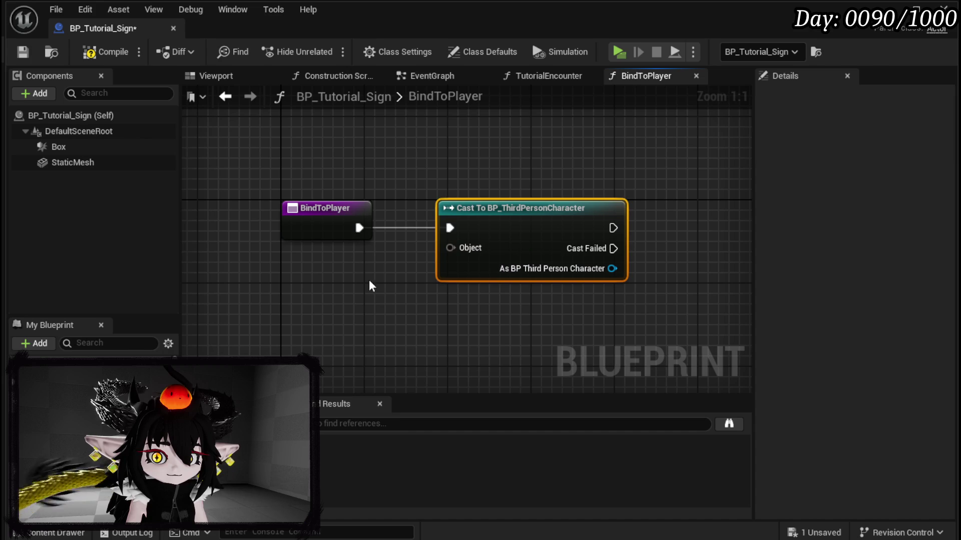
{"action": "left_click", "coordinate": [330, 230]}
{"action": "left_click", "coordinate": [336, 318]}
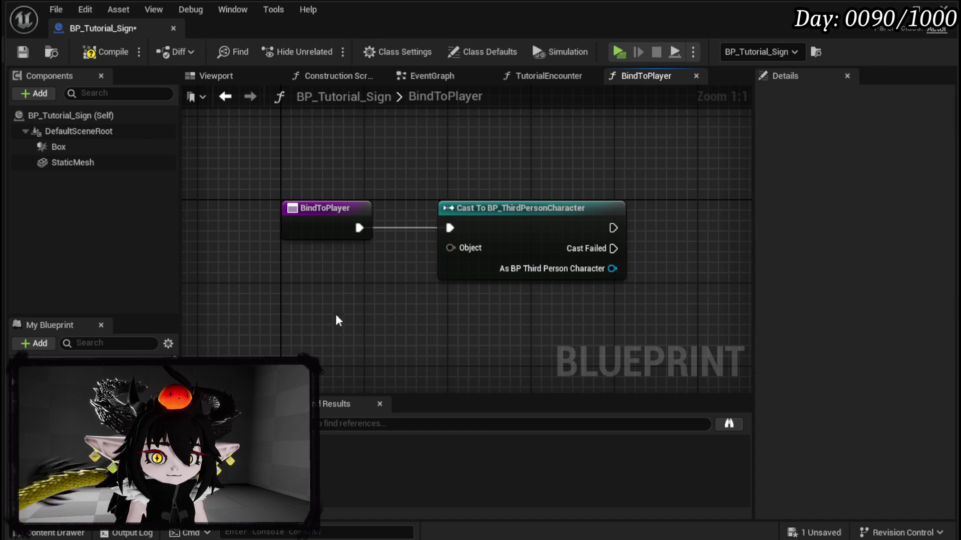
{"action": "left_click", "coordinate": [501, 208]}
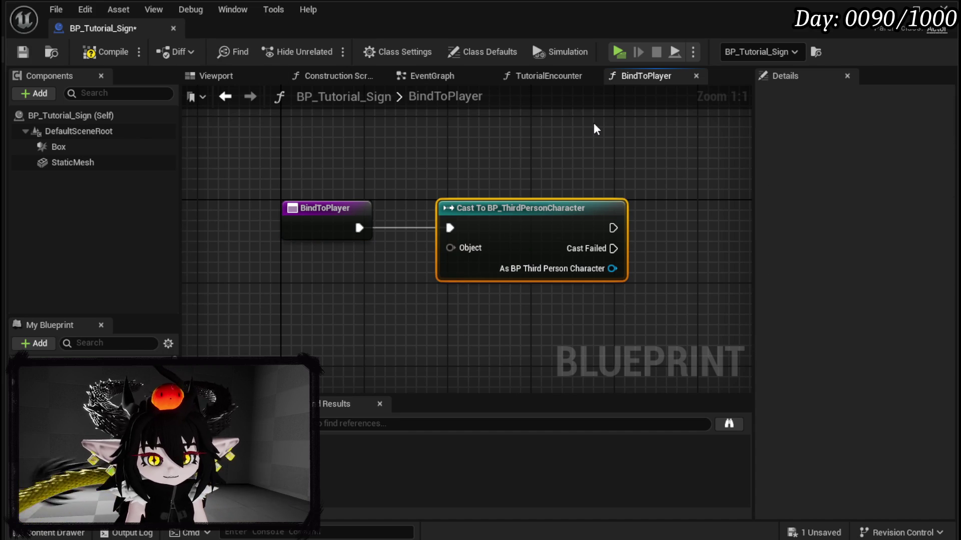
{"action": "key", "text": "Delete"}
{"action": "left_click", "coordinate": [98, 54]}
{"action": "left_click", "coordinate": [23, 52]}
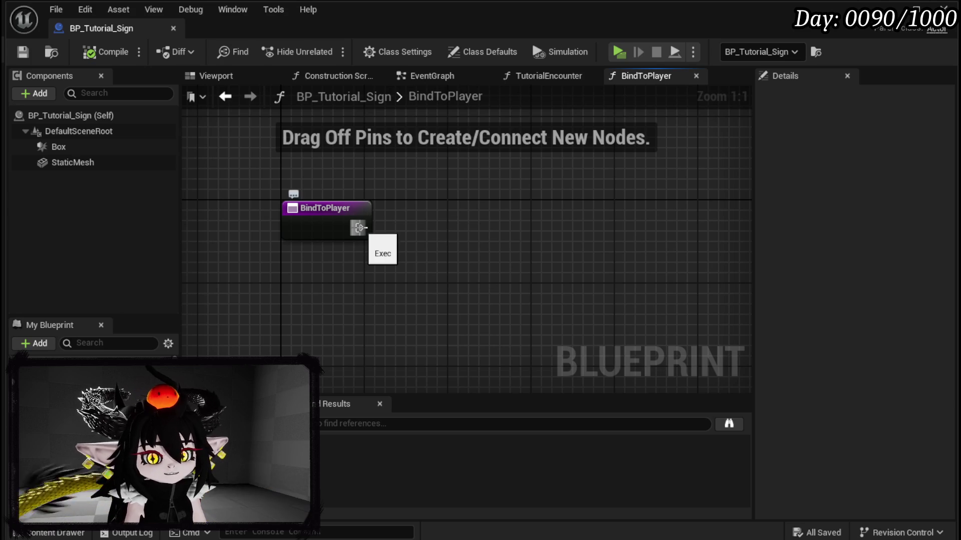
{"action": "mouse_move", "coordinate": [359, 228]}
{"action": "left_mouse_down"}
{"action": "mouse_move", "coordinate": [421, 227]}
{"action": "mouse_move", "coordinate": [365, 215]}
{"action": "mouse_move", "coordinate": [319, 221]}
{"action": "mouse_move", "coordinate": [479, 224]}
{"action": "left_mouse_up"}
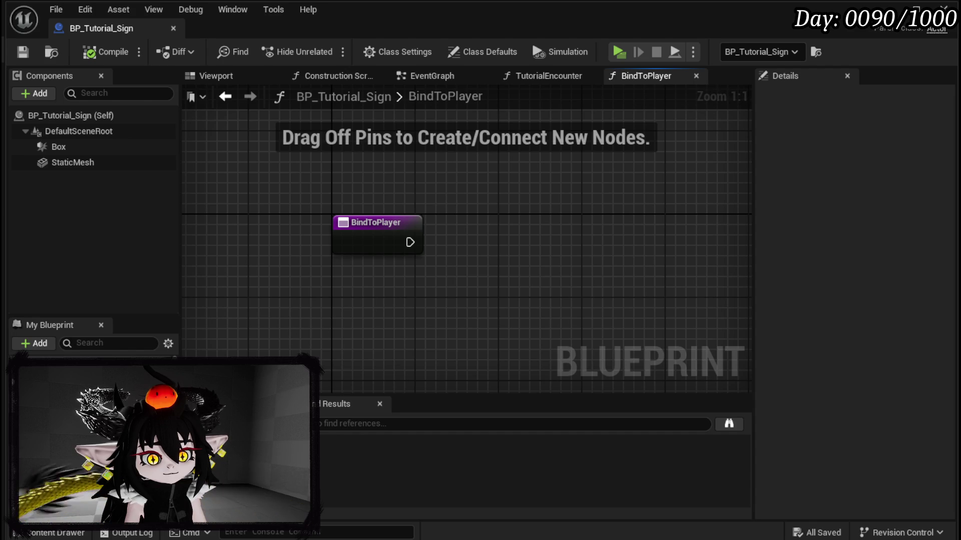
- Add a Combat Manager object input to BindToPlayer and rename it Manager
{"action": "left_click", "coordinate": [353, 228]}
{"action": "left_click", "coordinate": [947, 310]}
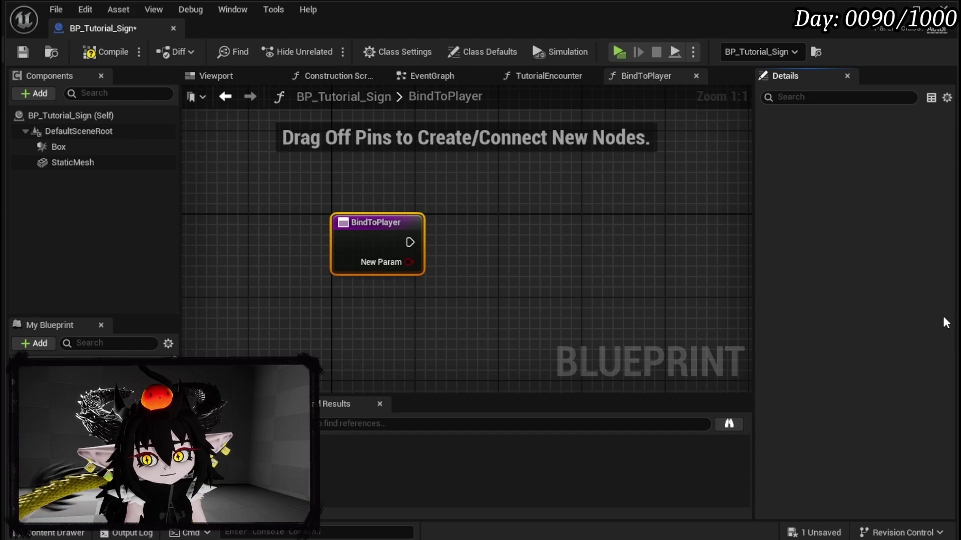
{"action": "left_click", "coordinate": [871, 328]}
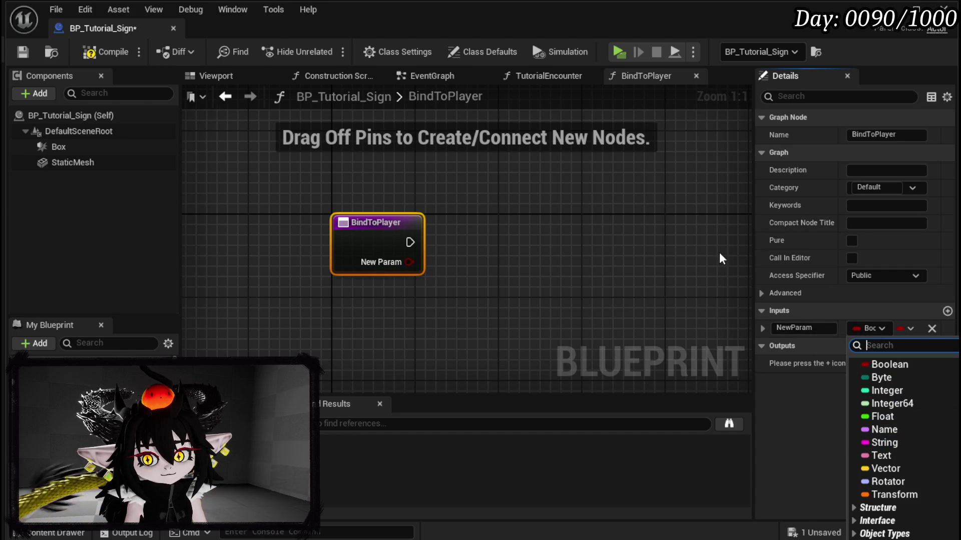
{"action": "type", "text": "co"}
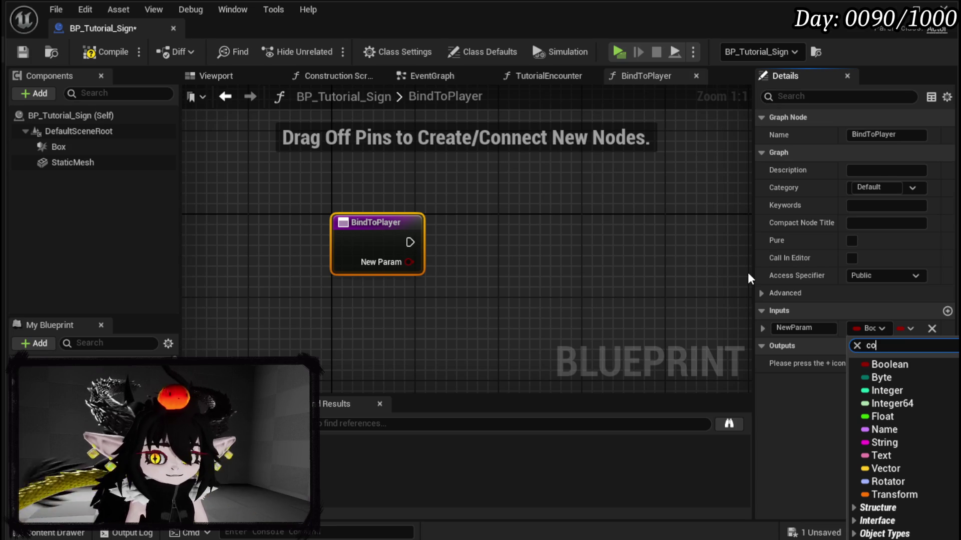
{"action": "type", "text": "mbat Mana"}
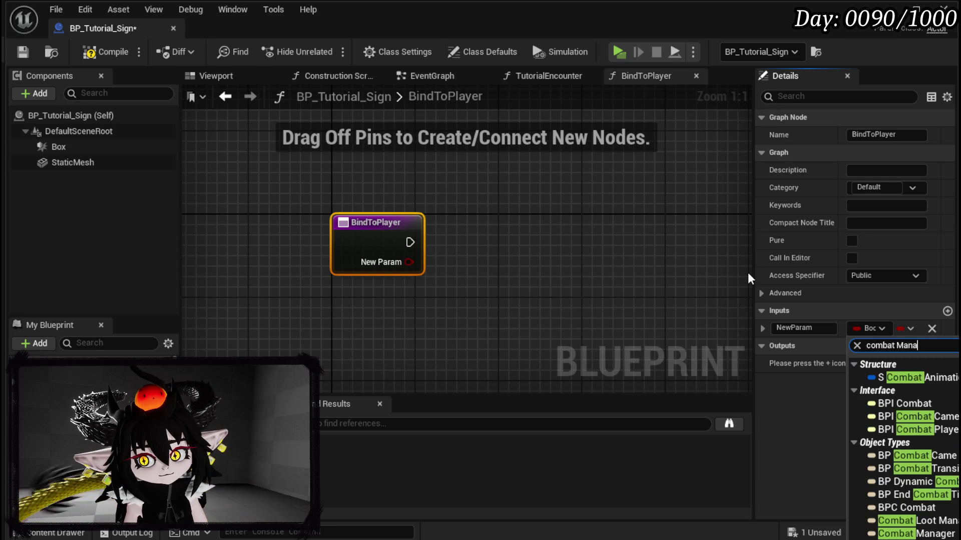
{"action": "type", "text": "ger"}
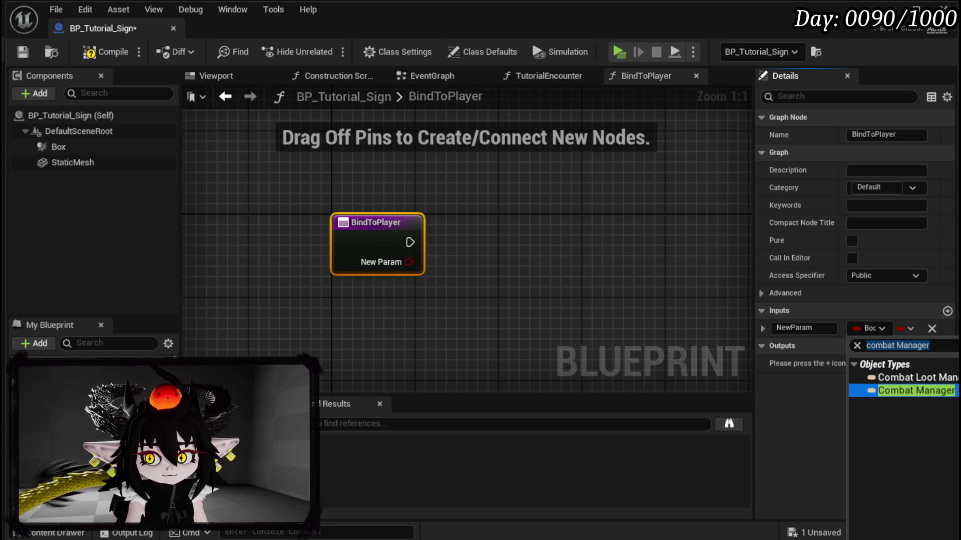
{"action": "left_click", "coordinate": [915, 390]}
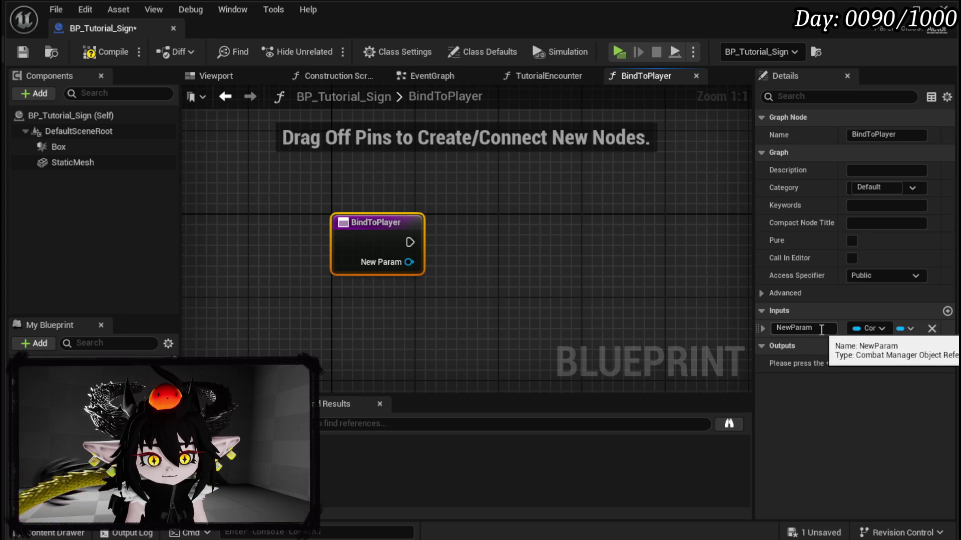
{"action": "left_click", "coordinate": [821, 330]}
{"action": "type", "text": "Manager"}
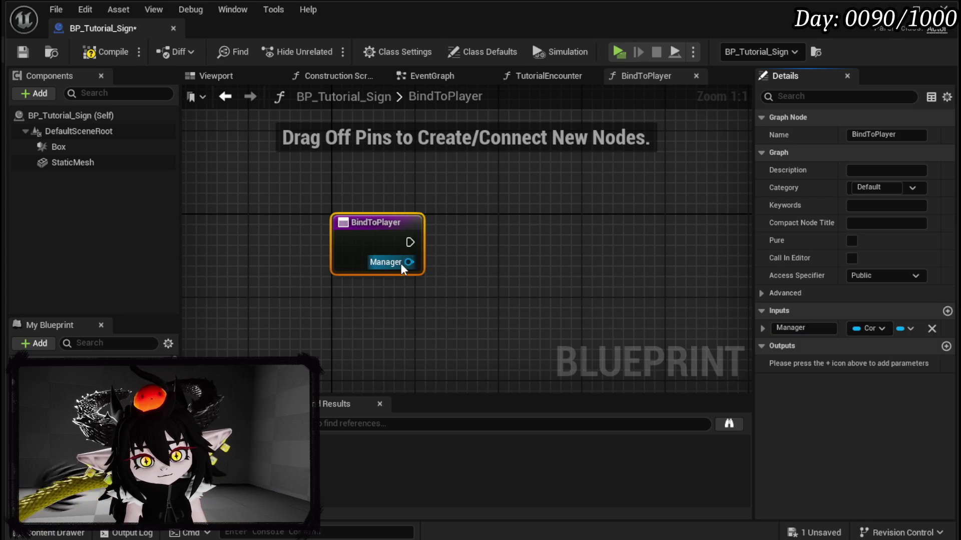
- Browse the Manager pin's 'player' actions without adding anything, then save
{"action": "left_click_drag", "start_coordinate": [403, 269], "coordinate": [379, 303]}
{"action": "type", "text": "player c"}
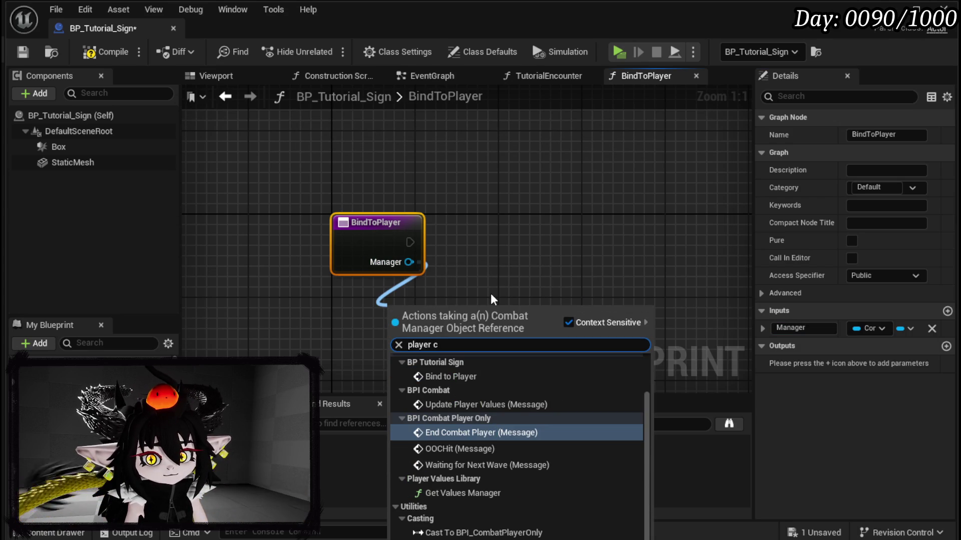
{"action": "key", "text": "BackSpace"}
{"action": "key", "text": "BackSpace"}
{"action": "key", "text": "BackSpace"}
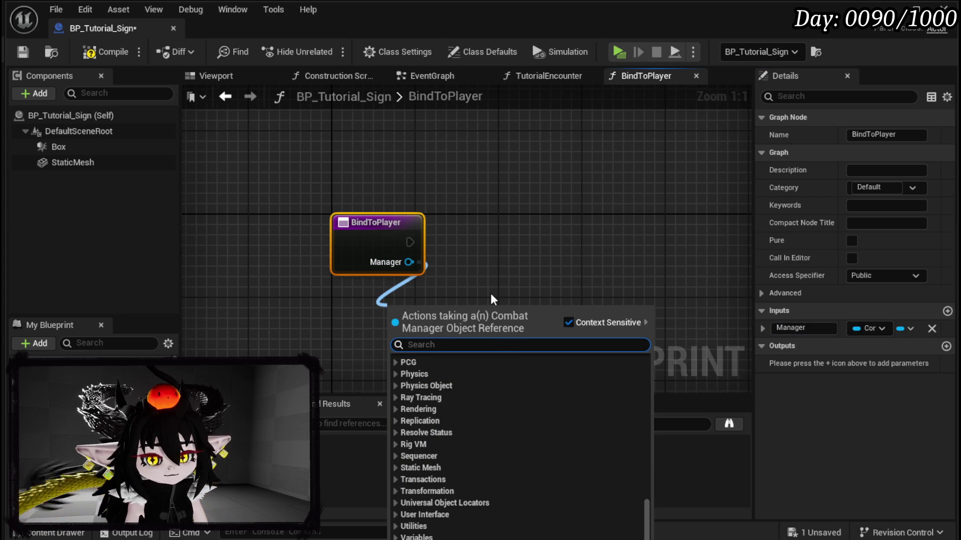
{"action": "left_click", "coordinate": [511, 272]}
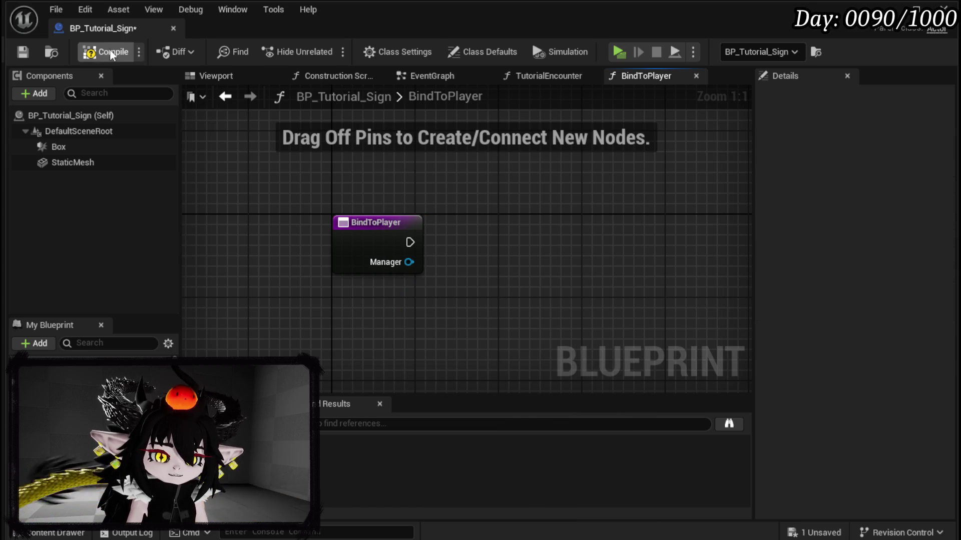
{"action": "left_click", "coordinate": [16, 53]}
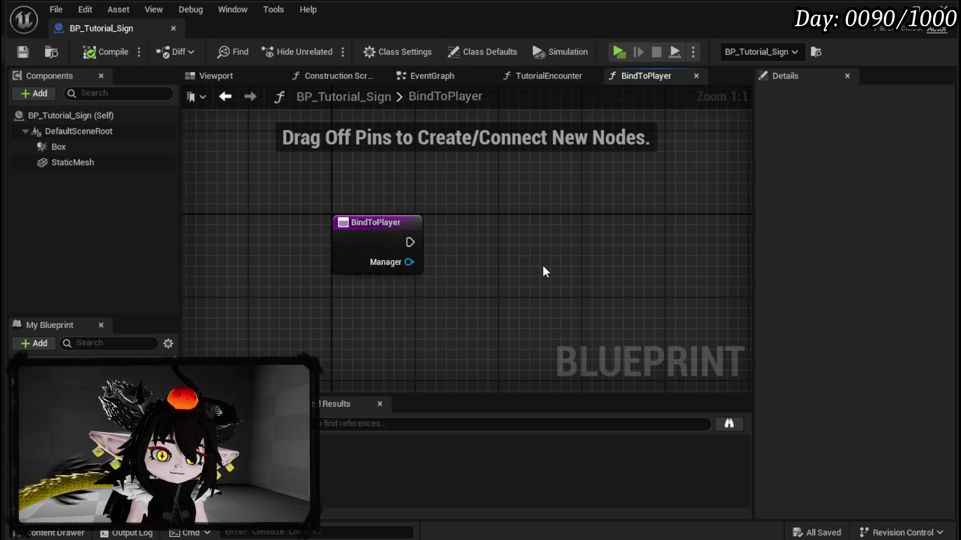
- Shift the BindToPlayer graph view slightly upward
{"action": "left_click_drag", "start_coordinate": [545, 272], "coordinate": [541, 249]}
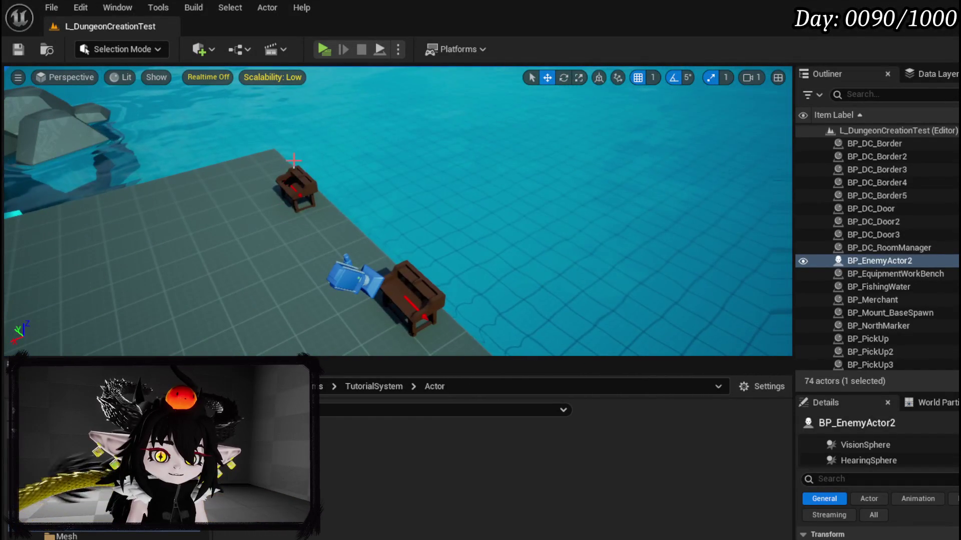
- Play-test up to the equipment workbench's Iron_Head upgrade panel, then end the session
{"action": "left_click", "coordinate": [296, 189]}
{"action": "left_click", "coordinate": [324, 49]}
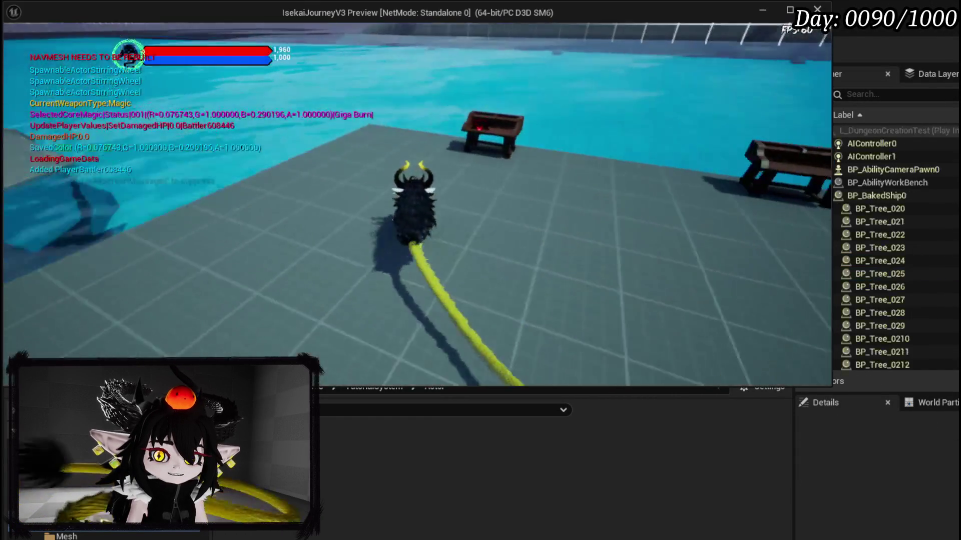
{"action": "key", "text": "e"}
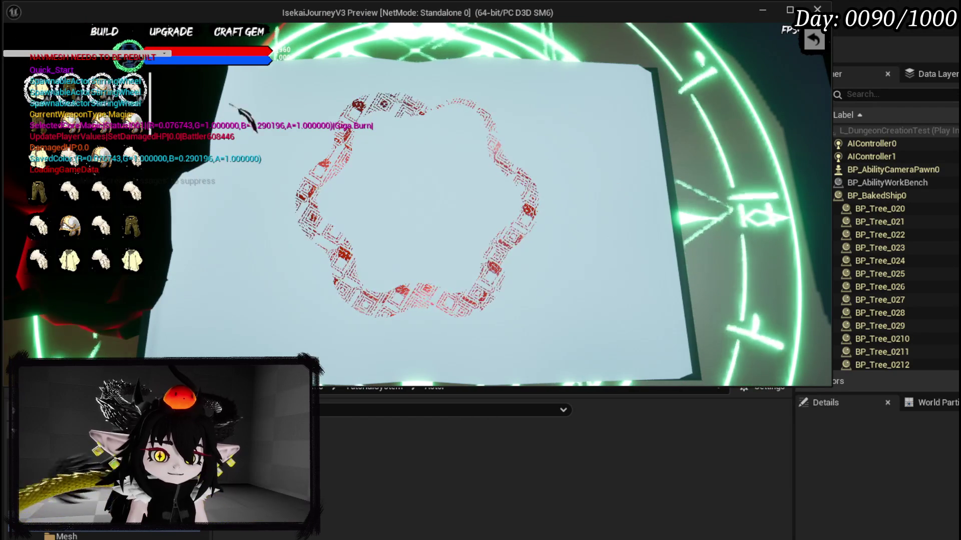
{"action": "left_click", "coordinate": [70, 225]}
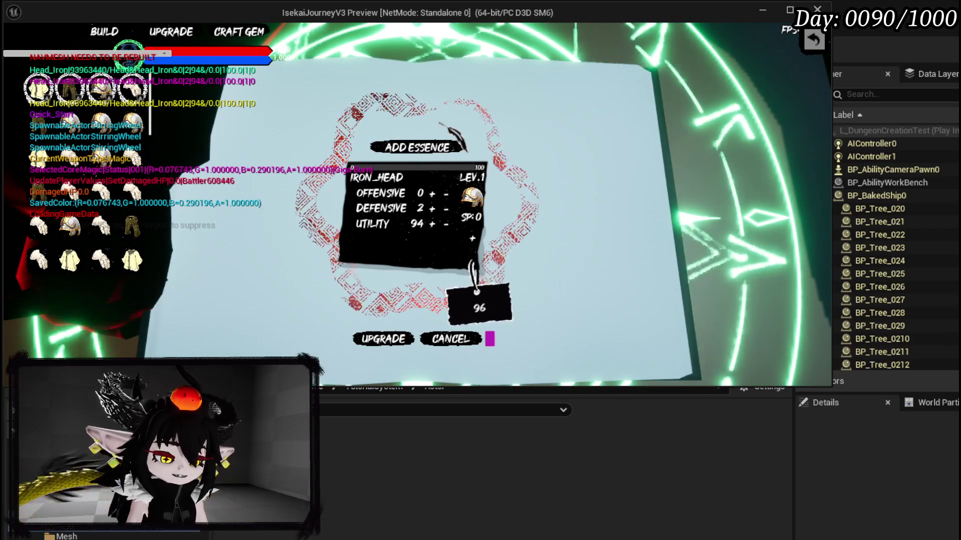
{"action": "key", "text": "Escape"}
{"action": "left_click_drag", "start_coordinate": [437, 122], "coordinate": [482, 137]}
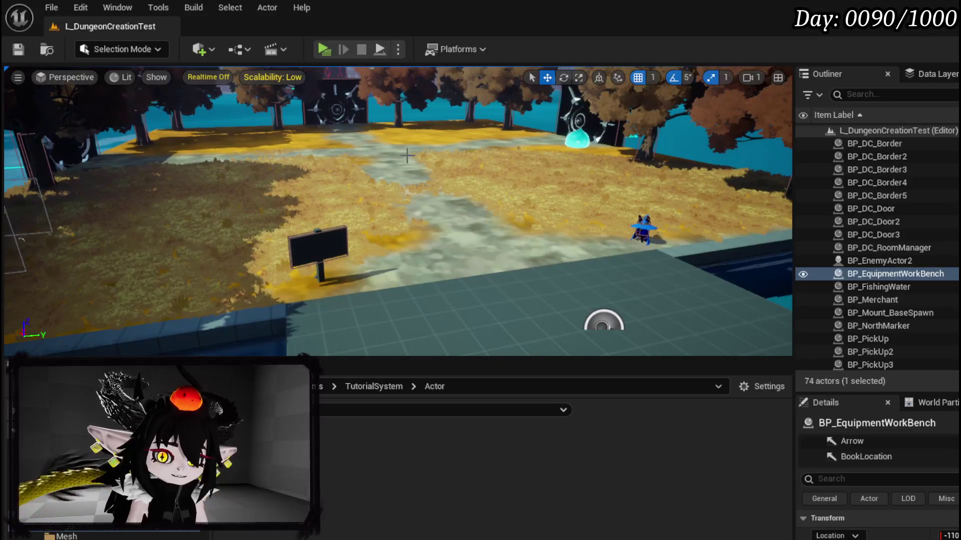
- Save the level and scroll through the Content Browser folder tree
{"action": "key", "text": "ctrl+s"}
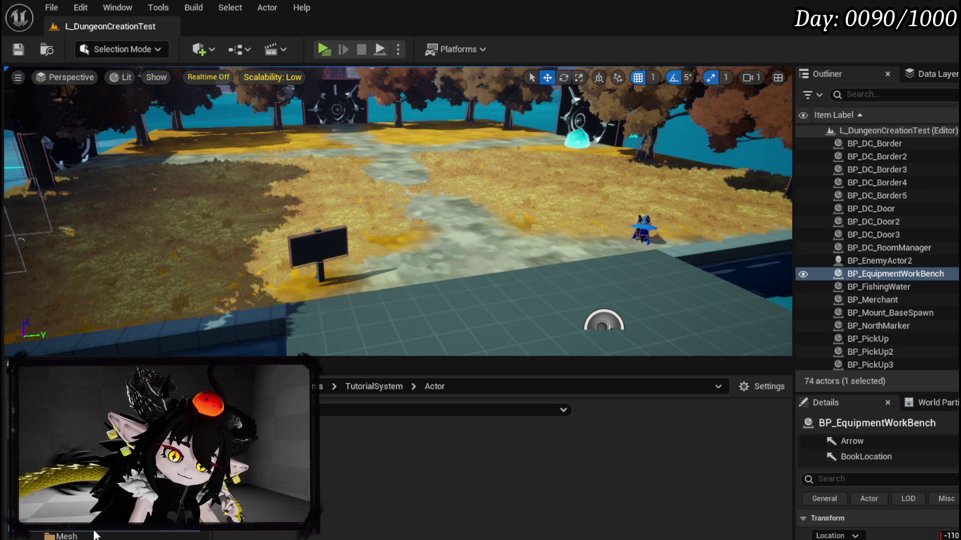
{"action": "scroll", "coordinate": [95, 534], "scroll_direction": "down", "scroll_amount": 5}
{"action": "scroll", "coordinate": [100, 533], "scroll_direction": "up", "scroll_amount": 3}
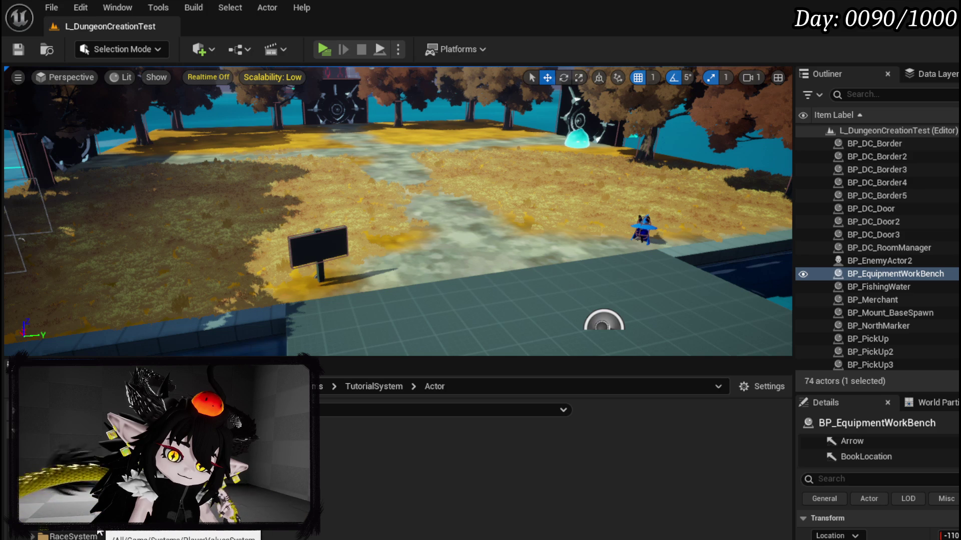
{"action": "scroll", "coordinate": [99, 534], "scroll_direction": "up", "scroll_amount": 2}
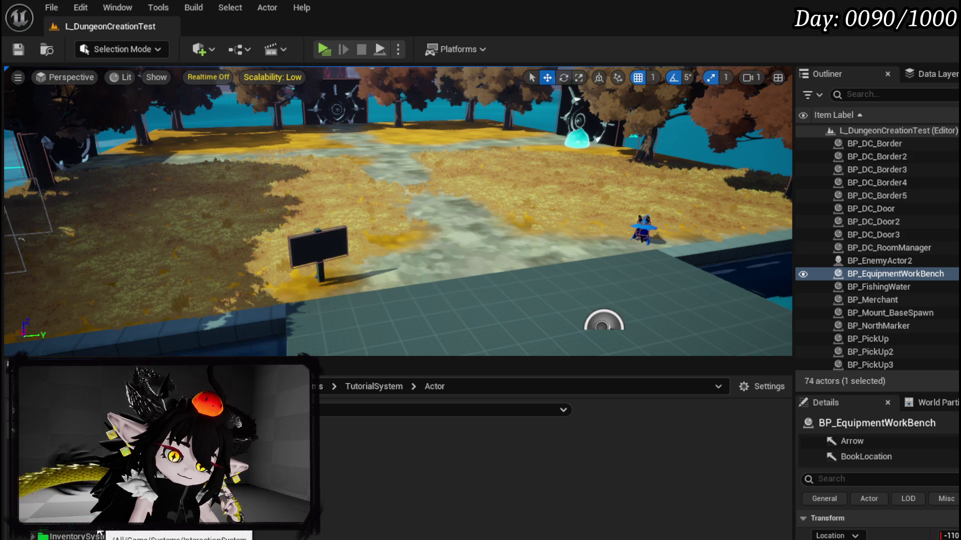
{"action": "scroll", "coordinate": [99, 533], "scroll_direction": "down", "scroll_amount": 3}
{"action": "scroll", "coordinate": [99, 532], "scroll_direction": "up", "scroll_amount": 3}
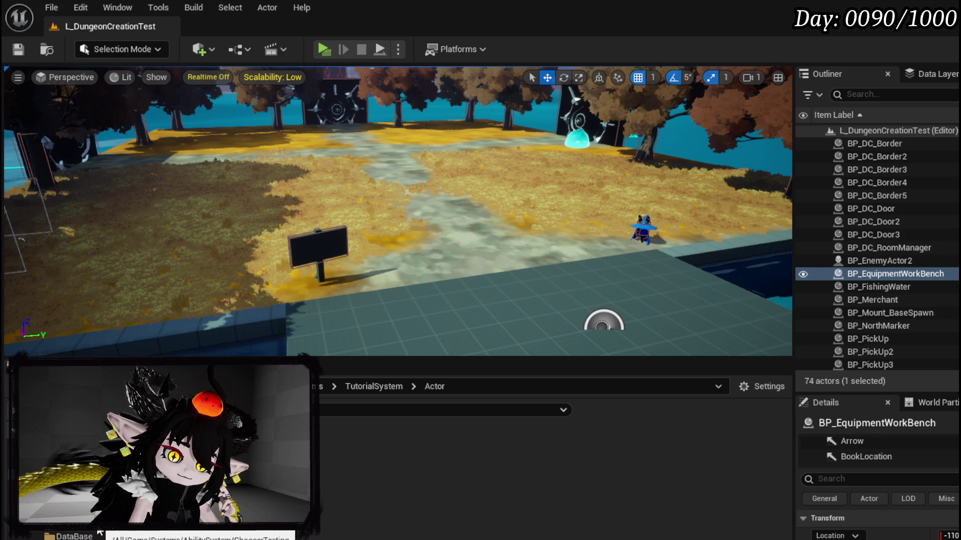
{"action": "scroll", "coordinate": [99, 533], "scroll_direction": "down", "scroll_amount": 1}
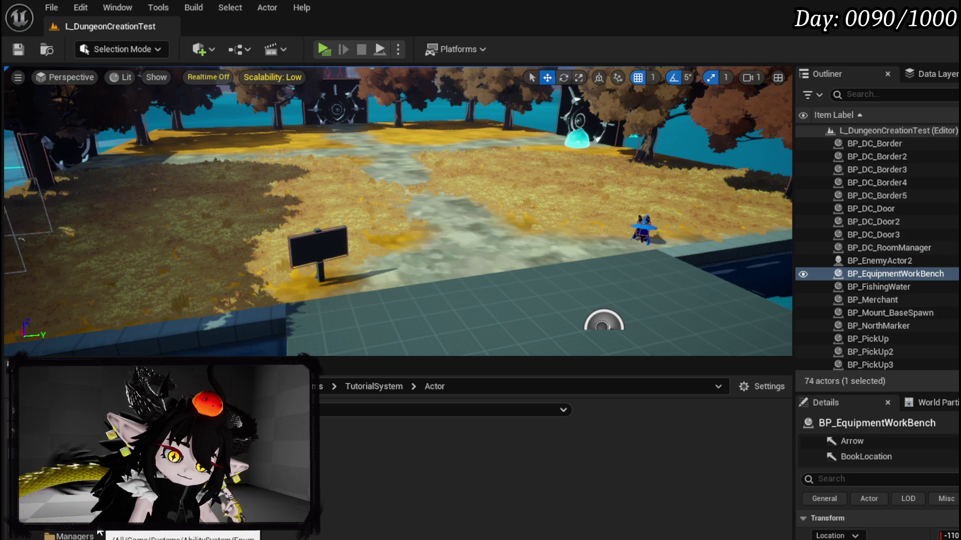
{"action": "scroll", "coordinate": [99, 533], "scroll_direction": "down", "scroll_amount": 2}
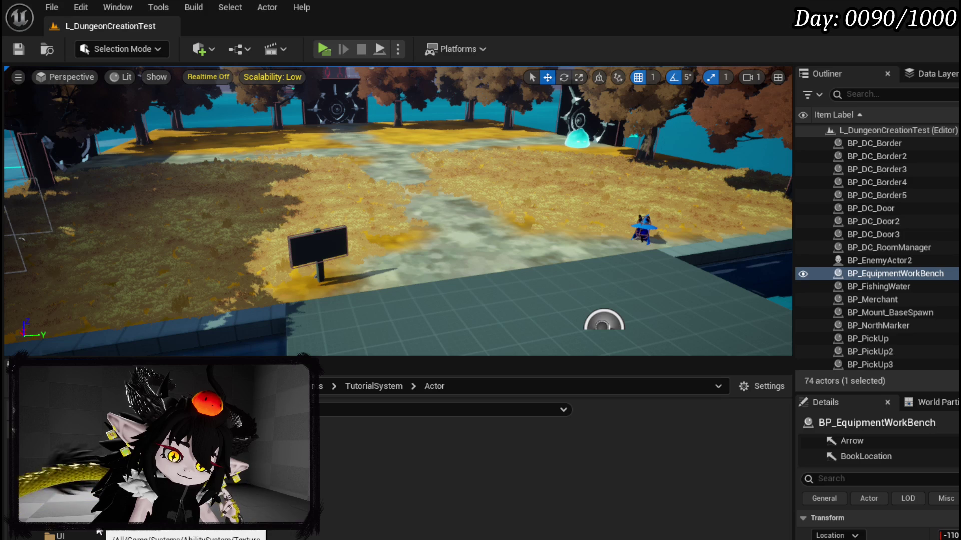
- Open CombatSystem > Managers and open the Combat_Manager blueprint
{"action": "left_click", "coordinate": [65, 451]}
{"action": "scroll", "coordinate": [99, 533], "scroll_direction": "down", "scroll_amount": 2}
{"action": "left_click", "coordinate": [75, 536]}
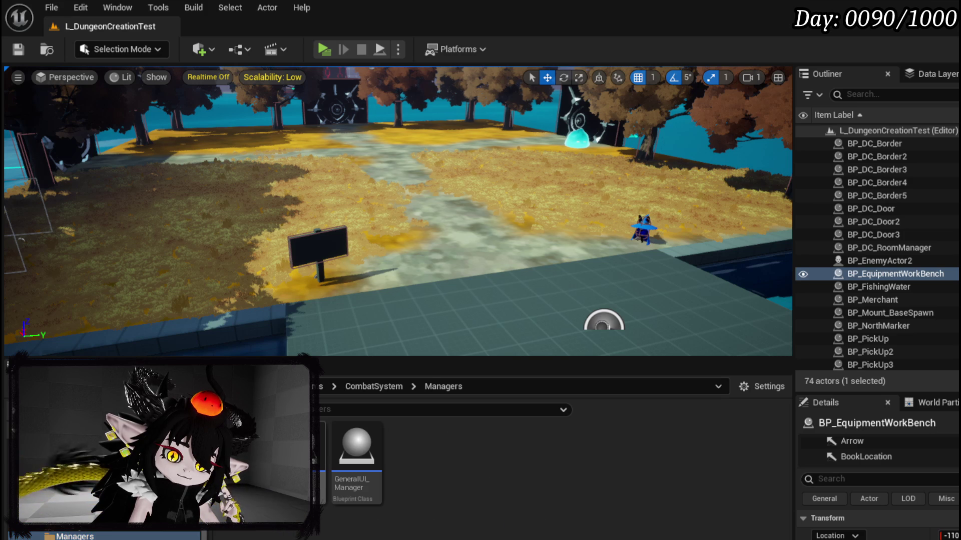
{"action": "double_click", "coordinate": [301, 460]}
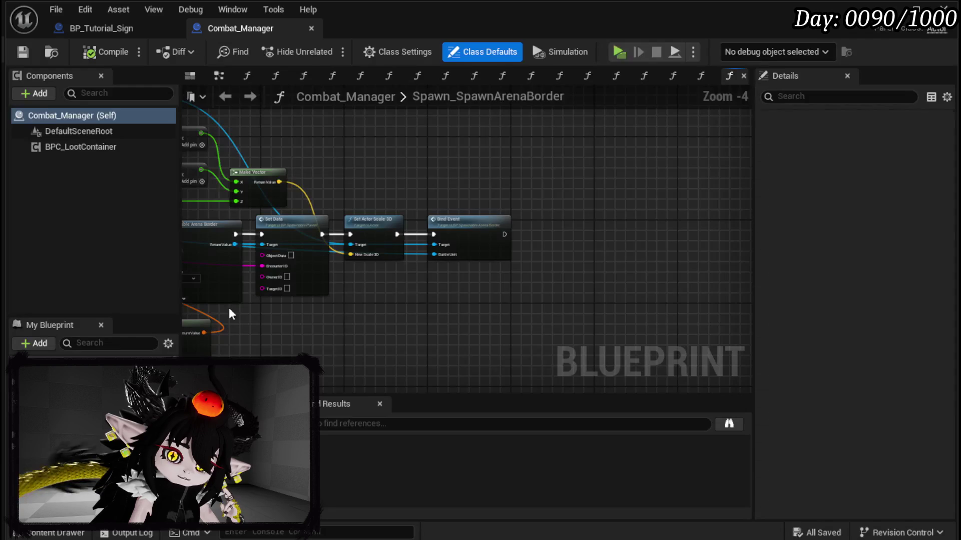
- Delete the right-hand node group in the Spawn_SpawnArenaBorder function
{"action": "left_click_drag", "start_coordinate": [358, 311], "coordinate": [510, 242]}
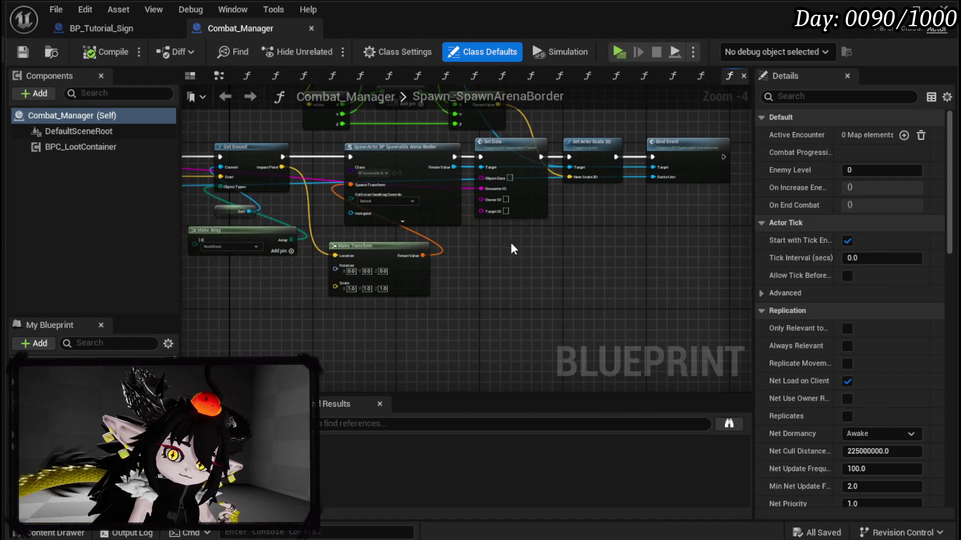
{"action": "left_click_drag", "start_coordinate": [190, 261], "coordinate": [485, 288]}
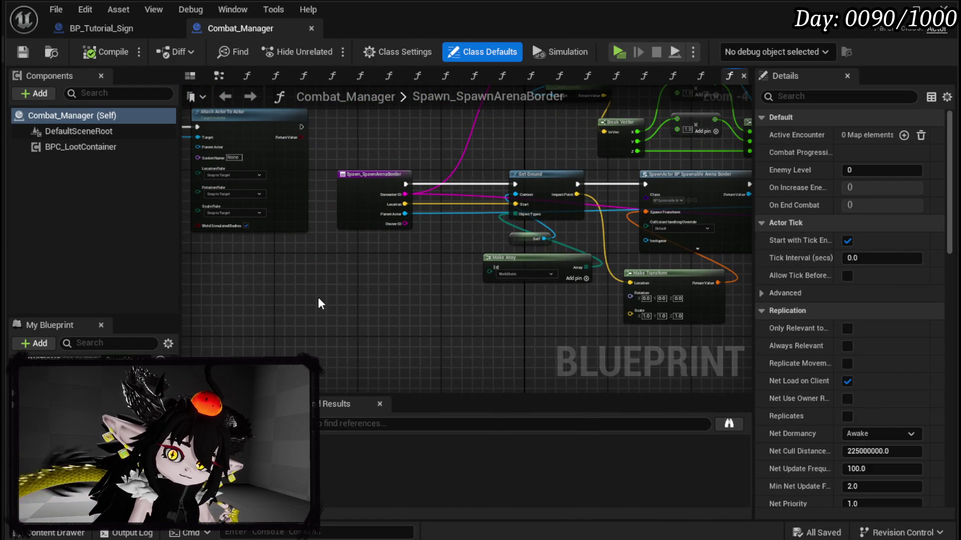
{"action": "scroll", "coordinate": [317, 298], "scroll_direction": "down", "scroll_amount": 2}
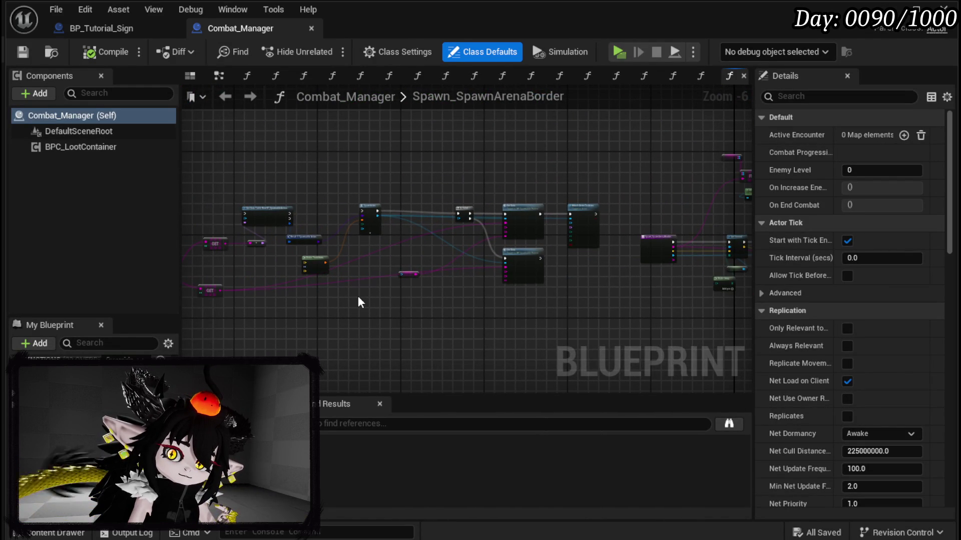
{"action": "mouse_move", "coordinate": [422, 301]}
{"action": "left_mouse_down"}
{"action": "mouse_move", "coordinate": [592, 292]}
{"action": "mouse_move", "coordinate": [563, 290]}
{"action": "left_mouse_up"}
{"action": "mouse_move", "coordinate": [264, 143]}
{"action": "left_mouse_down"}
{"action": "mouse_move", "coordinate": [692, 282]}
{"action": "mouse_move", "coordinate": [725, 305]}
{"action": "mouse_move", "coordinate": [442, 305]}
{"action": "left_mouse_up"}
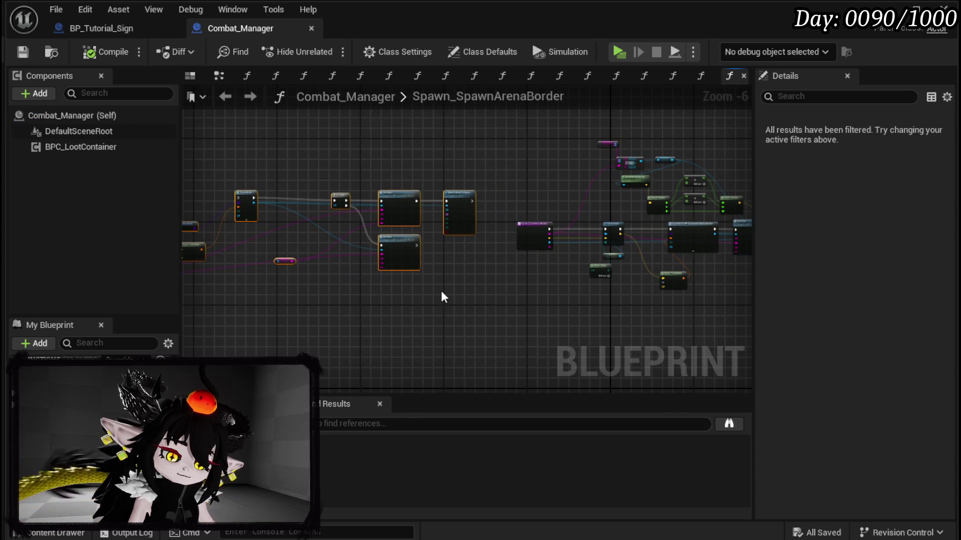
{"action": "key", "text": "Delete"}
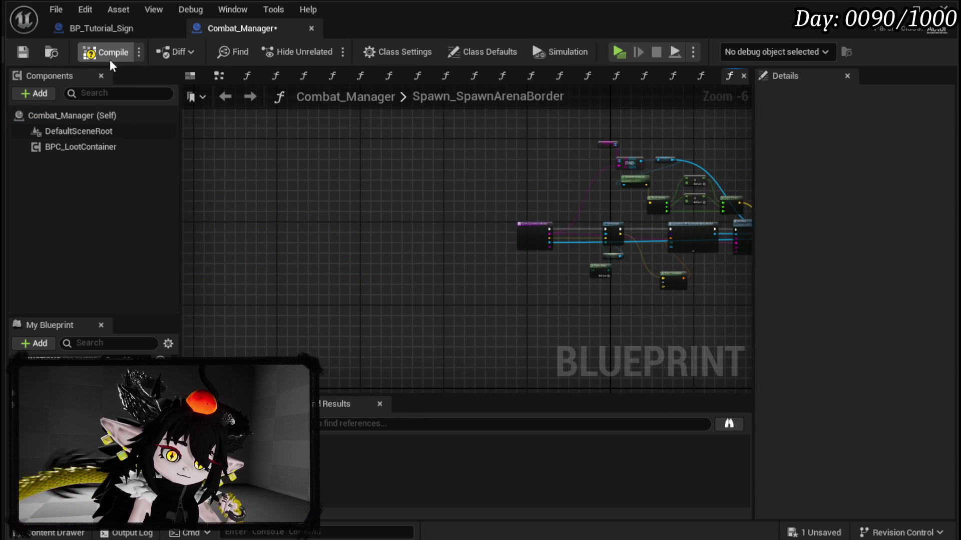
- Compile and save Combat_Manager, then open its InitiateCombat function graph
{"action": "left_click", "coordinate": [110, 58]}
{"action": "left_click", "coordinate": [30, 53]}
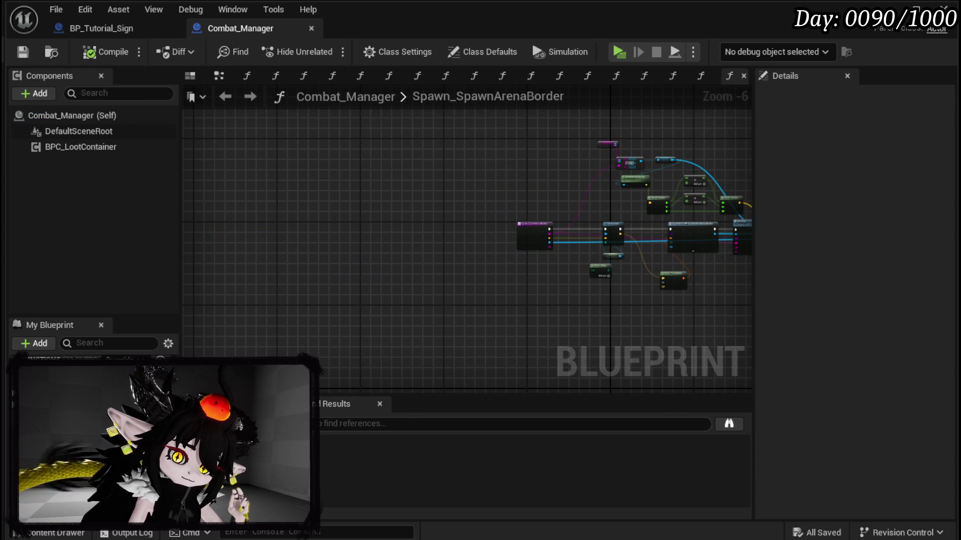
{"action": "scroll", "coordinate": [95, 380], "scroll_direction": "down", "scroll_amount": 1}
{"action": "scroll", "coordinate": [95, 380], "scroll_direction": "down", "scroll_amount": 1}
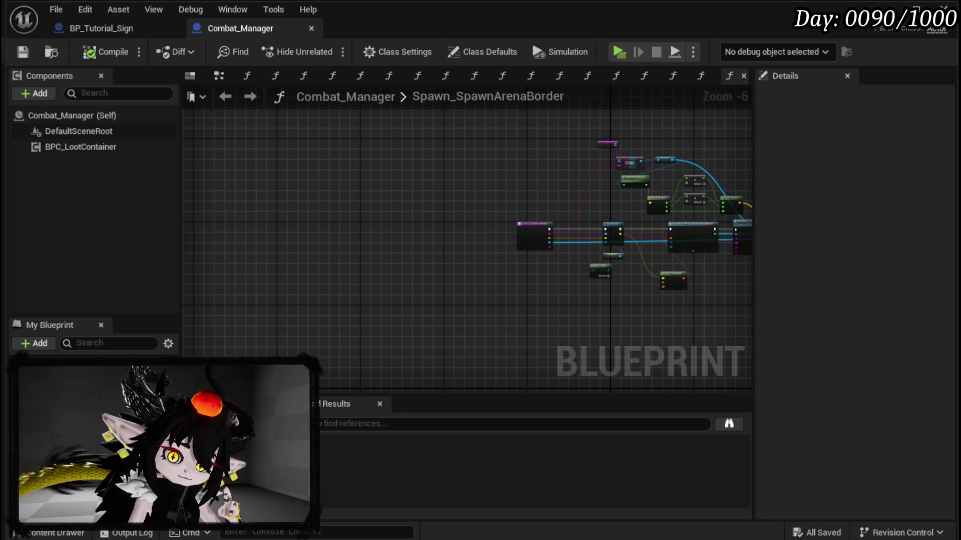
{"action": "double_click", "coordinate": [95, 380]}
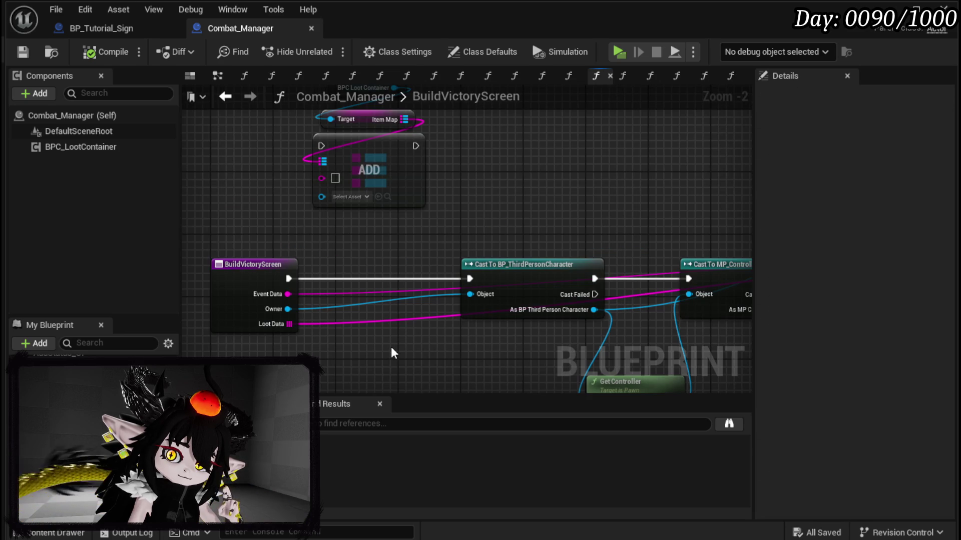
- Pan the BuildVictoryScreen graph over to the victory UI widget nodes
{"action": "mouse_move", "coordinate": [392, 347]}
{"action": "left_mouse_down"}
{"action": "mouse_move", "coordinate": [247, 343]}
{"action": "mouse_move", "coordinate": [321, 343]}
{"action": "mouse_move", "coordinate": [262, 342]}
{"action": "left_mouse_up"}
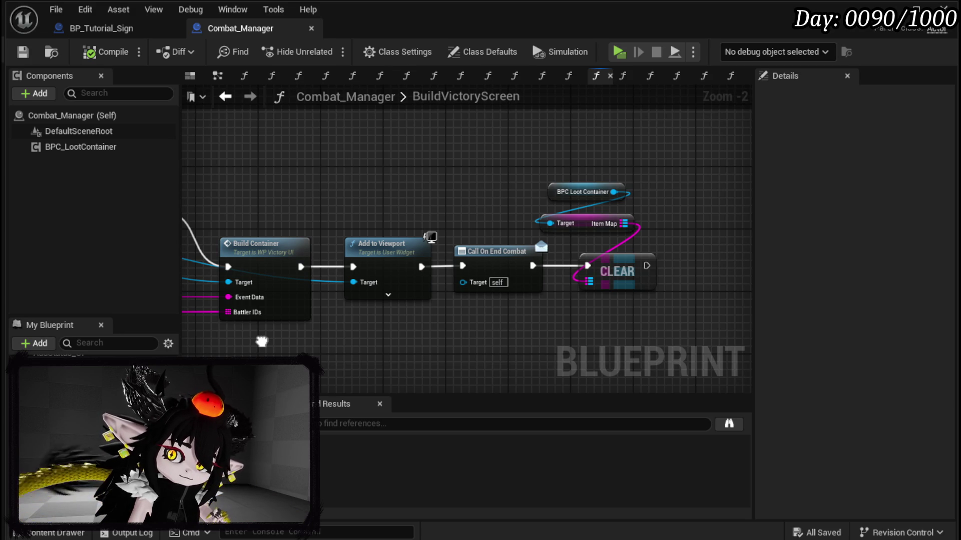
- Delete the BPC Loot Container and ADD nodes from BuildVictoryScreen, then compile, save and close Combat_Manager
{"action": "left_click", "coordinate": [472, 249]}
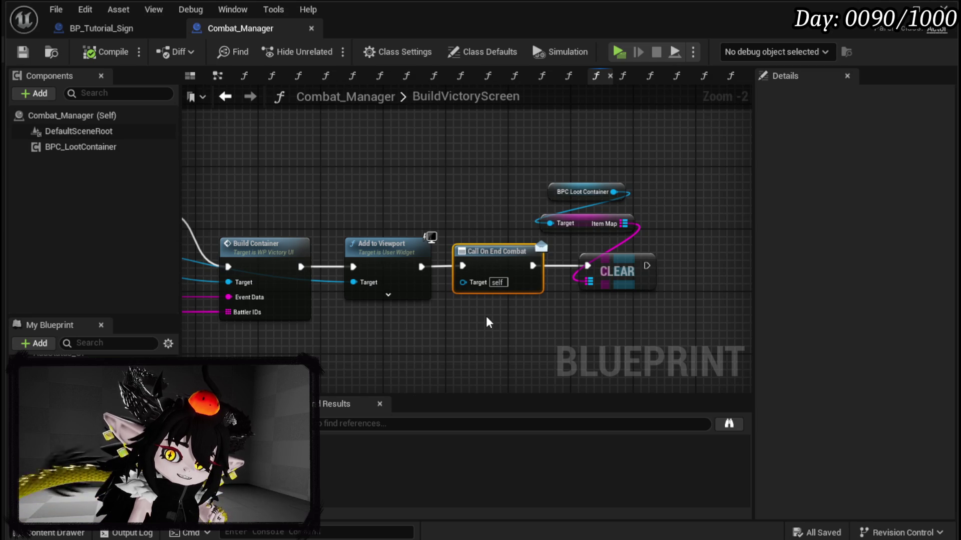
{"action": "scroll", "coordinate": [489, 322], "scroll_direction": "down", "scroll_amount": 2}
{"action": "mouse_move", "coordinate": [489, 323]}
{"action": "left_mouse_down"}
{"action": "mouse_move", "coordinate": [522, 299]}
{"action": "mouse_move", "coordinate": [649, 294]}
{"action": "mouse_move", "coordinate": [270, 318]}
{"action": "left_mouse_up"}
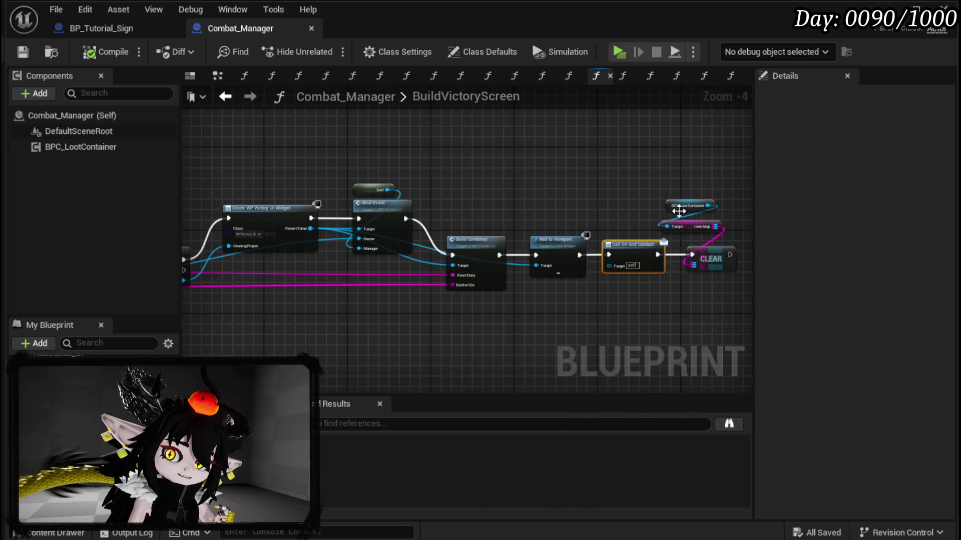
{"action": "left_click_drag", "start_coordinate": [494, 295], "coordinate": [706, 287]}
{"action": "left_click_drag", "start_coordinate": [533, 187], "coordinate": [562, 189]}
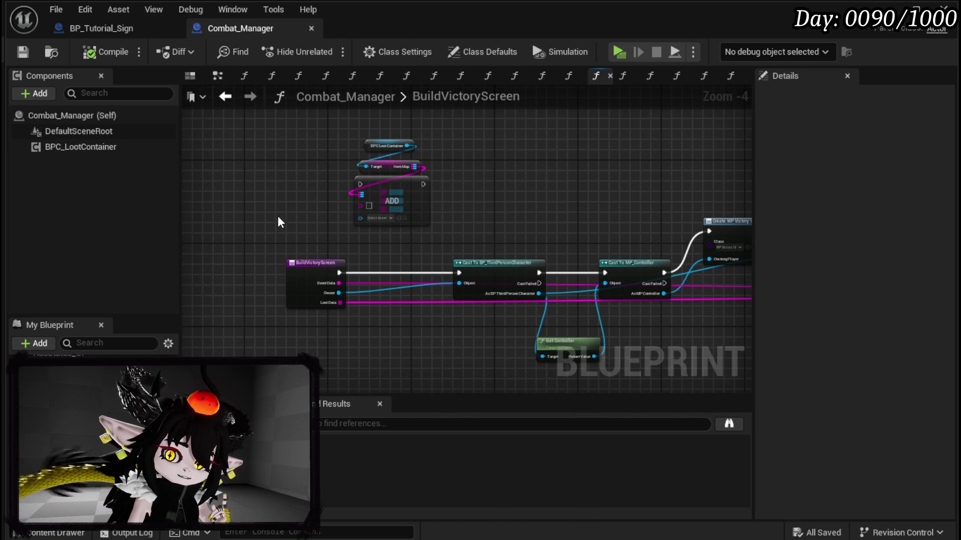
{"action": "left_click_drag", "start_coordinate": [278, 215], "coordinate": [471, 142]}
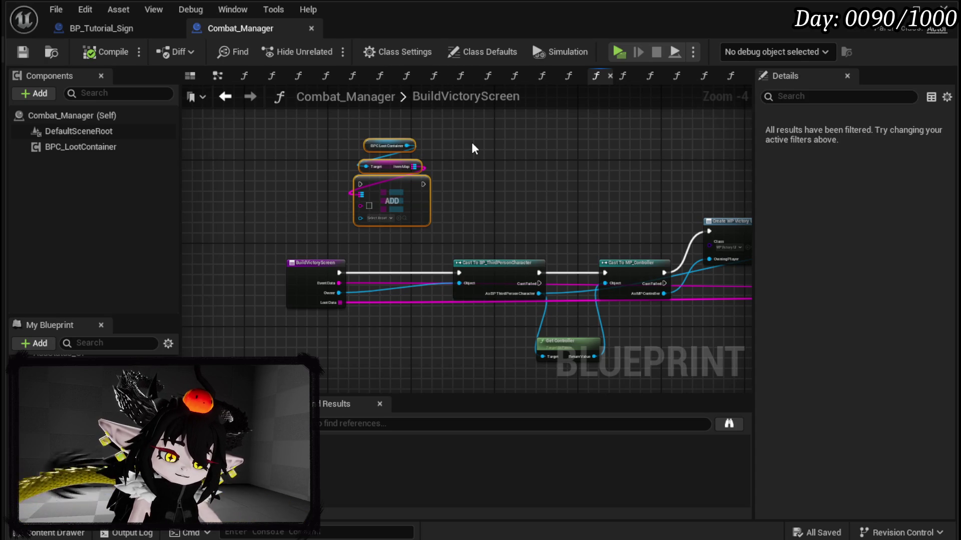
{"action": "key", "text": "Delete"}
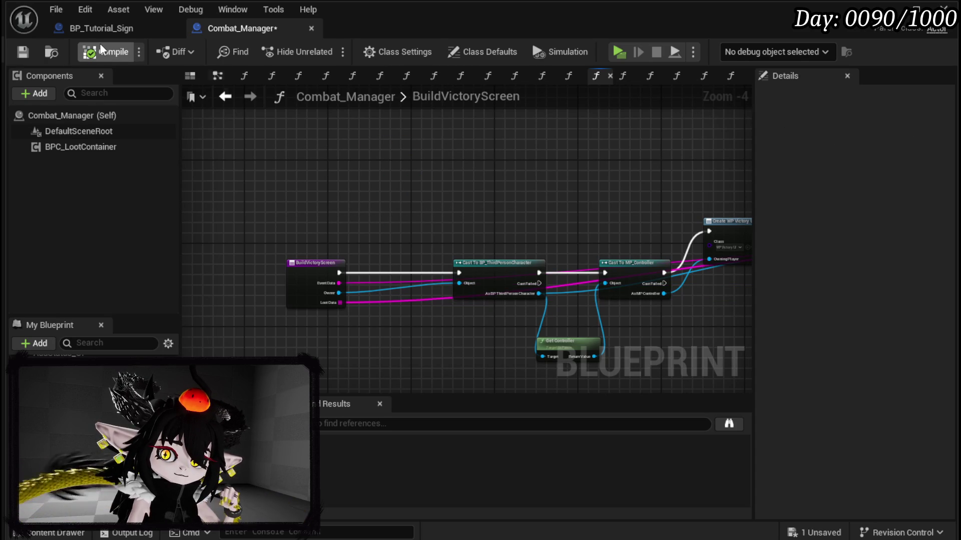
{"action": "left_click", "coordinate": [100, 44]}
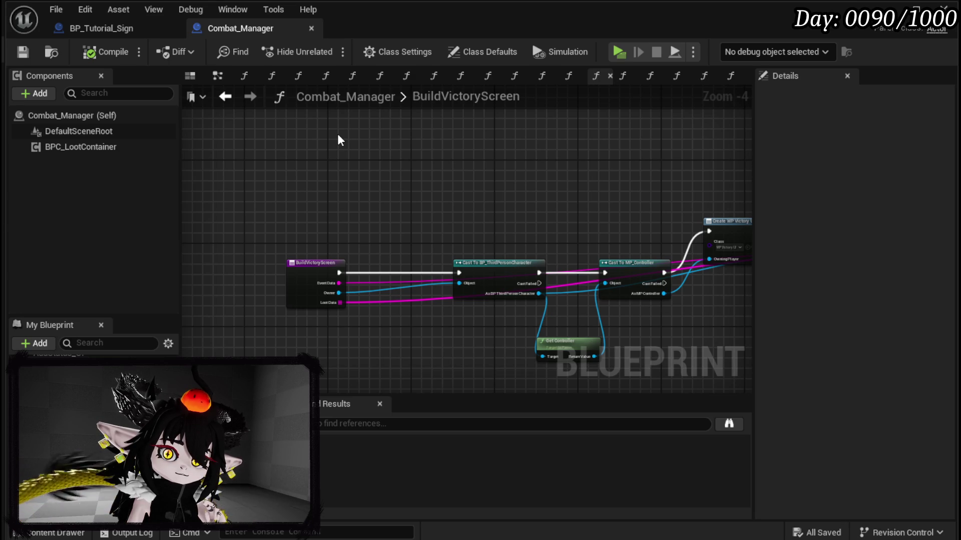
{"action": "left_click", "coordinate": [943, 8]}
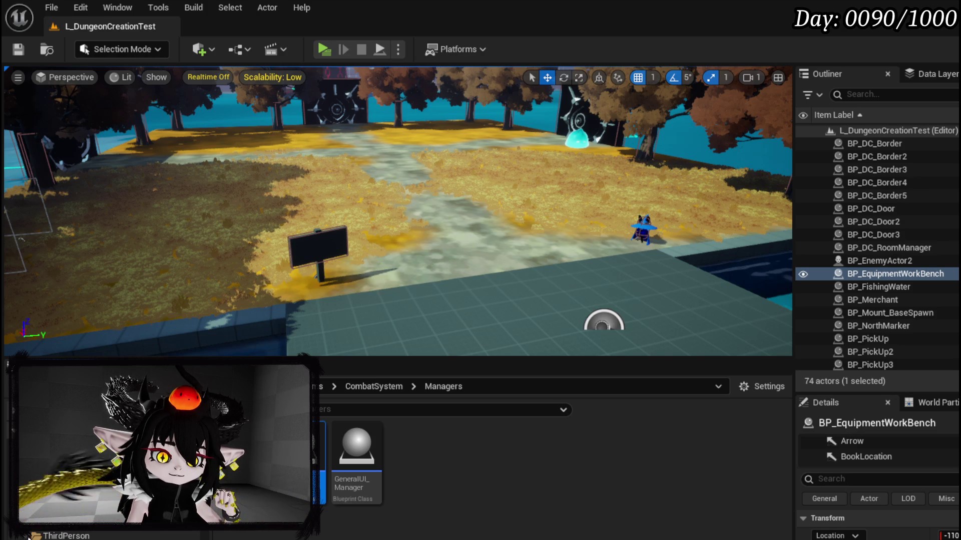
- Open BP_ThirdPersonCharacter, search the blueprint for 'Save', and jump to the matching result
{"action": "key", "text": "alt+Left"}
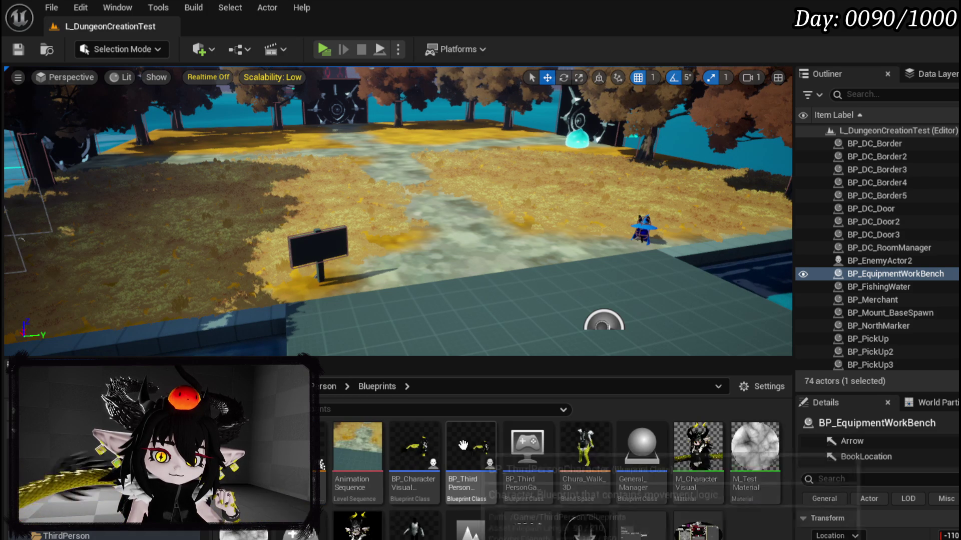
{"action": "double_click", "coordinate": [463, 445]}
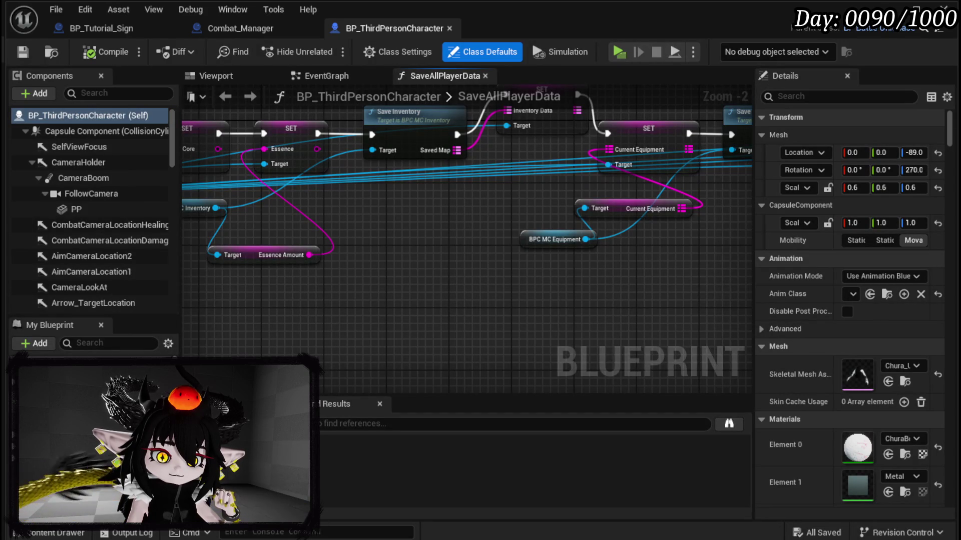
{"action": "scroll", "coordinate": [344, 275], "scroll_direction": "down", "scroll_amount": 8}
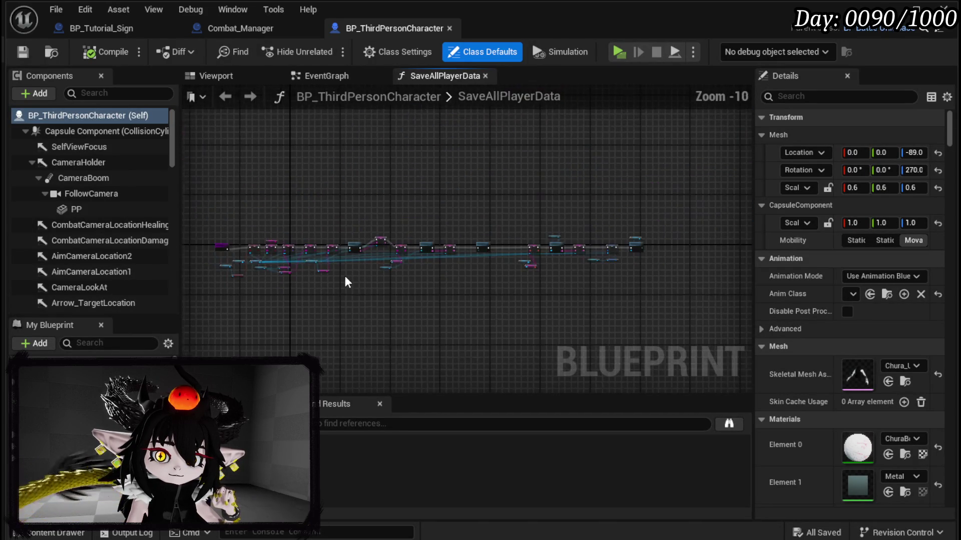
{"action": "scroll", "coordinate": [403, 271], "scroll_direction": "up", "scroll_amount": 3}
{"action": "key", "text": "ctrl+f"}
{"action": "type", "text": "Save"}
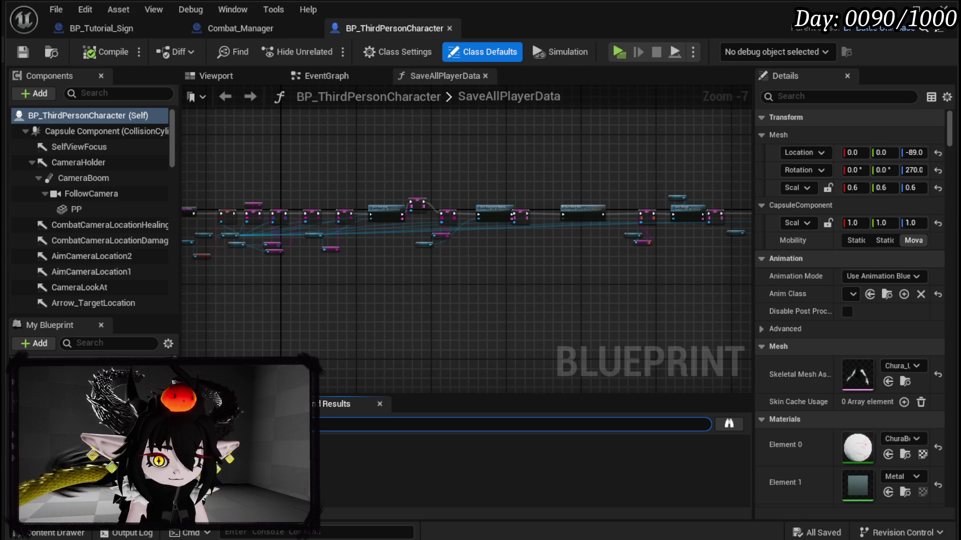
{"action": "key", "text": "Return"}
{"action": "left_click", "coordinate": [526, 470]}
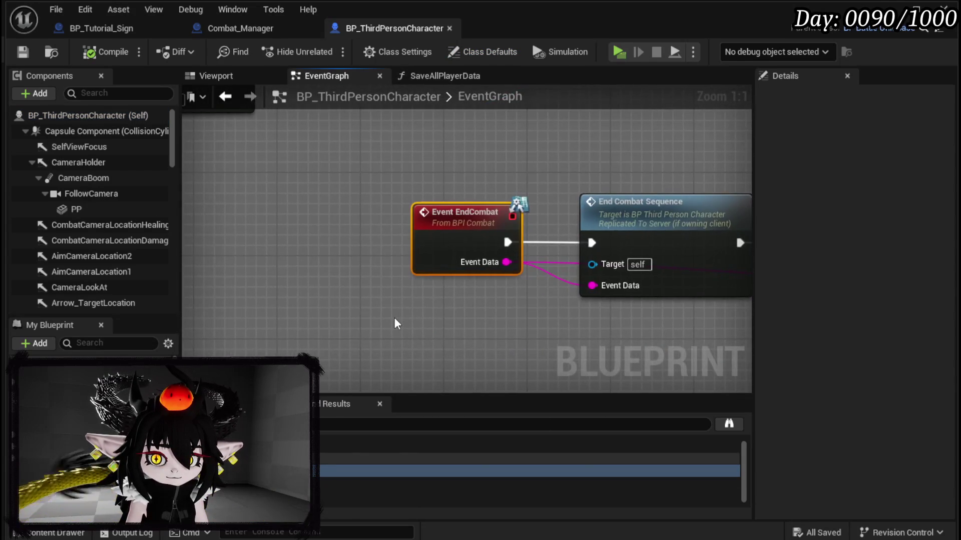
- Jump to the EndCombat_Sequence event and follow its chain through to MC Collect Garbage
{"action": "left_click_drag", "start_coordinate": [497, 335], "coordinate": [233, 314]}
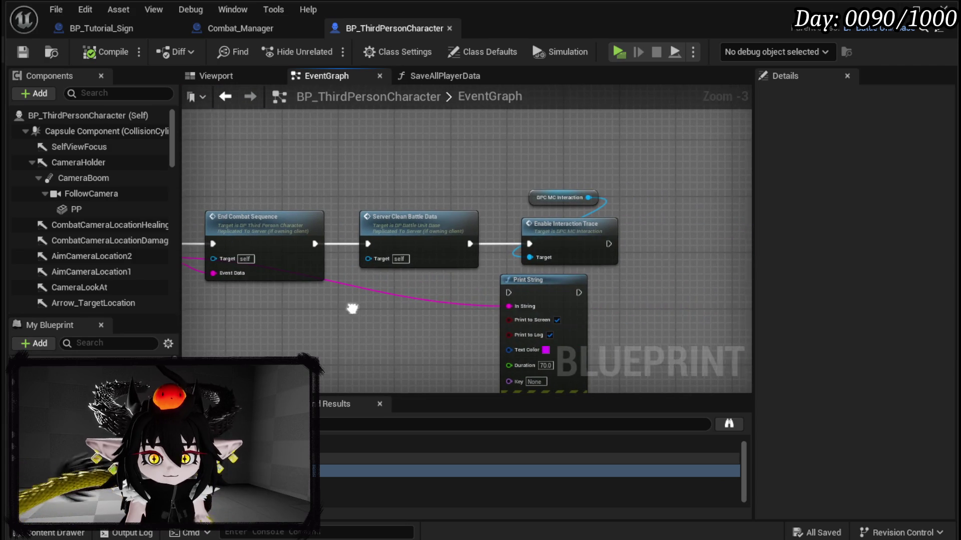
{"action": "left_click_drag", "start_coordinate": [349, 307], "coordinate": [584, 305]}
{"action": "double_click", "coordinate": [429, 221]}
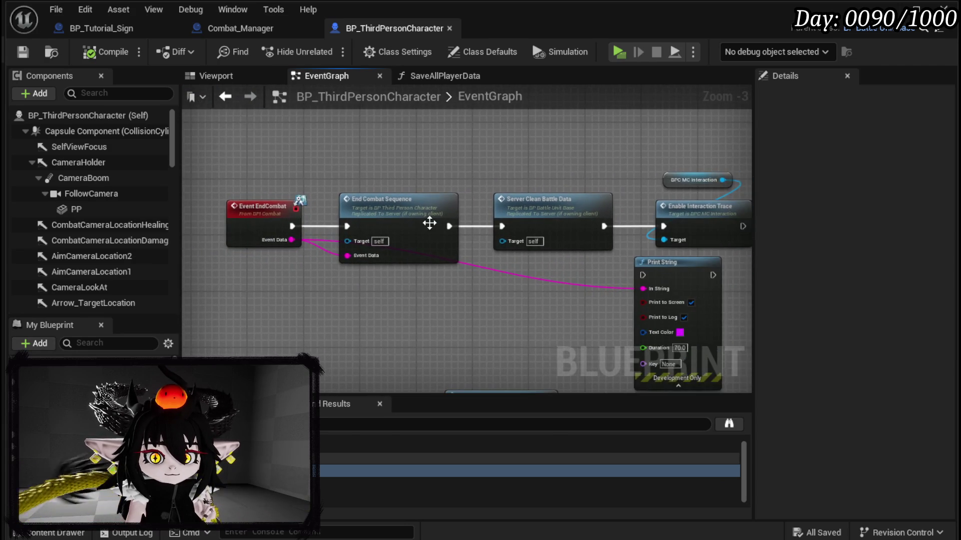
{"action": "mouse_move", "coordinate": [448, 277]}
{"action": "left_mouse_down"}
{"action": "mouse_move", "coordinate": [315, 250]}
{"action": "mouse_move", "coordinate": [220, 258]}
{"action": "left_mouse_up"}
{"action": "left_click_drag", "start_coordinate": [631, 230], "coordinate": [324, 255]}
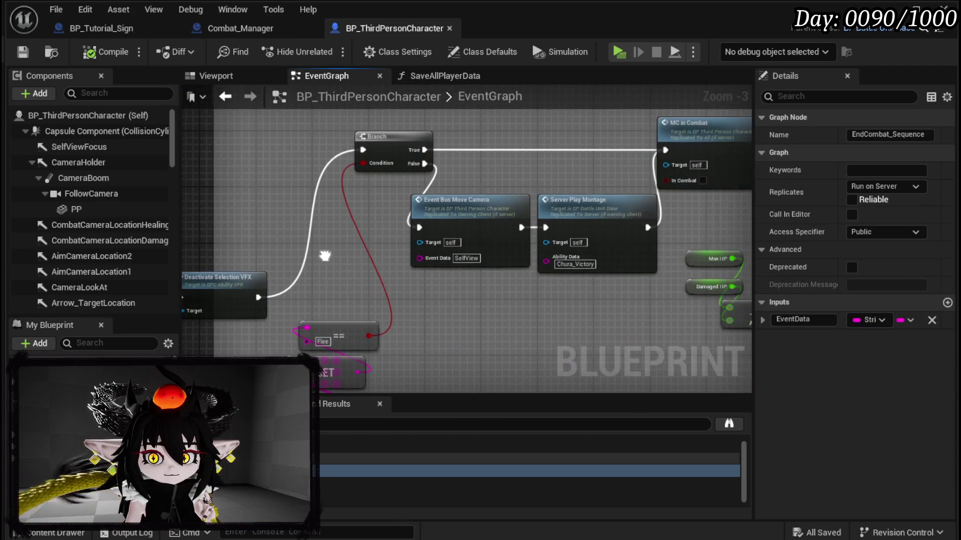
{"action": "left_click_drag", "start_coordinate": [601, 278], "coordinate": [400, 278]}
{"action": "mouse_move", "coordinate": [633, 257]}
{"action": "left_mouse_down"}
{"action": "mouse_move", "coordinate": [354, 264]}
{"action": "mouse_move", "coordinate": [366, 299]}
{"action": "left_mouse_up"}
{"action": "left_click_drag", "start_coordinate": [696, 255], "coordinate": [352, 267]}
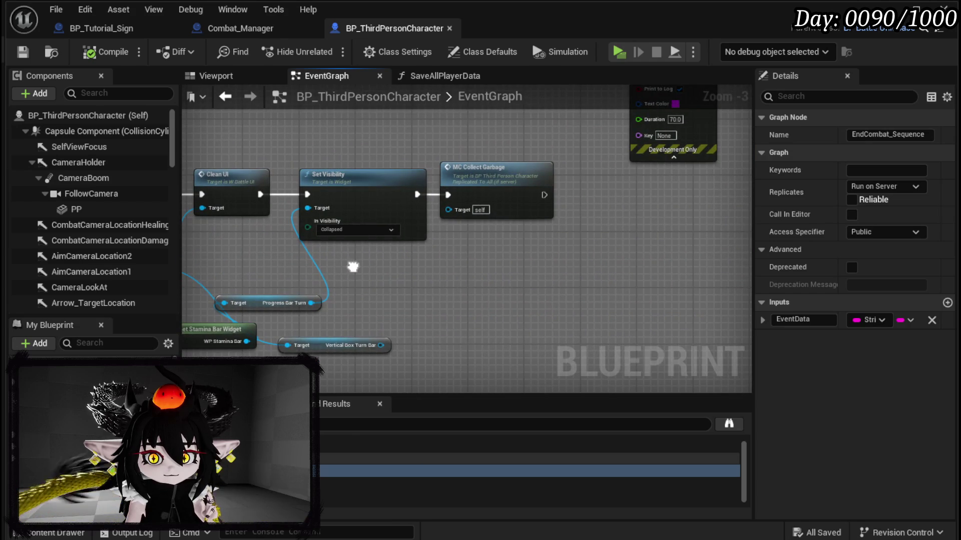
- Pan back along the chain to the EndCombat_Sequence event's start
{"action": "left_click_drag", "start_coordinate": [419, 278], "coordinate": [690, 268]}
{"action": "left_click_drag", "start_coordinate": [530, 253], "coordinate": [632, 243]}
{"action": "left_click_drag", "start_coordinate": [500, 274], "coordinate": [658, 268]}
{"action": "left_click_drag", "start_coordinate": [382, 274], "coordinate": [668, 263]}
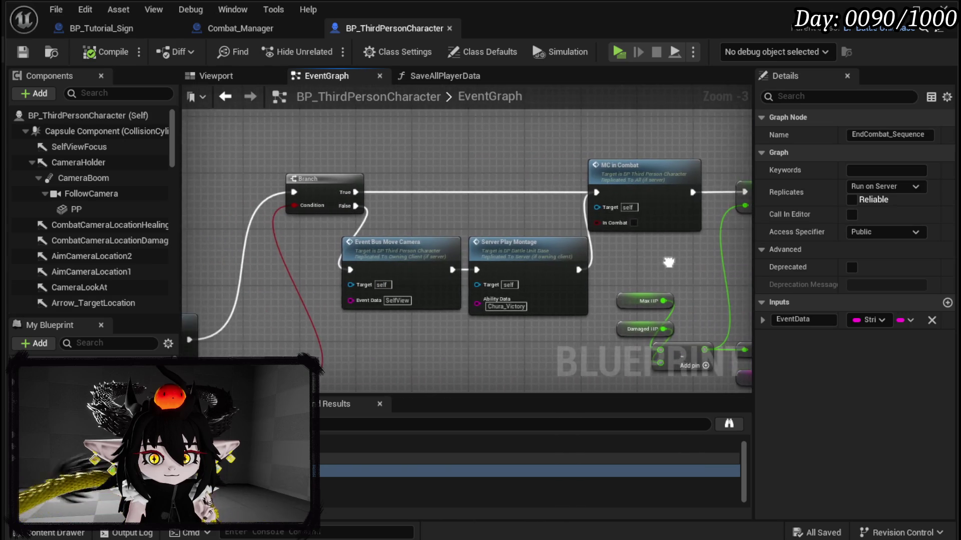
{"action": "left_click_drag", "start_coordinate": [538, 275], "coordinate": [607, 275]}
{"action": "left_click_drag", "start_coordinate": [328, 287], "coordinate": [564, 273]}
- Align Deactivate Selection VFX and the EndCombat_Sequence event with the chain, and save the blueprint
{"action": "left_click", "coordinate": [436, 291]}
{"action": "mouse_move", "coordinate": [435, 292]}
{"action": "left_mouse_down"}
{"action": "mouse_move", "coordinate": [439, 248]}
{"action": "mouse_move", "coordinate": [603, 292]}
{"action": "left_mouse_up"}
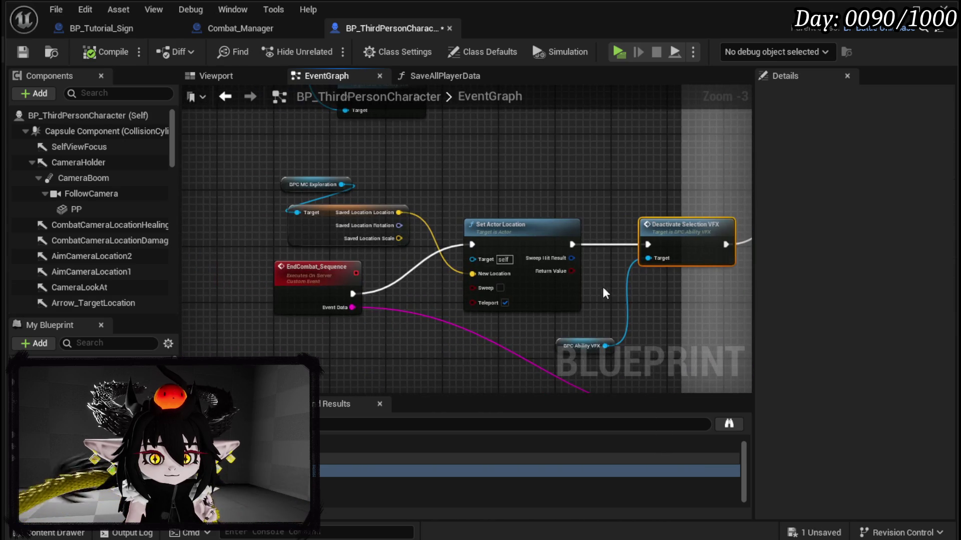
{"action": "left_click", "coordinate": [370, 342]}
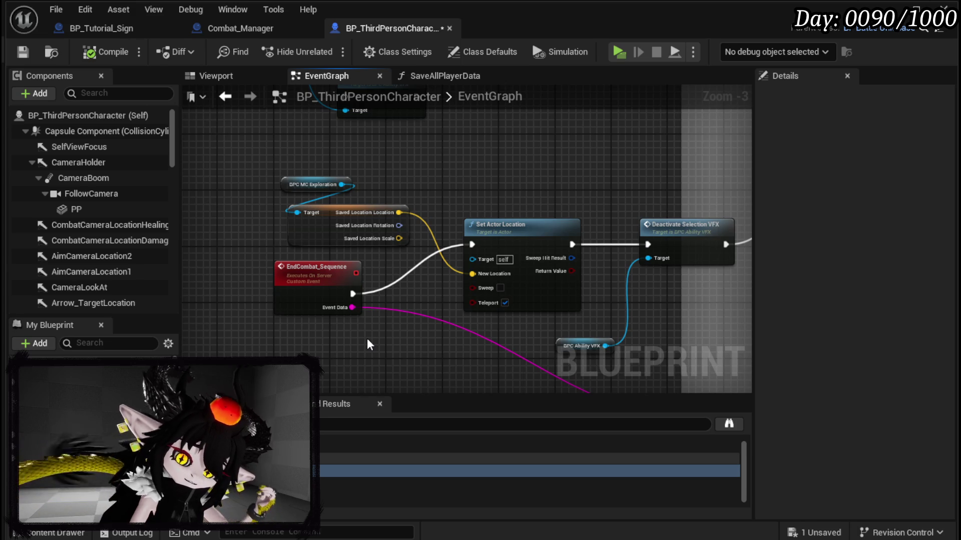
{"action": "left_click", "coordinate": [32, 54]}
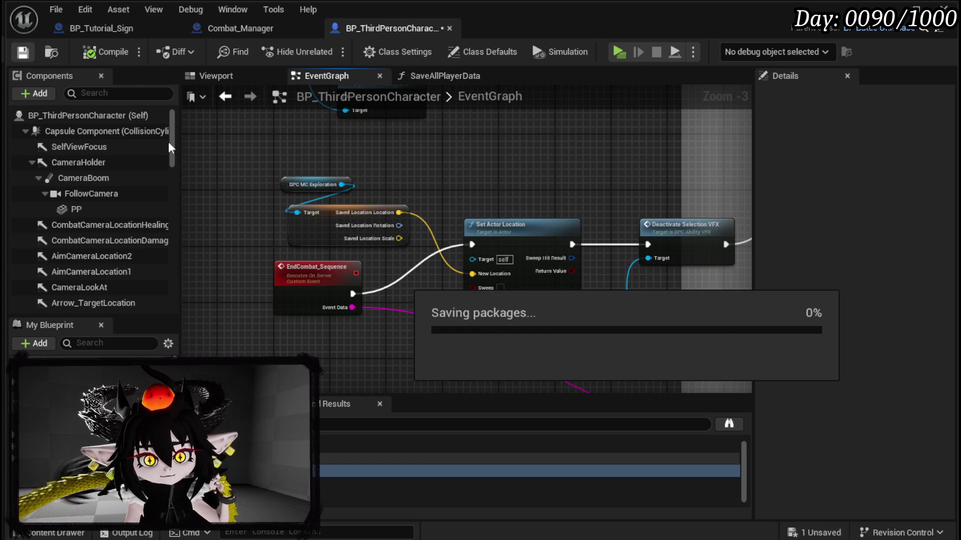
{"action": "mouse_move", "coordinate": [301, 279]}
{"action": "left_mouse_down"}
{"action": "mouse_move", "coordinate": [191, 209]}
{"action": "mouse_move", "coordinate": [302, 229]}
{"action": "left_mouse_up"}
{"action": "left_click", "coordinate": [488, 200]}
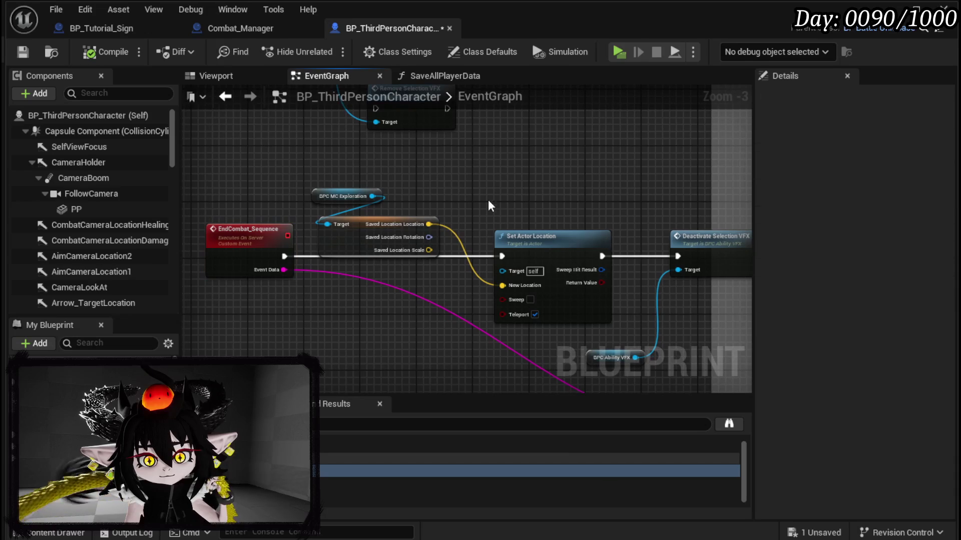
{"action": "key", "text": "ctrl+s"}
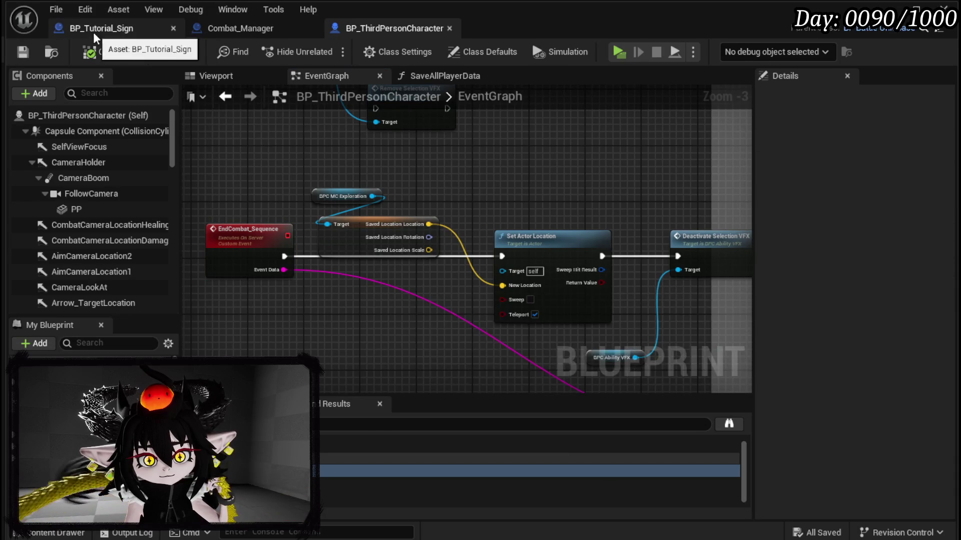
- In BP_Tutorial_Sign's BindToPlayer, add a Get Actor Of Class node set to Combat_Manager
{"action": "left_click", "coordinate": [93, 32]}
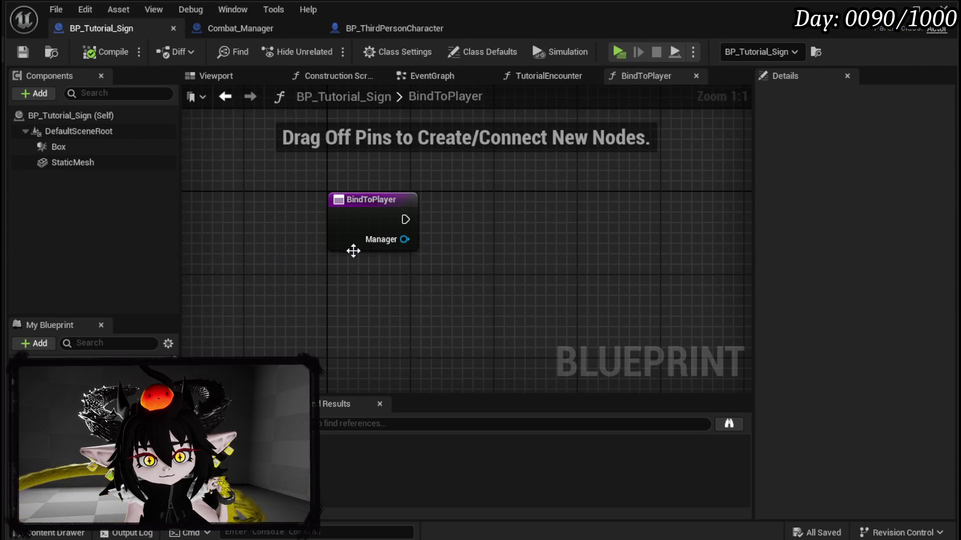
{"action": "right_click", "coordinate": [499, 235]}
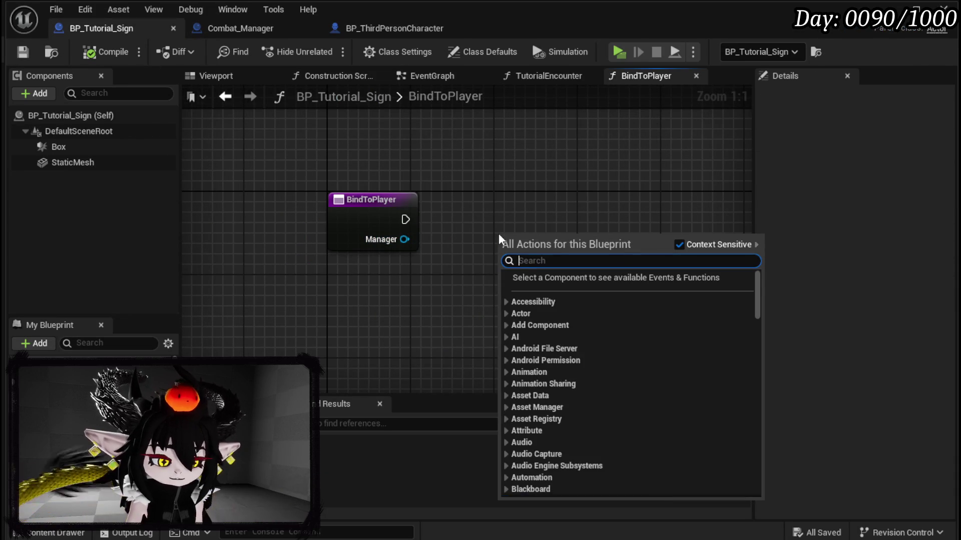
{"action": "type", "text": "get actor of class"}
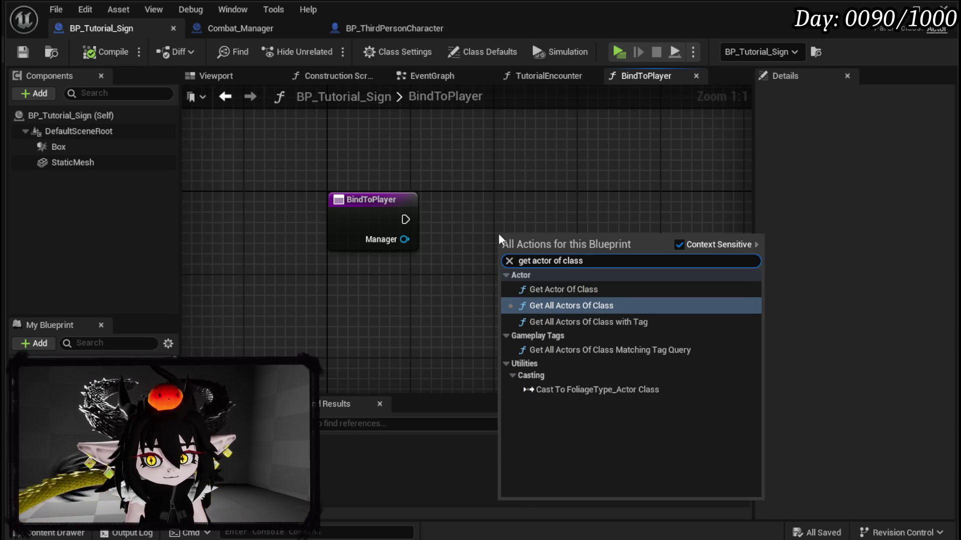
{"action": "left_click", "coordinate": [572, 288]}
{"action": "left_click_drag", "start_coordinate": [572, 280], "coordinate": [339, 246]}
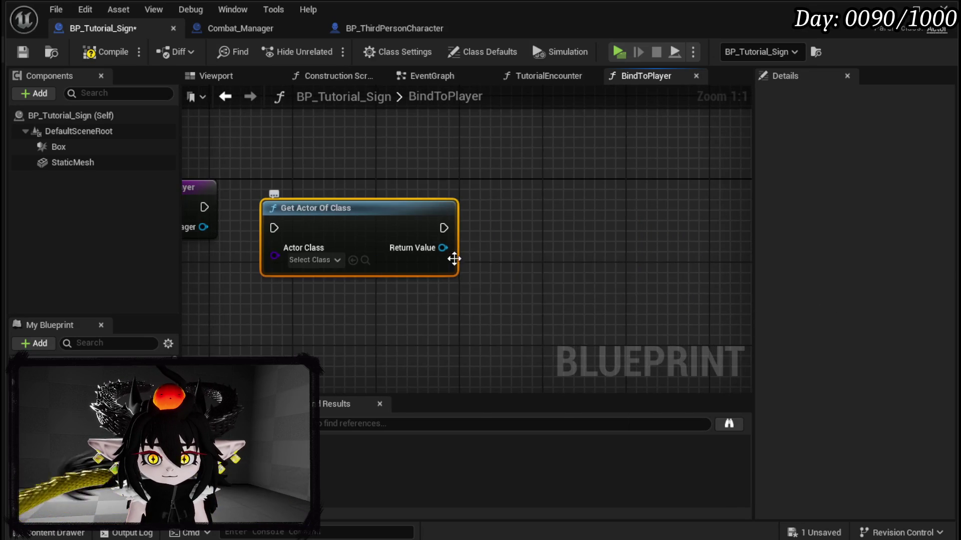
{"action": "left_click", "coordinate": [313, 260]}
{"action": "type", "text": "Com"}
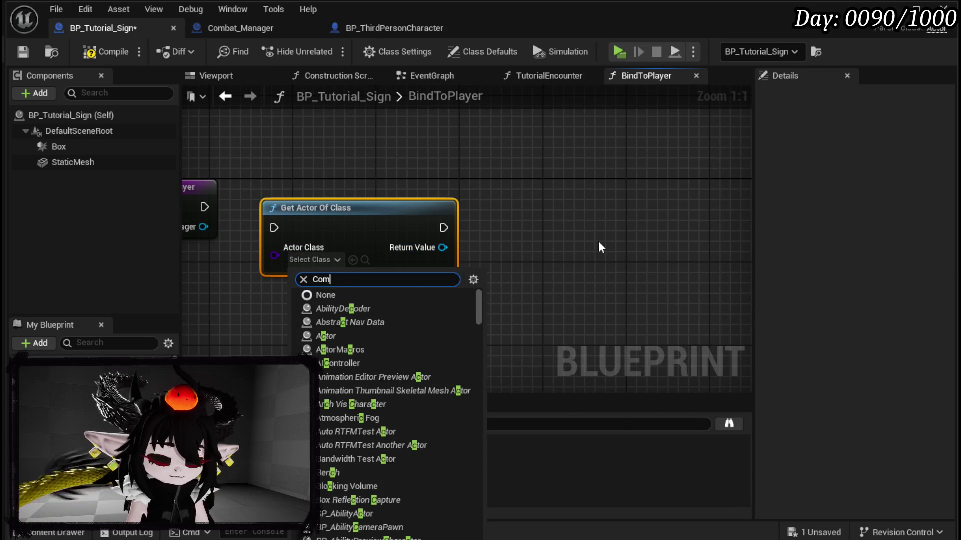
{"action": "type", "text": "bat Manager"}
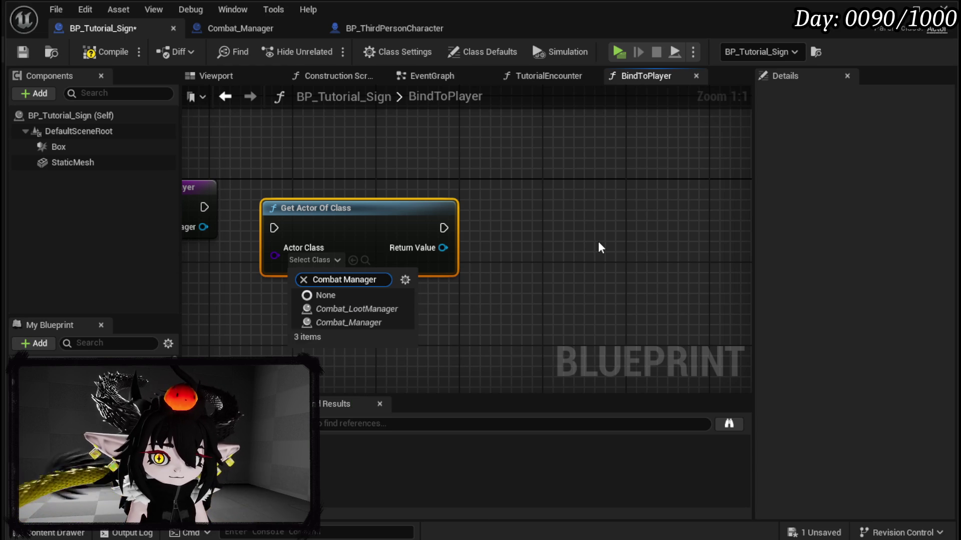
{"action": "left_click", "coordinate": [373, 322]}
- Add a Print String fed by the found actor's Get Display Name, wired after Get Actor Of Class
{"action": "left_click_drag", "start_coordinate": [451, 228], "coordinate": [579, 226]}
{"action": "type", "text": "Print String"}
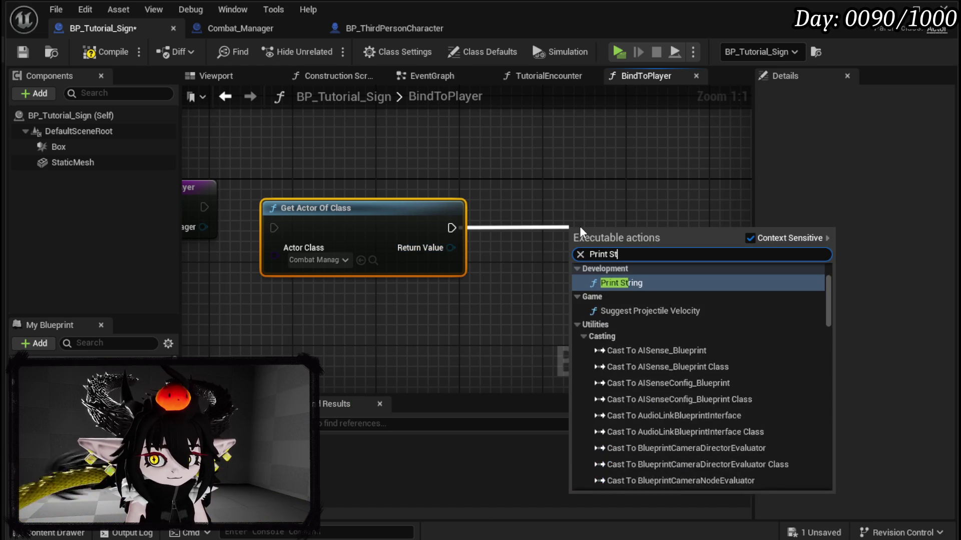
{"action": "key", "text": "Return"}
{"action": "left_click_drag", "start_coordinate": [450, 247], "coordinate": [588, 275]}
{"action": "left_click_drag", "start_coordinate": [616, 209], "coordinate": [679, 179]}
{"action": "mouse_move", "coordinate": [469, 226]}
{"action": "left_mouse_down"}
{"action": "mouse_move", "coordinate": [473, 304]}
{"action": "mouse_move", "coordinate": [436, 314]}
{"action": "left_mouse_up"}
{"action": "left_click_drag", "start_coordinate": [204, 207], "coordinate": [273, 227]}
{"action": "mouse_move", "coordinate": [333, 218]}
{"action": "left_mouse_down"}
{"action": "mouse_move", "coordinate": [313, 218]}
{"action": "mouse_move", "coordinate": [313, 198]}
{"action": "left_mouse_up"}
{"action": "left_click_drag", "start_coordinate": [551, 217], "coordinate": [615, 217]}
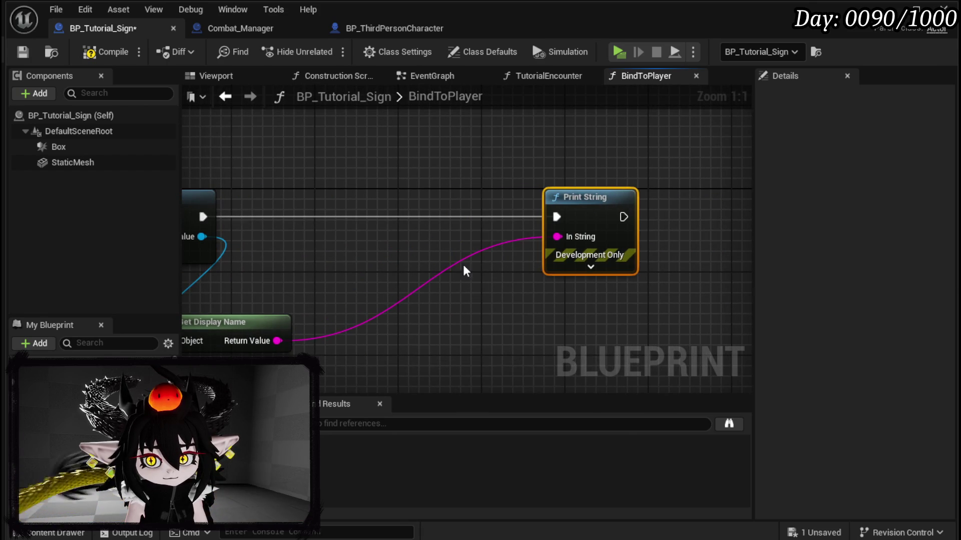
- Append 'Combat Manager' to the display name and route the result into Print String
{"action": "left_click_drag", "start_coordinate": [264, 340], "coordinate": [398, 324]}
{"action": "type", "text": "app"}
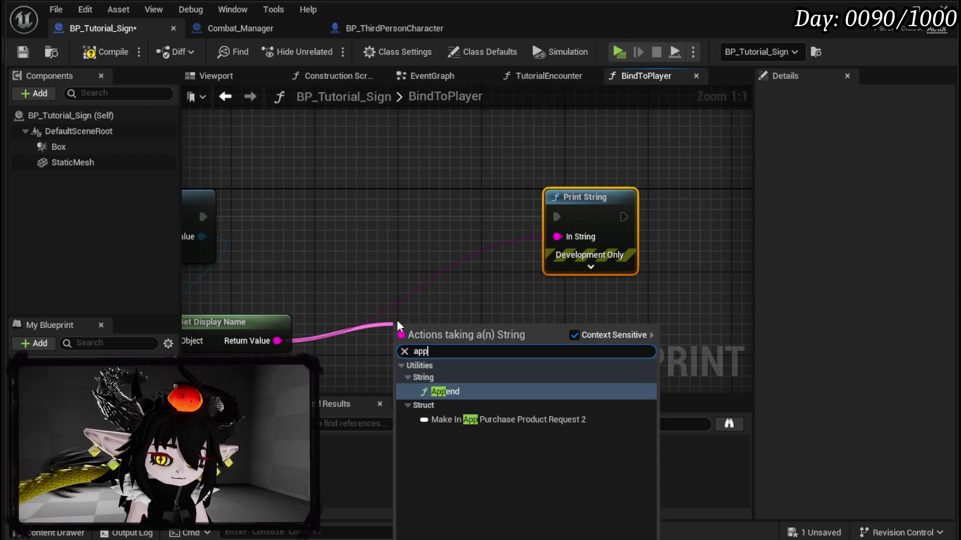
{"action": "key", "text": "Return"}
{"action": "left_click", "coordinate": [424, 373]}
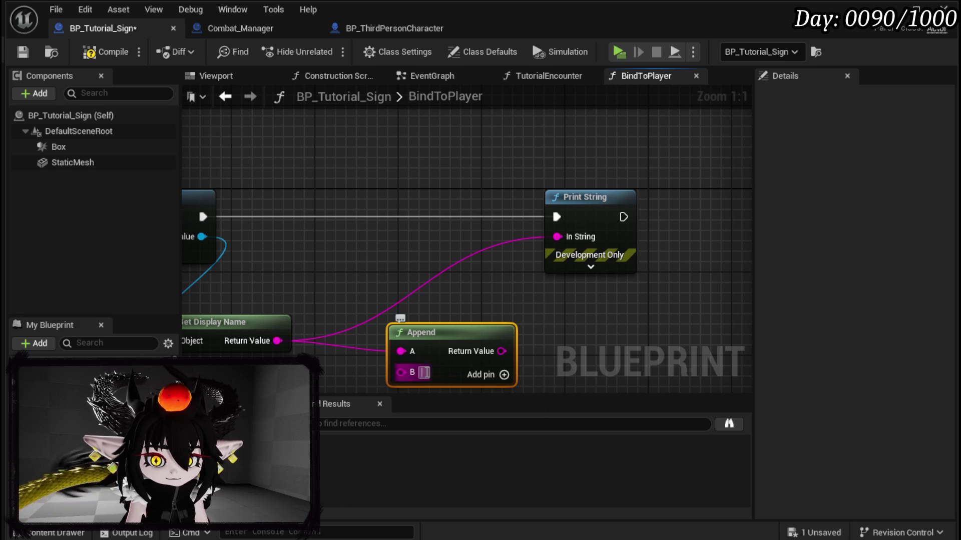
{"action": "type", "text": "Combat Manager"}
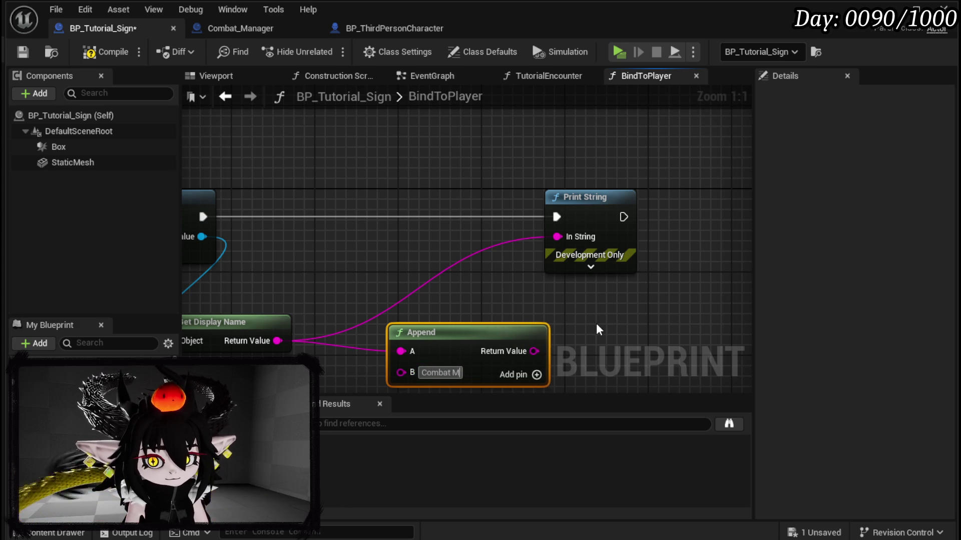
{"action": "left_click_drag", "start_coordinate": [560, 351], "coordinate": [557, 237]}
{"action": "left_click_drag", "start_coordinate": [459, 338], "coordinate": [407, 318]}
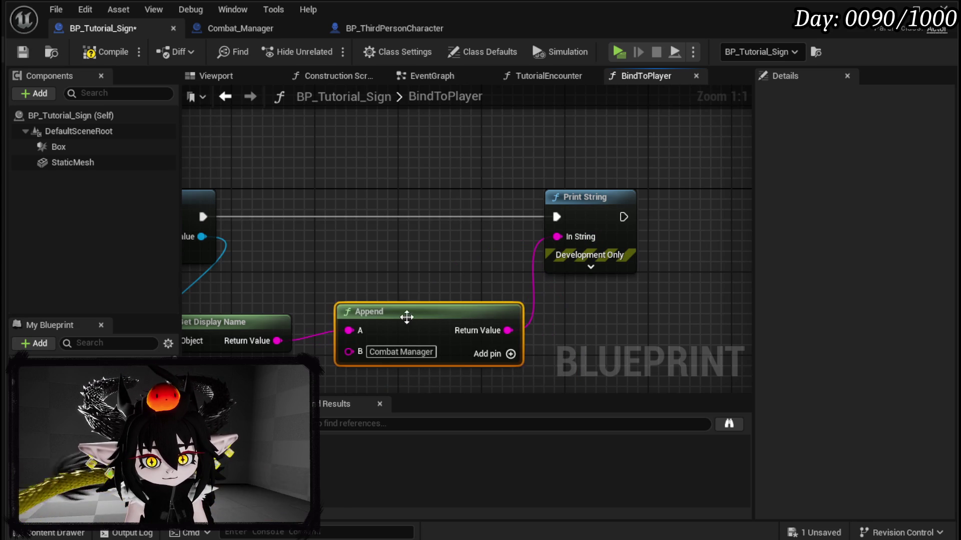
- Compile and save the sign blueprint and review the finished BindToPlayer function
{"action": "left_click", "coordinate": [28, 58]}
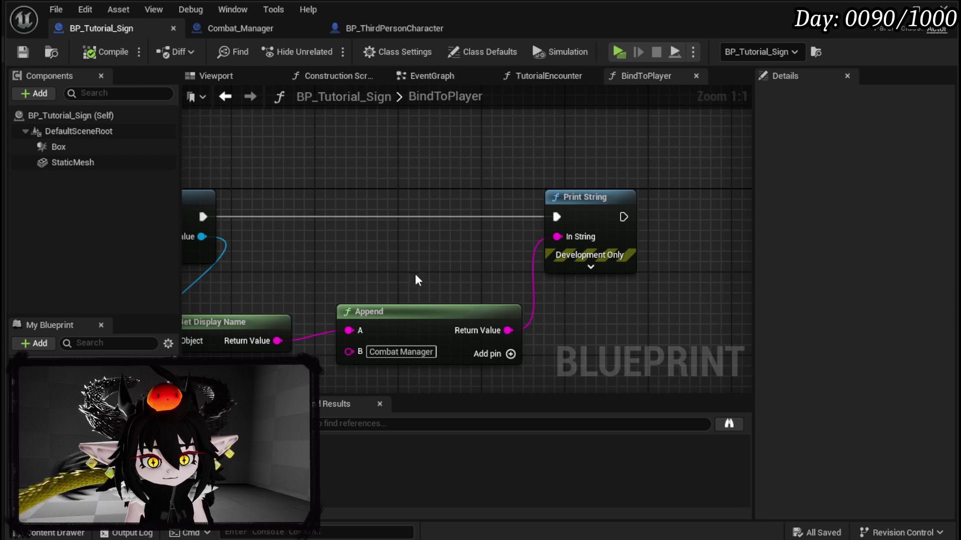
{"action": "left_click_drag", "start_coordinate": [351, 262], "coordinate": [397, 259]}
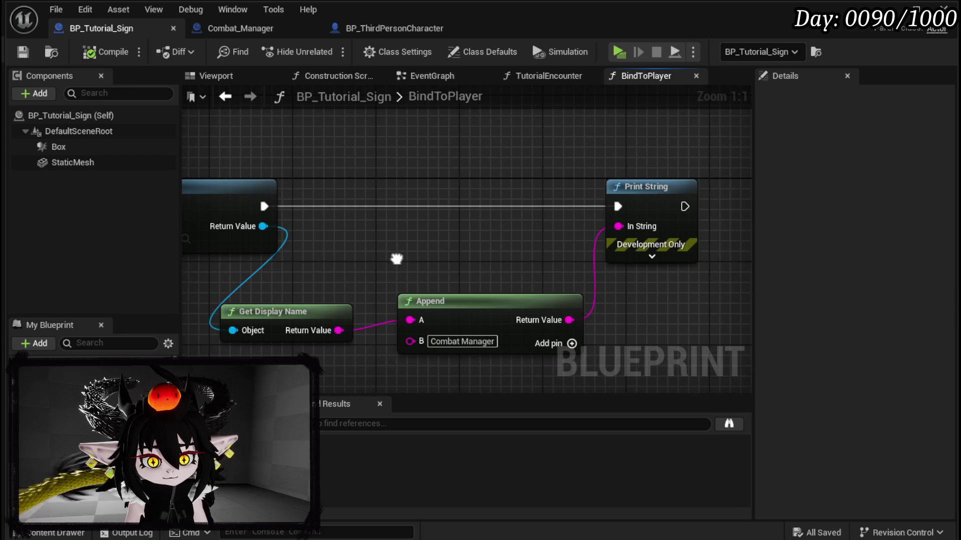
{"action": "left_click_drag", "start_coordinate": [396, 256], "coordinate": [682, 276]}
{"action": "left_click", "coordinate": [208, 74]}
{"action": "left_click", "coordinate": [430, 76]}
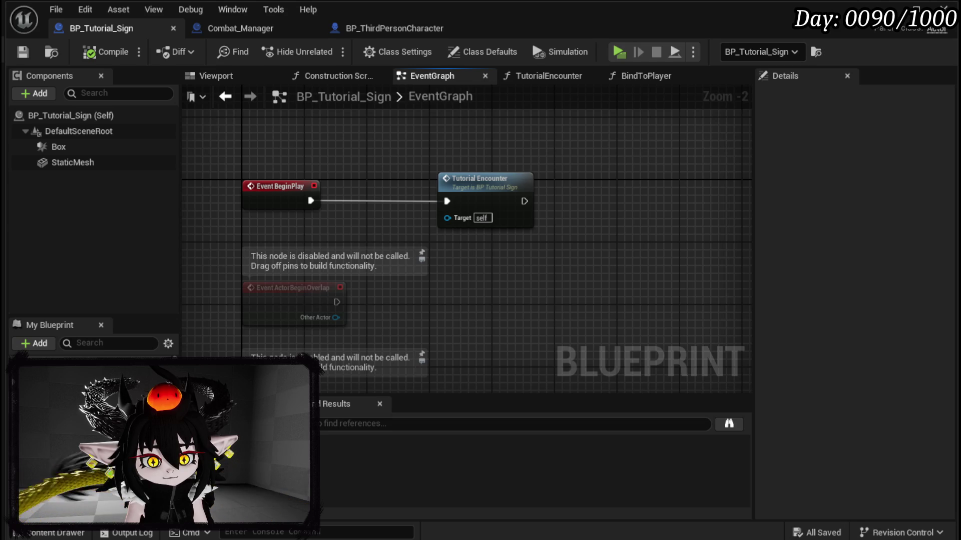
- Call Bind to Player after Tutorial Encounter on BeginPlay, compile, save, and play-test the level
{"action": "left_click_drag", "start_coordinate": [55, 395], "coordinate": [570, 173]}
{"action": "mouse_move", "coordinate": [524, 201]}
{"action": "left_mouse_down"}
{"action": "mouse_move", "coordinate": [590, 200]}
{"action": "mouse_move", "coordinate": [579, 193]}
{"action": "mouse_move", "coordinate": [623, 201]}
{"action": "left_mouse_up"}
{"action": "left_click", "coordinate": [105, 51]}
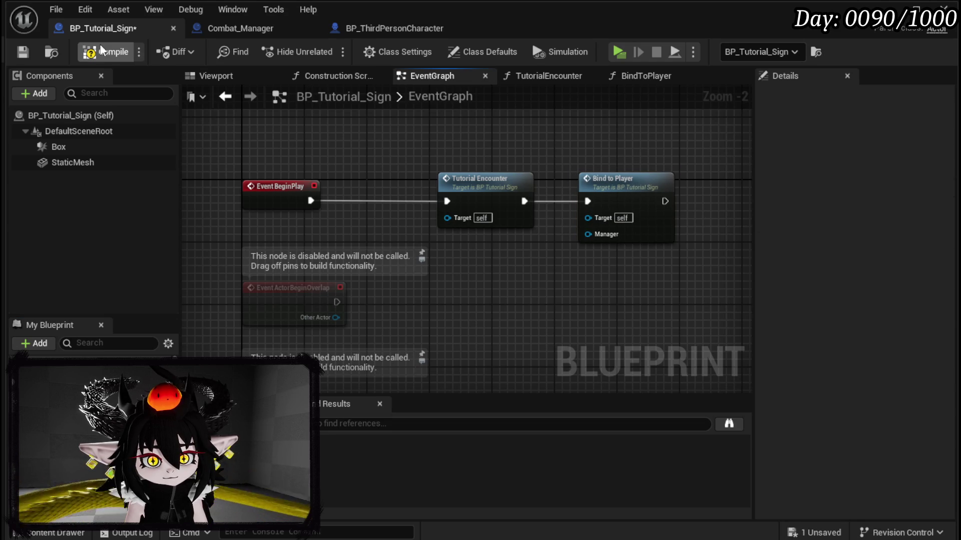
{"action": "left_click", "coordinate": [23, 56]}
{"action": "left_click", "coordinate": [895, 7]}
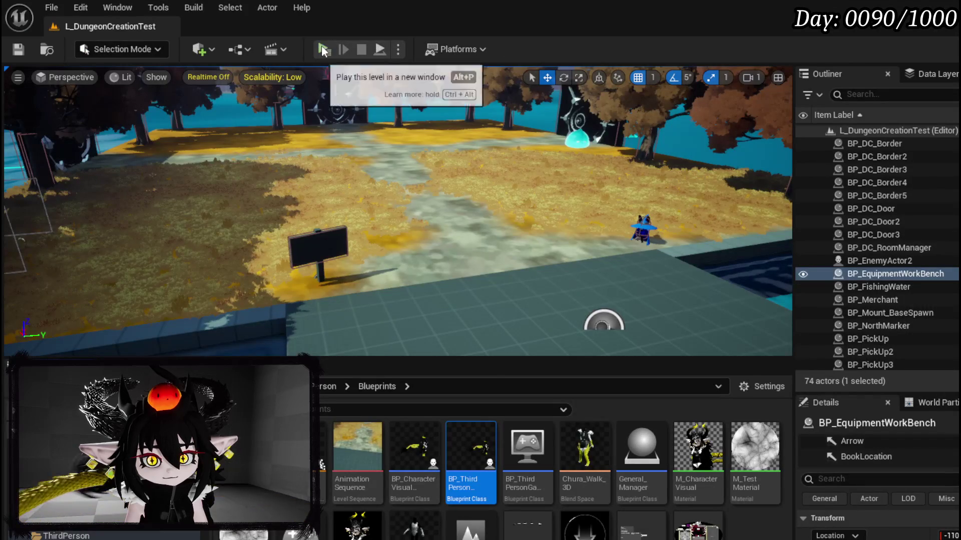
{"action": "key", "text": "alt+p"}
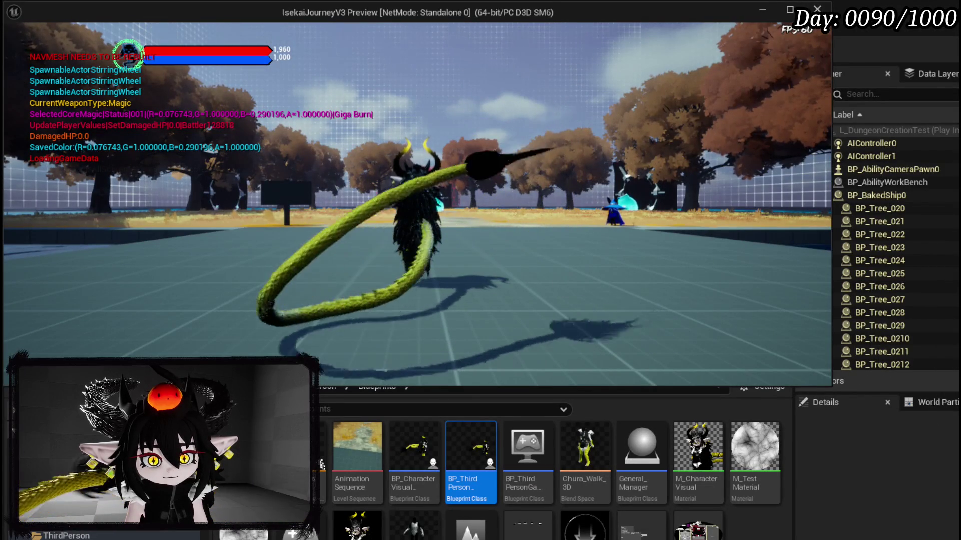
{"action": "key", "text": "Escape"}
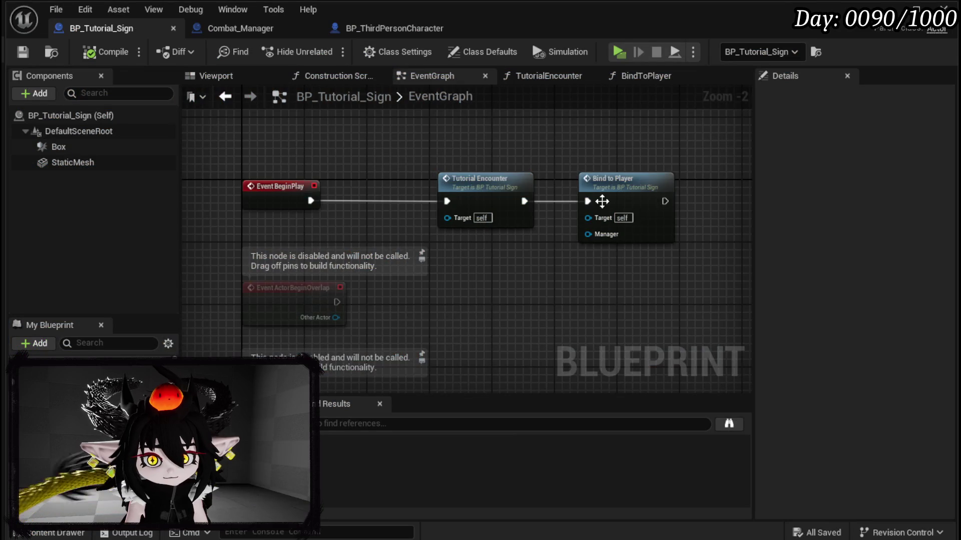
- Set the BindToPlayer Print String duration to 70 seconds
{"action": "double_click", "coordinate": [602, 201]}
{"action": "left_click_drag", "start_coordinate": [602, 210], "coordinate": [230, 235]}
{"action": "left_click", "coordinate": [643, 255]}
{"action": "left_click", "coordinate": [663, 313]}
{"action": "type", "text": "70"}
{"action": "key", "text": "Return"}
- Recompile and save the sign blueprint, play-test again, then save the level
{"action": "left_click", "coordinate": [100, 52]}
{"action": "left_click", "coordinate": [23, 52]}
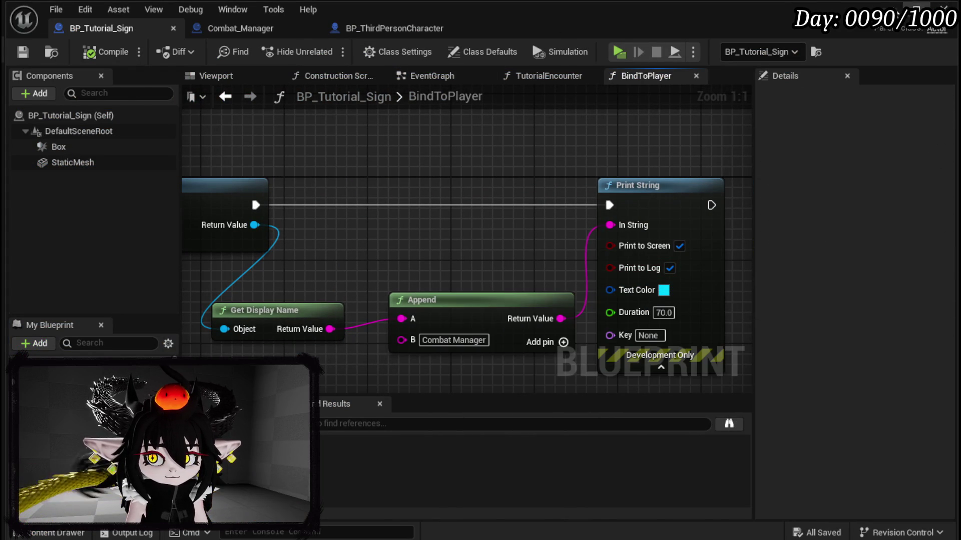
{"action": "left_click", "coordinate": [901, 7]}
{"action": "key", "text": "alt+p"}
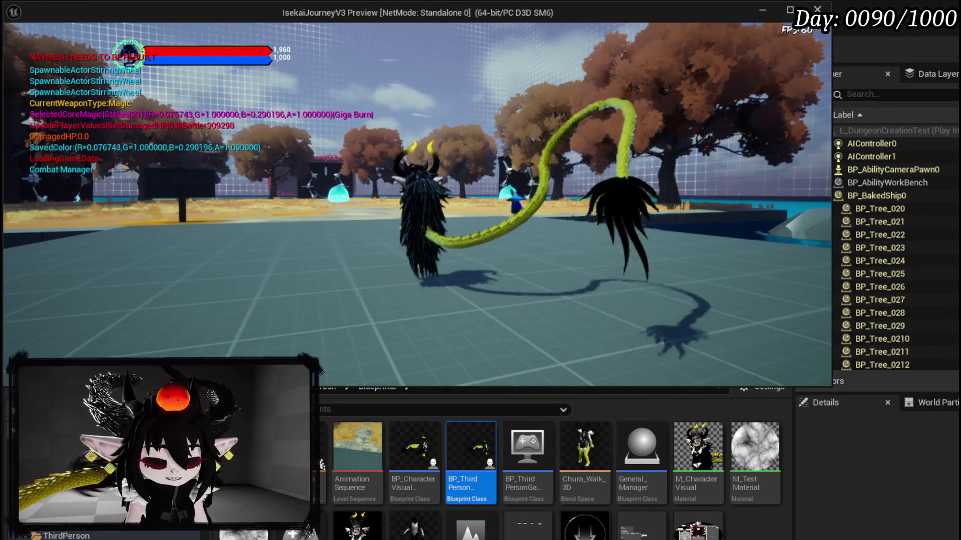
{"action": "key", "text": "Escape"}
{"action": "left_click", "coordinate": [18, 49]}
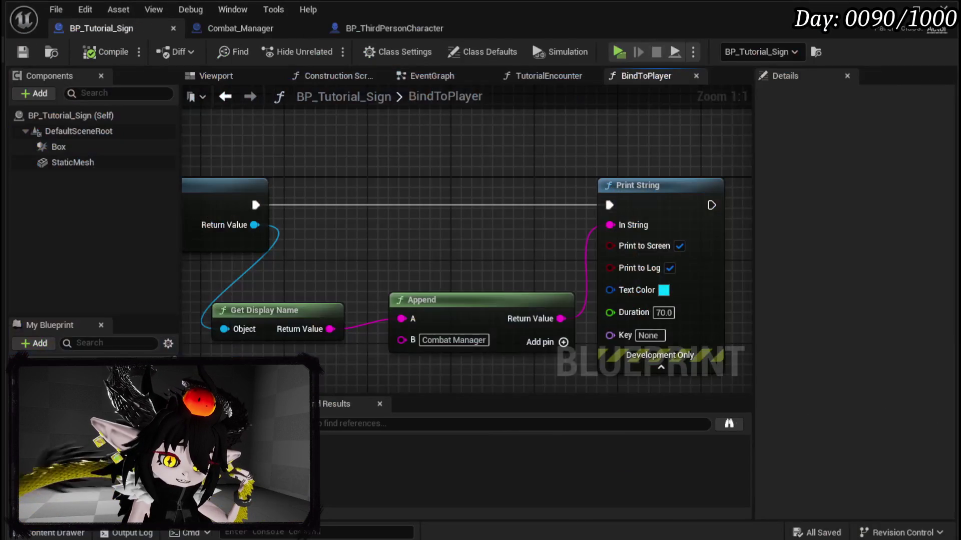
- Rearrange the BindToPlayer function nodes, abandon a Delay search there, and save
{"action": "mouse_move", "coordinate": [518, 247]}
{"action": "left_mouse_down"}
{"action": "mouse_move", "coordinate": [420, 212]}
{"action": "mouse_move", "coordinate": [742, 251]}
{"action": "left_mouse_up"}
{"action": "mouse_move", "coordinate": [527, 309]}
{"action": "left_mouse_down"}
{"action": "mouse_move", "coordinate": [369, 275]}
{"action": "mouse_move", "coordinate": [223, 285]}
{"action": "left_mouse_up"}
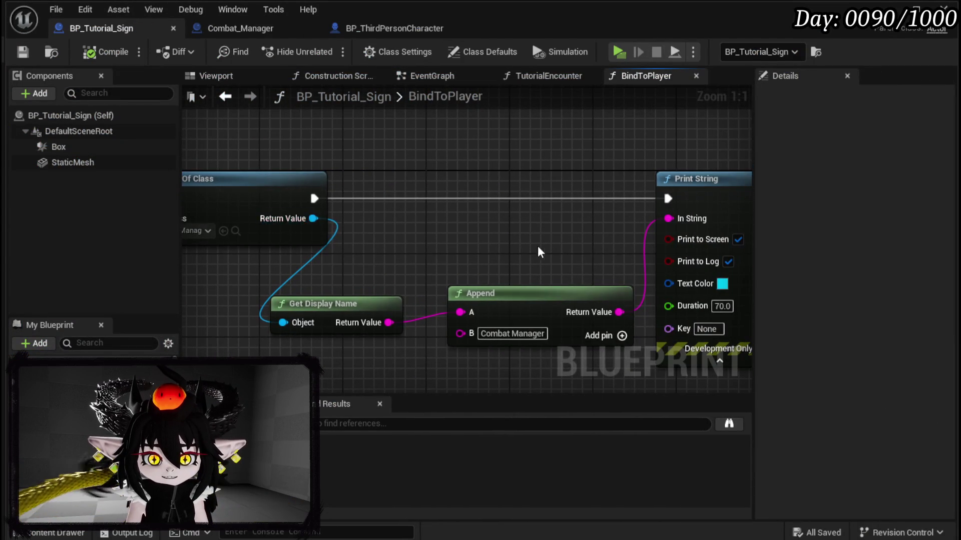
{"action": "left_click_drag", "start_coordinate": [540, 252], "coordinate": [751, 265]}
{"action": "left_click_drag", "start_coordinate": [477, 208], "coordinate": [637, 208]}
{"action": "mouse_move", "coordinate": [400, 214]}
{"action": "left_mouse_down"}
{"action": "mouse_move", "coordinate": [270, 214]}
{"action": "mouse_move", "coordinate": [353, 229]}
{"action": "left_mouse_up"}
{"action": "type", "text": "Delay"}
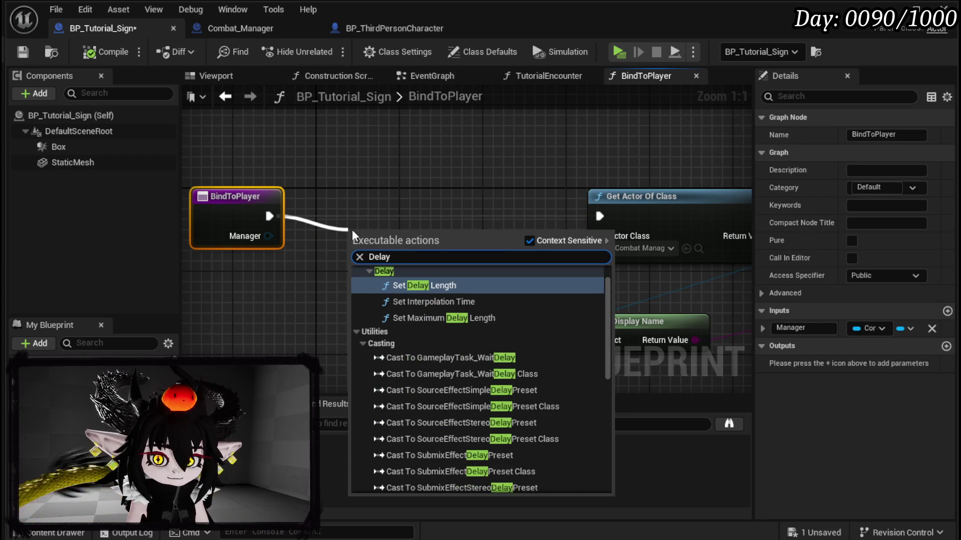
{"action": "left_click", "coordinate": [372, 206]}
{"action": "left_click_drag", "start_coordinate": [254, 196], "coordinate": [435, 200]}
{"action": "left_click", "coordinate": [325, 140]}
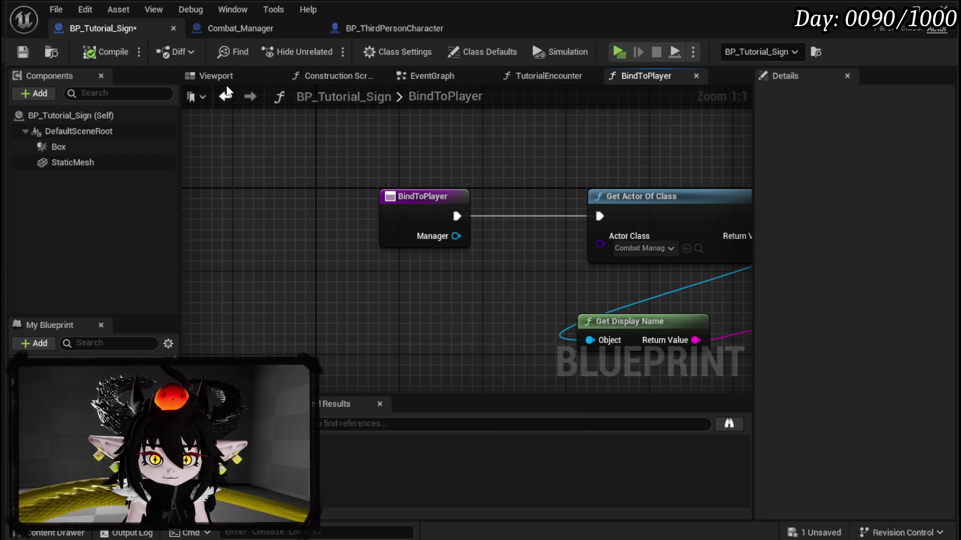
{"action": "left_click", "coordinate": [23, 49]}
- In the event graph, insert a 3.0-second Delay between Tutorial Encounter and Bind to Player
{"action": "left_click", "coordinate": [425, 75]}
{"action": "left_click_drag", "start_coordinate": [467, 183], "coordinate": [372, 183]}
{"action": "left_click_drag", "start_coordinate": [626, 172], "coordinate": [733, 180]}
{"action": "left_click_drag", "start_coordinate": [630, 181], "coordinate": [635, 177]}
{"action": "left_click_drag", "start_coordinate": [322, 203], "coordinate": [397, 203]}
{"action": "type", "text": "delay"}
{"action": "key", "text": "Return"}
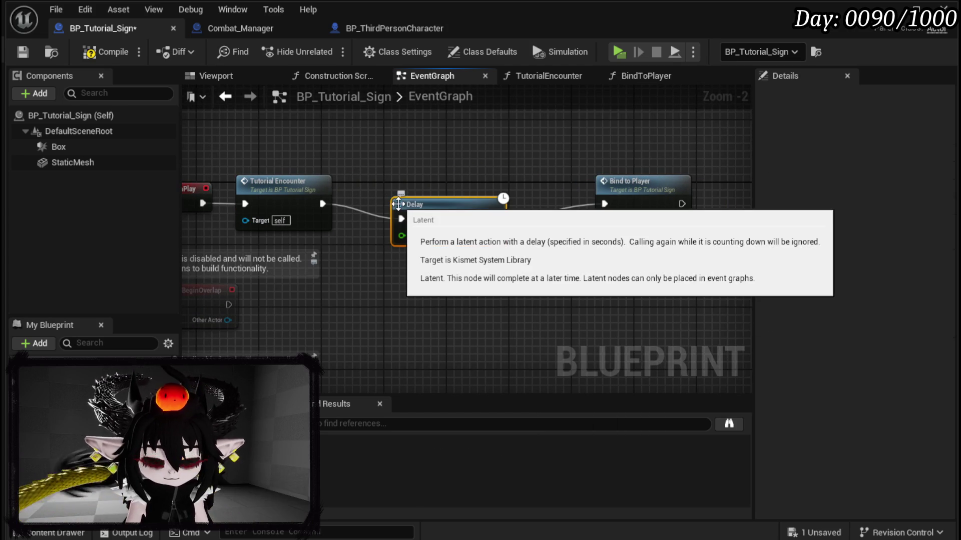
{"action": "type", "text": "3"}
{"action": "key", "text": "Return"}
{"action": "left_click_drag", "start_coordinate": [448, 222], "coordinate": [449, 207]}
- Compile and save BP_Tutorial_Sign, then play-test the level
{"action": "left_click", "coordinate": [105, 52]}
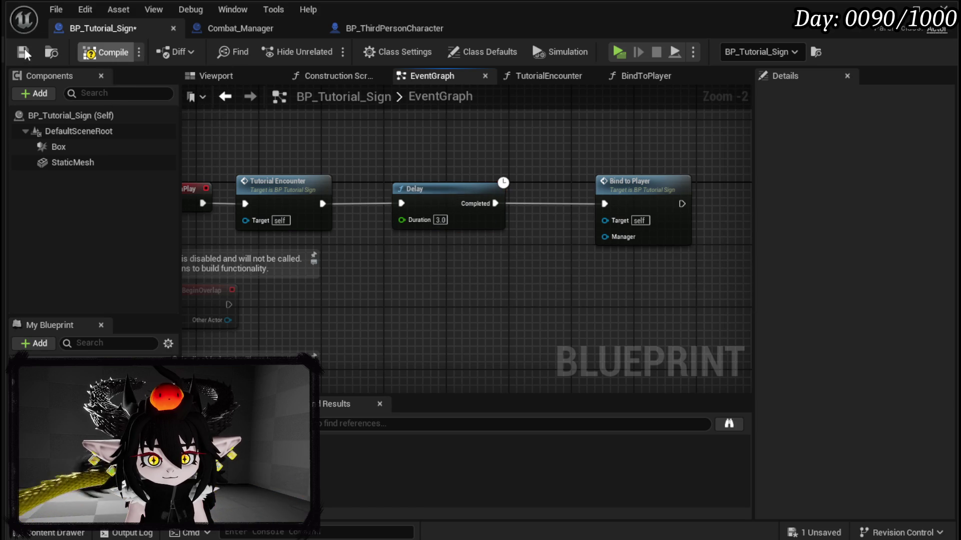
{"action": "left_click", "coordinate": [23, 51]}
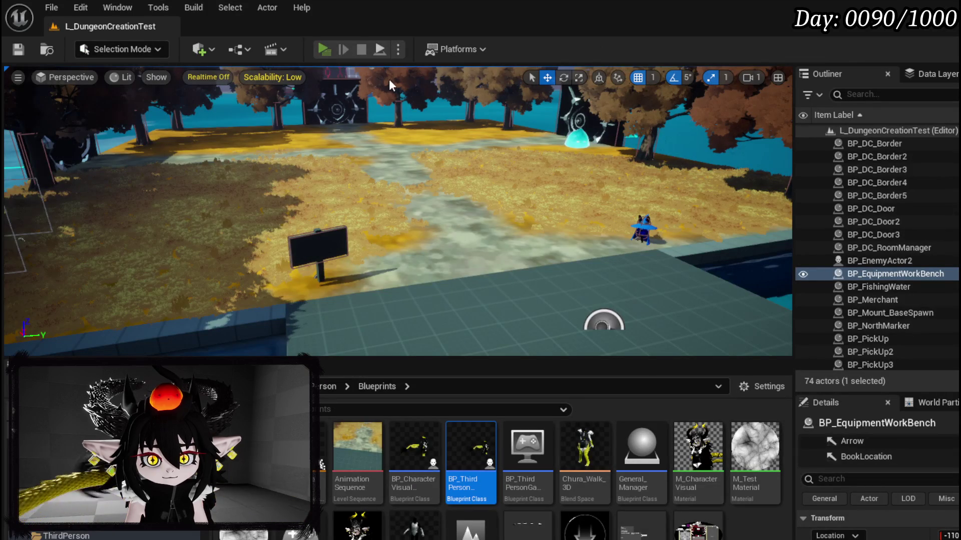
{"action": "key", "text": "alt+p"}
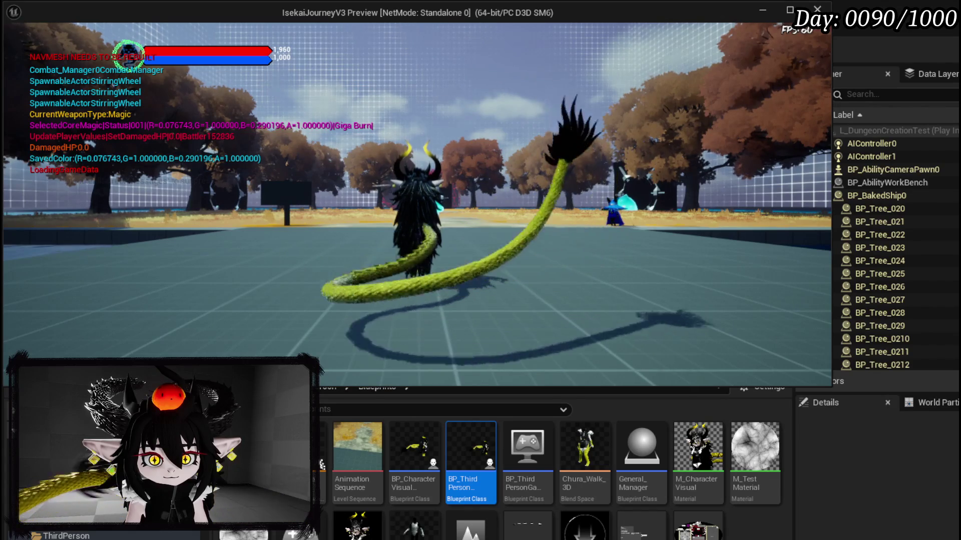
{"action": "key", "text": "Escape"}
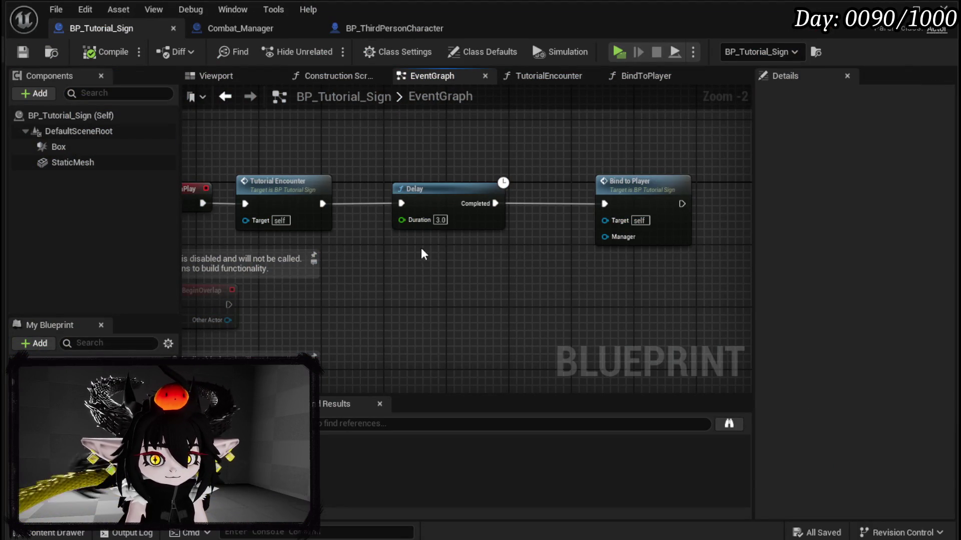
- Wire BeginPlay directly into the Delay and set its duration to 10 seconds
{"action": "left_click", "coordinate": [295, 184]}
{"action": "left_click_drag", "start_coordinate": [295, 185], "coordinate": [453, 261]}
{"action": "mouse_move", "coordinate": [205, 204]}
{"action": "left_mouse_down"}
{"action": "mouse_move", "coordinate": [258, 213]}
{"action": "mouse_move", "coordinate": [413, 205]}
{"action": "mouse_move", "coordinate": [285, 197]}
{"action": "left_mouse_up"}
{"action": "left_click", "coordinate": [297, 220]}
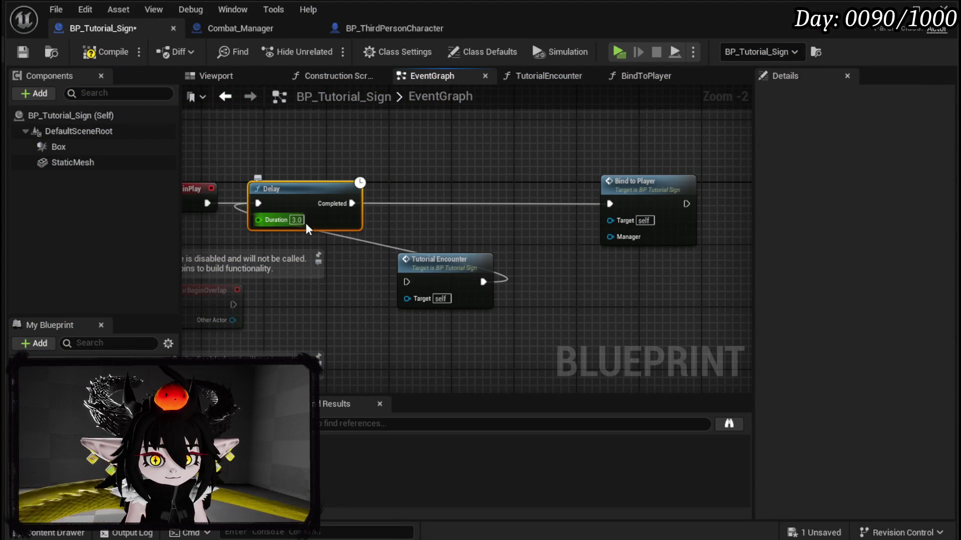
{"action": "type", "text": "10"}
{"action": "left_click", "coordinate": [418, 236]}
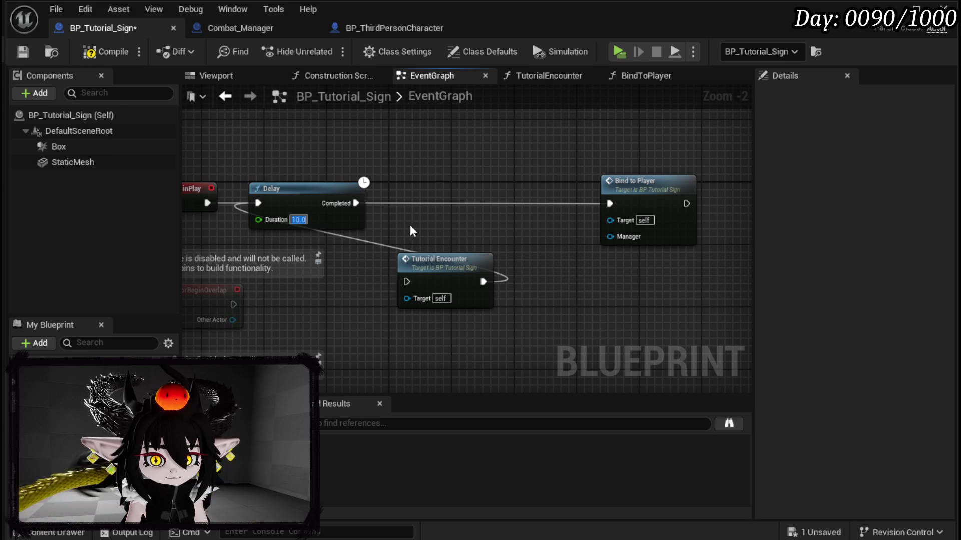
- Reorder the chain to Delay, Bind to Player, Tutorial Encounter, and begin renaming BindToPlayer to BindToManager
{"action": "mouse_move", "coordinate": [429, 266]}
{"action": "left_mouse_down"}
{"action": "mouse_move", "coordinate": [452, 179]}
{"action": "mouse_move", "coordinate": [476, 188]}
{"action": "mouse_move", "coordinate": [501, 163]}
{"action": "mouse_move", "coordinate": [513, 170]}
{"action": "mouse_move", "coordinate": [475, 174]}
{"action": "left_mouse_up"}
{"action": "mouse_move", "coordinate": [352, 202]}
{"action": "left_mouse_down"}
{"action": "mouse_move", "coordinate": [386, 214]}
{"action": "mouse_move", "coordinate": [438, 196]}
{"action": "mouse_move", "coordinate": [461, 199]}
{"action": "left_mouse_up"}
{"action": "left_click", "coordinate": [651, 176]}
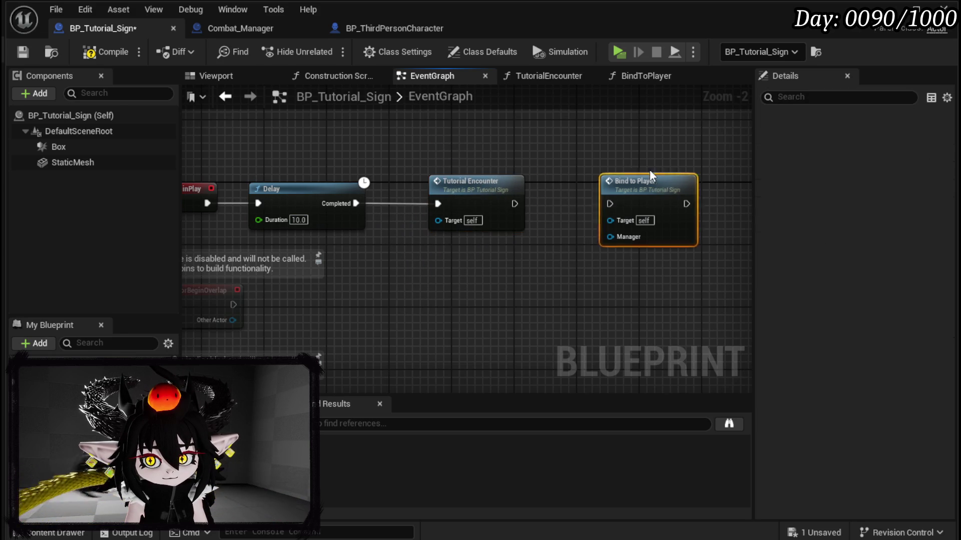
{"action": "left_click_drag", "start_coordinate": [651, 176], "coordinate": [465, 120]}
{"action": "left_click_drag", "start_coordinate": [471, 205], "coordinate": [589, 206]}
{"action": "left_click_drag", "start_coordinate": [501, 161], "coordinate": [501, 219]}
{"action": "mouse_move", "coordinate": [425, 199]}
{"action": "left_mouse_down"}
{"action": "mouse_move", "coordinate": [409, 199]}
{"action": "mouse_move", "coordinate": [429, 212]}
{"action": "mouse_move", "coordinate": [553, 202]}
{"action": "left_mouse_up"}
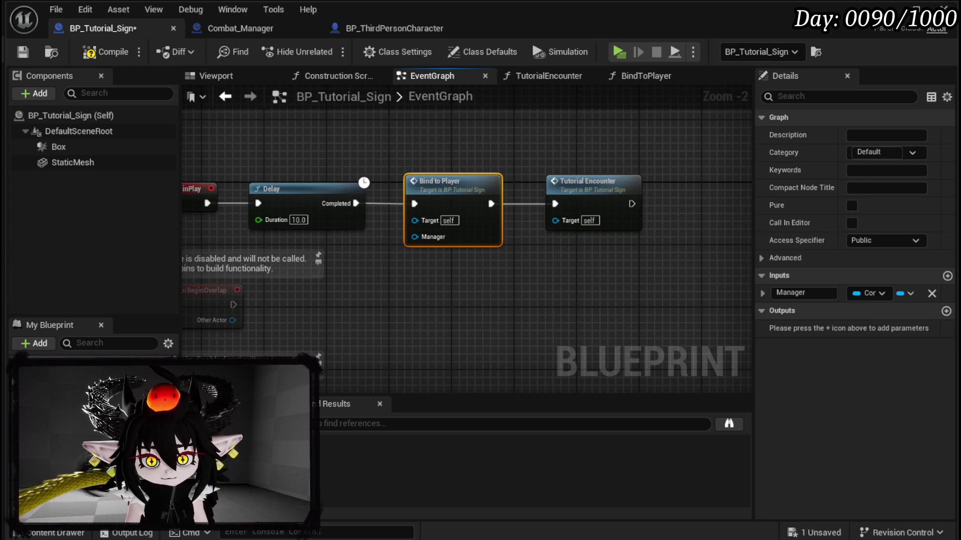
{"action": "right_click", "coordinate": [68, 450]}
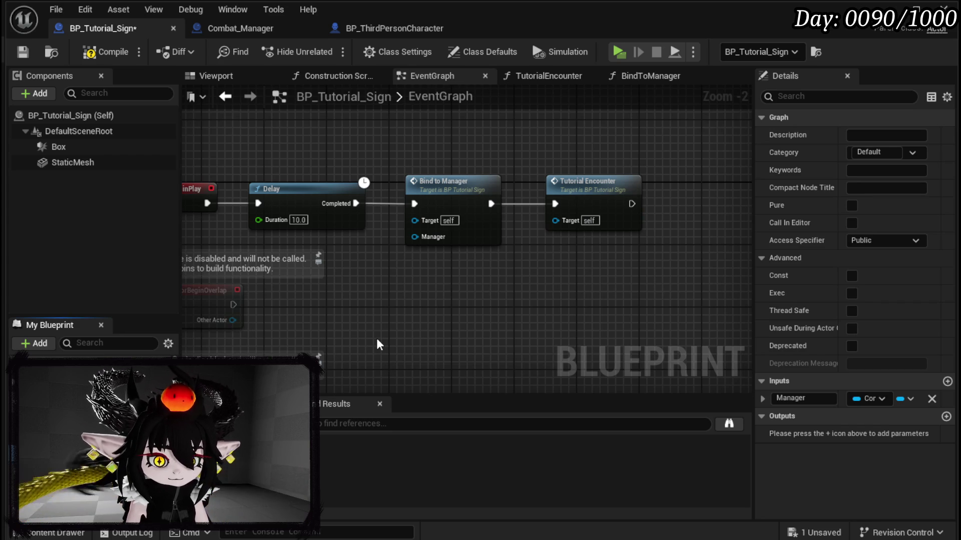
- Remove the Manager input from the BindToManager function
{"action": "double_click", "coordinate": [446, 202]}
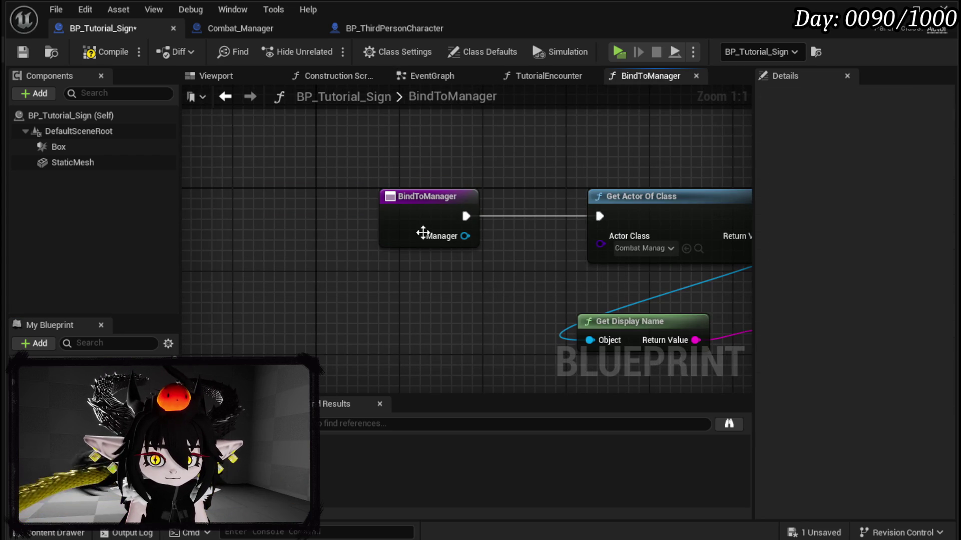
{"action": "left_click", "coordinate": [423, 232]}
{"action": "left_click", "coordinate": [935, 329]}
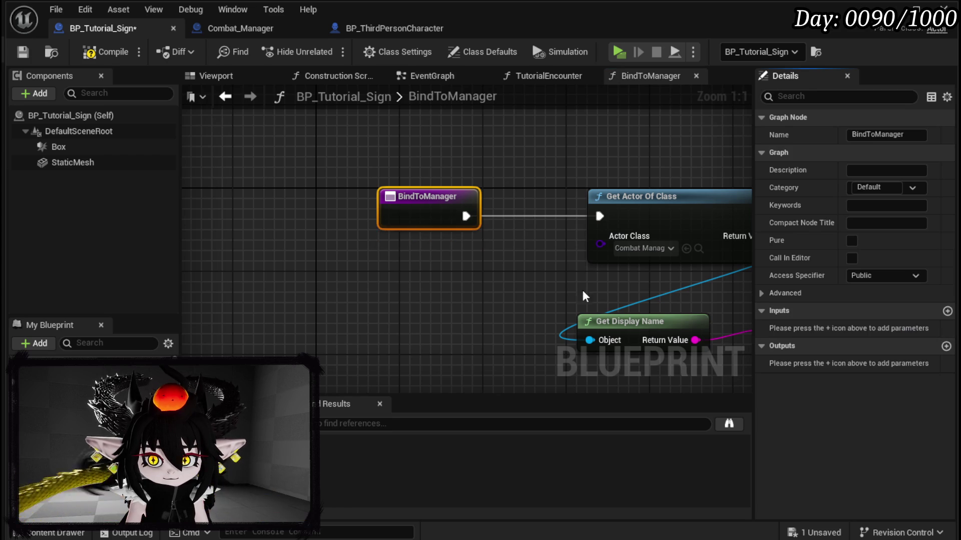
- Add a Bind Event to On End Combat from Get Actor Of Class's return value
{"action": "left_click_drag", "start_coordinate": [585, 296], "coordinate": [339, 292]}
{"action": "left_click_drag", "start_coordinate": [522, 233], "coordinate": [574, 243]}
{"action": "type", "text": "B"}
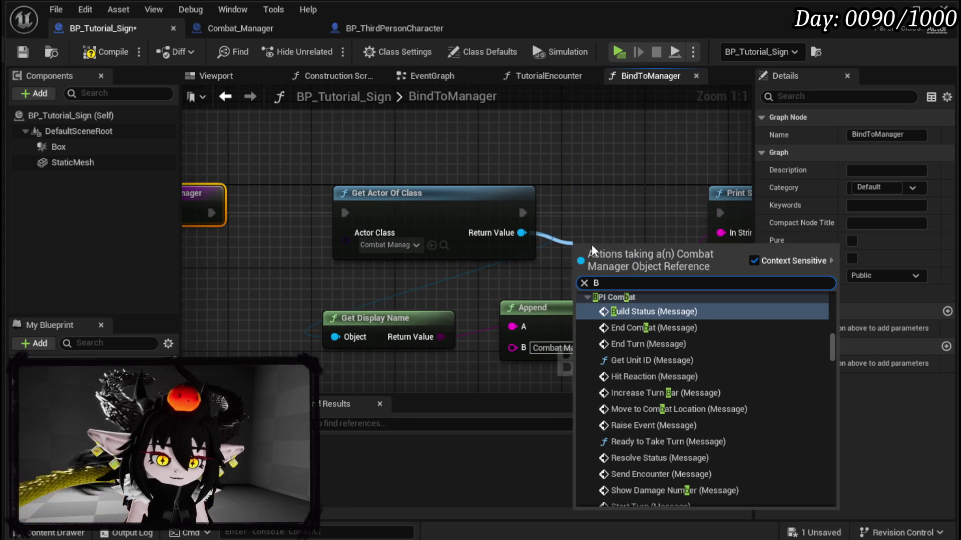
{"action": "type", "text": "ind on End Com"}
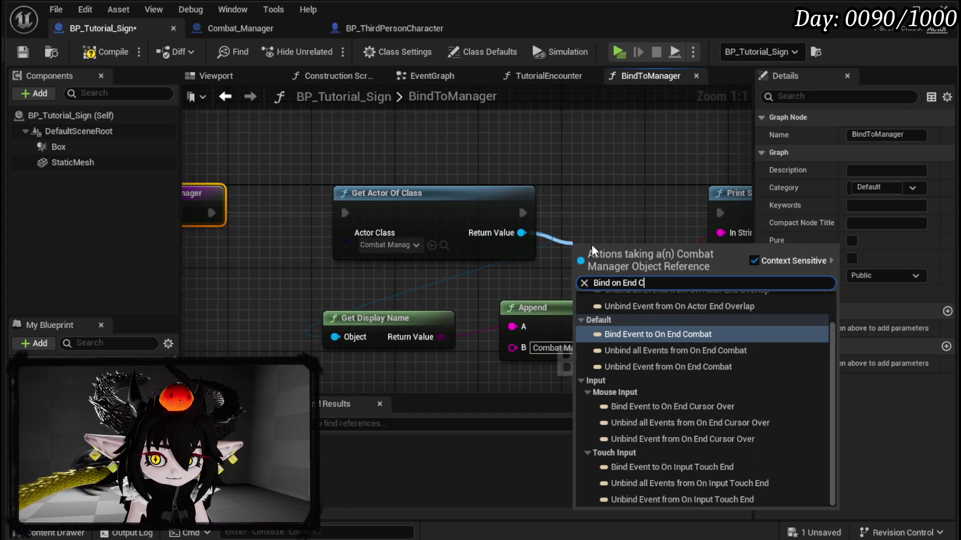
{"action": "left_click", "coordinate": [677, 311]}
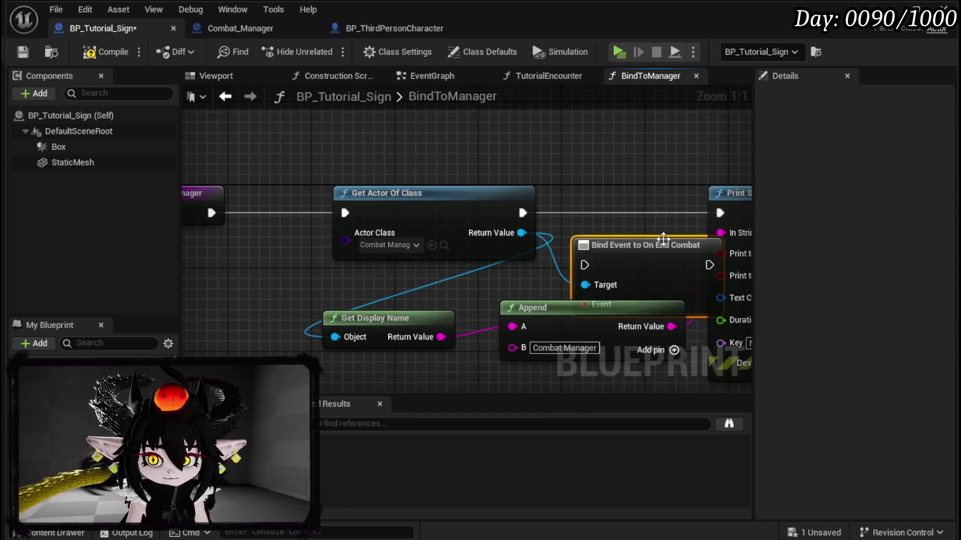
- Wire the bind node's execution between Get Actor Of Class and Print String
{"action": "left_click_drag", "start_coordinate": [823, 216], "coordinate": [530, 220]}
{"action": "left_click_drag", "start_coordinate": [469, 200], "coordinate": [686, 198]}
{"action": "mouse_move", "coordinate": [382, 253]}
{"action": "left_mouse_down"}
{"action": "mouse_move", "coordinate": [426, 197]}
{"action": "mouse_move", "coordinate": [458, 193]}
{"action": "left_mouse_up"}
{"action": "left_click_drag", "start_coordinate": [295, 229], "coordinate": [398, 218]}
{"action": "left_click_drag", "start_coordinate": [332, 204], "coordinate": [468, 205]}
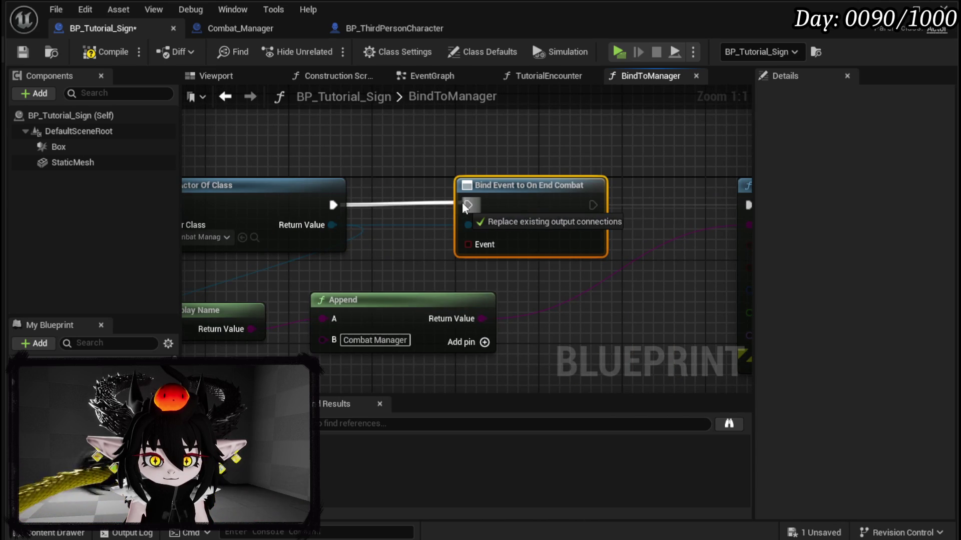
{"action": "mouse_move", "coordinate": [549, 209]}
{"action": "left_mouse_down"}
{"action": "mouse_move", "coordinate": [475, 216]}
{"action": "mouse_move", "coordinate": [638, 216]}
{"action": "left_mouse_up"}
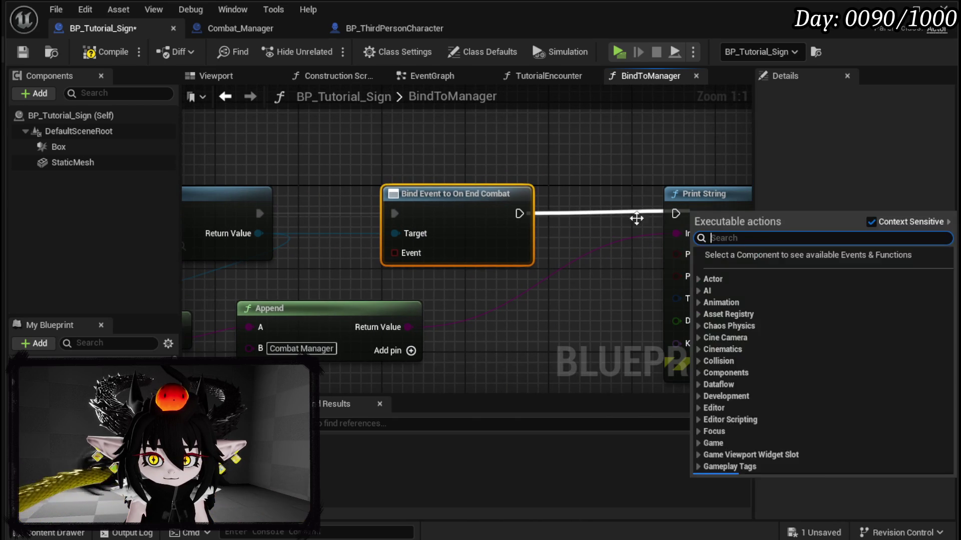
{"action": "left_click_drag", "start_coordinate": [519, 214], "coordinate": [675, 214]}
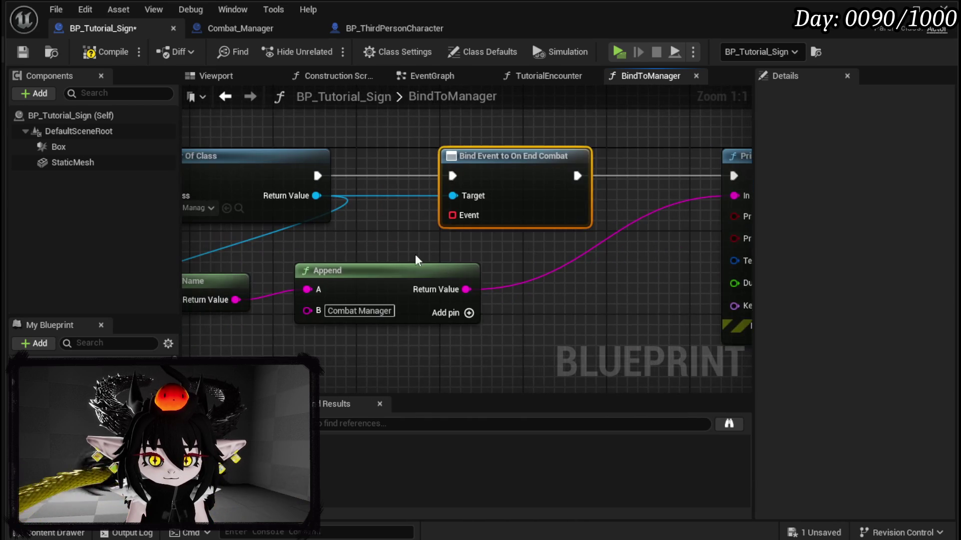
{"action": "left_click_drag", "start_coordinate": [555, 257], "coordinate": [321, 328]}
- Attach a Create Event to the bind's Event pin with a newly created matching function
{"action": "left_click_drag", "start_coordinate": [538, 207], "coordinate": [545, 295]}
{"action": "type", "text": "Crea"}
{"action": "left_click", "coordinate": [590, 355]}
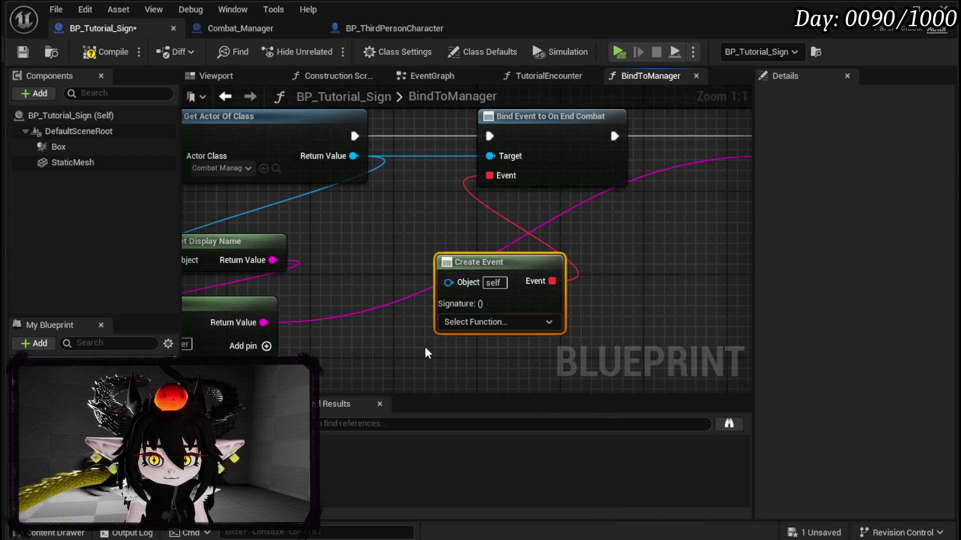
{"action": "left_click", "coordinate": [470, 333]}
{"action": "left_click", "coordinate": [481, 366]}
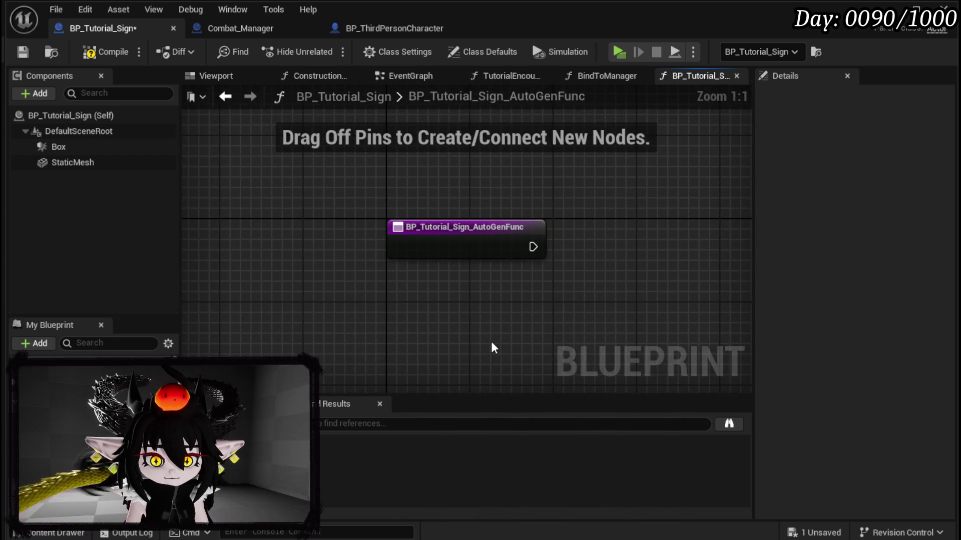
- Rename the auto-generated function to SpawnNextEncounter, then compile and save
{"action": "left_click", "coordinate": [427, 250]}
{"action": "right_click", "coordinate": [426, 250]}
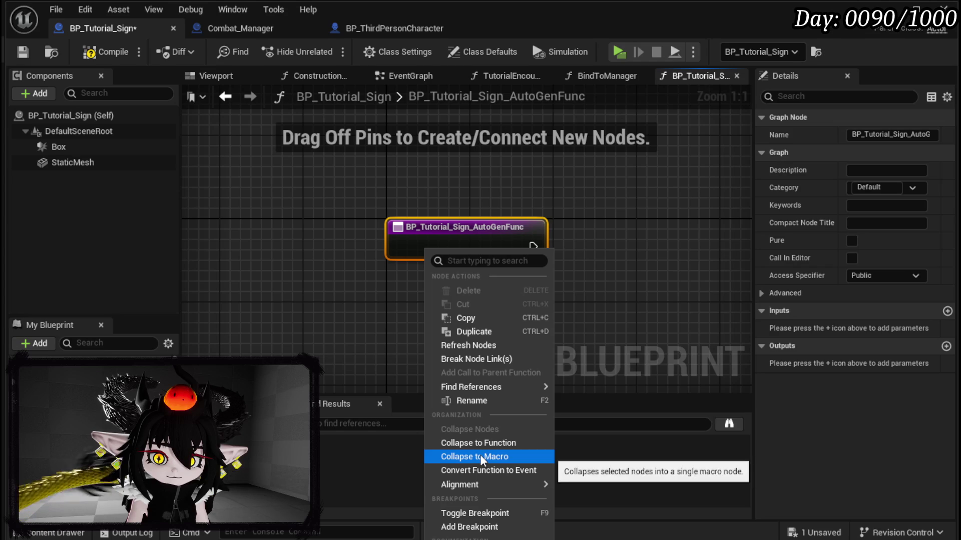
{"action": "left_click", "coordinate": [474, 401]}
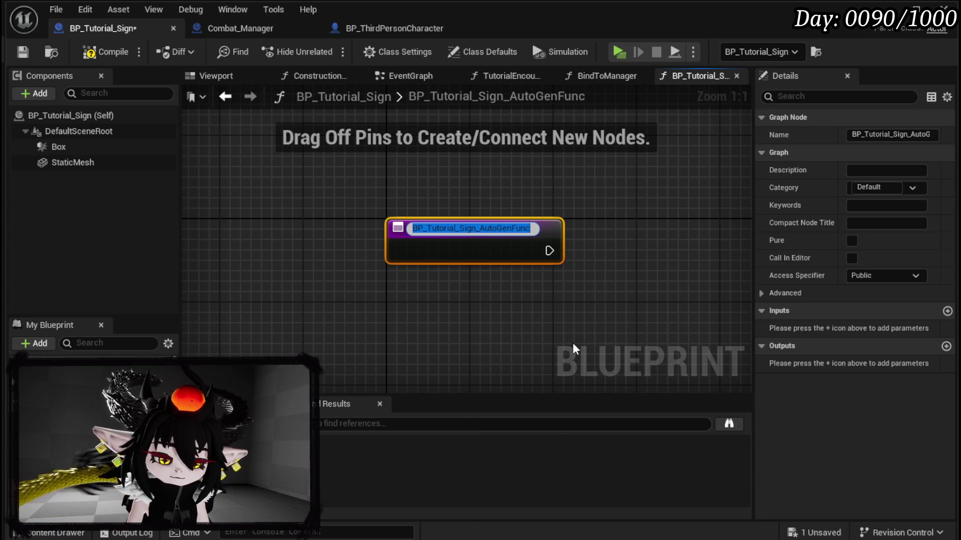
{"action": "type", "text": "SpawnN"}
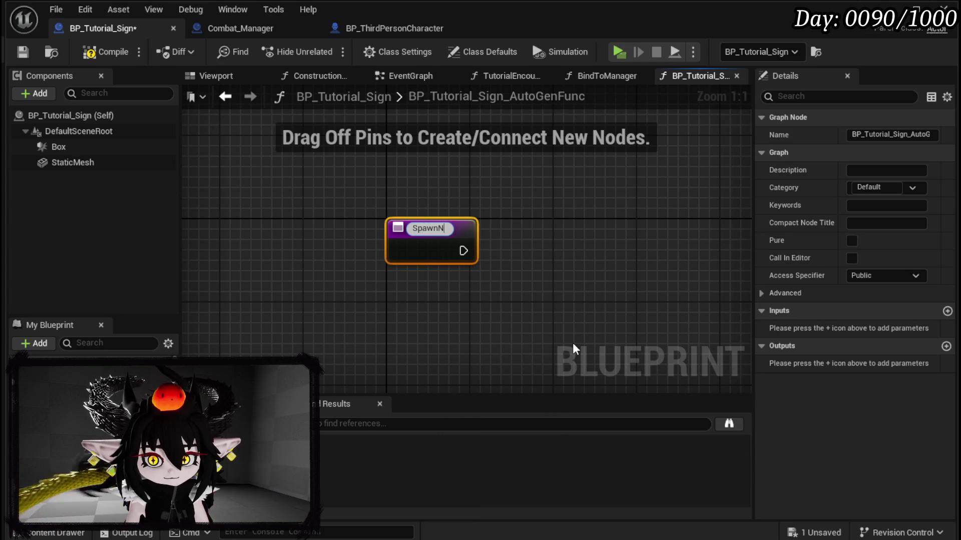
{"action": "type", "text": "extEncounter"}
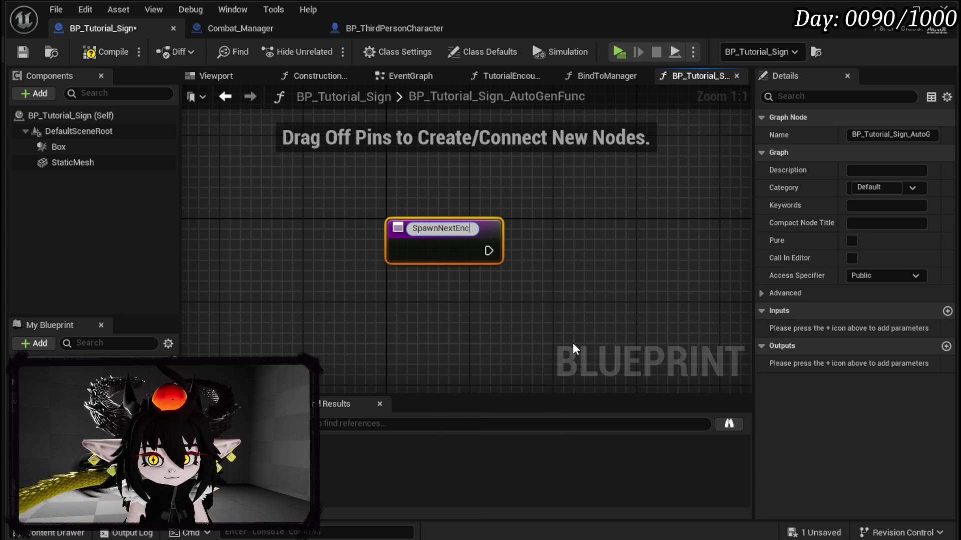
{"action": "key", "text": "Return"}
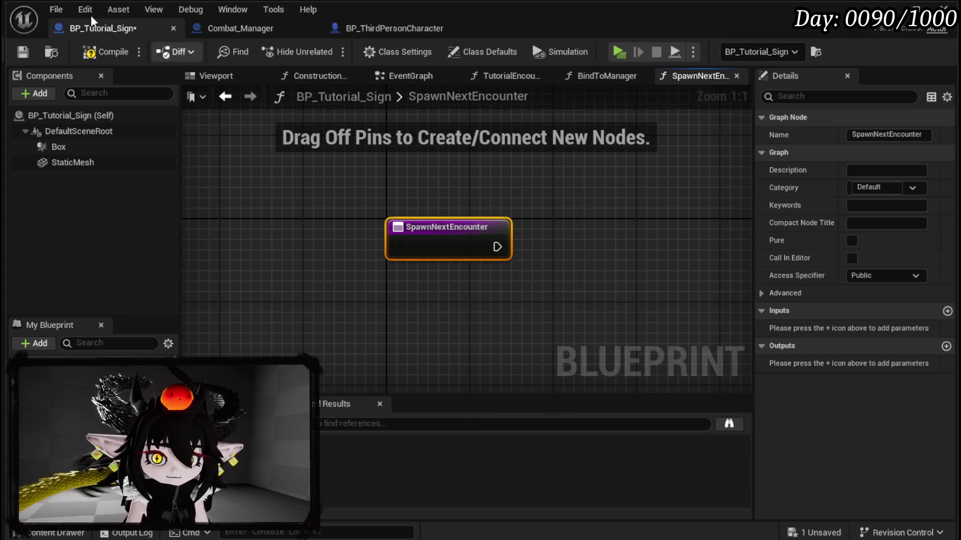
{"action": "left_click", "coordinate": [105, 52]}
{"action": "left_click", "coordinate": [22, 52]}
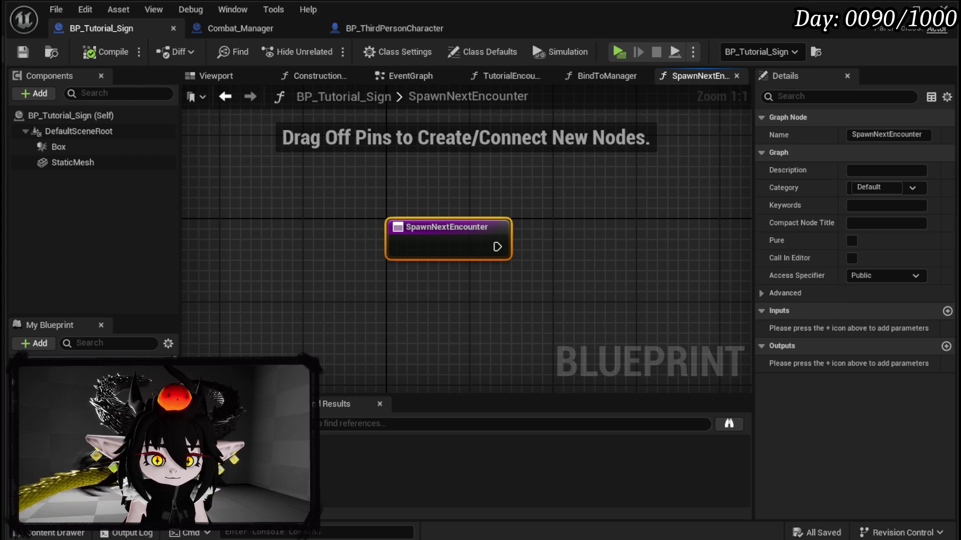
- Add a Switch on Int after SpawnNextEncounter's entry, replacing a wrongly added touch-index switch
{"action": "left_click_drag", "start_coordinate": [580, 258], "coordinate": [390, 267]}
{"action": "left_click_drag", "start_coordinate": [307, 257], "coordinate": [408, 265]}
{"action": "type", "text": "Sw"}
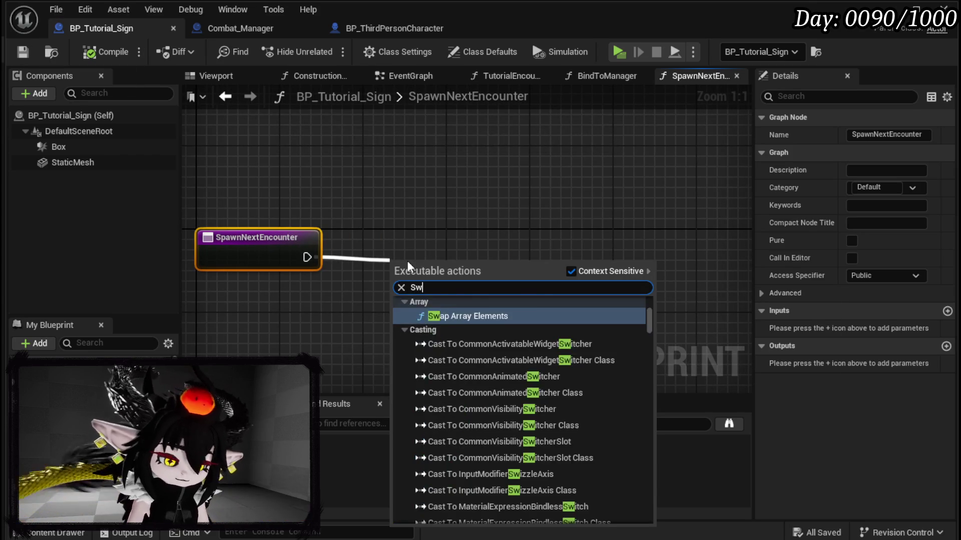
{"action": "type", "text": "itch on Index"}
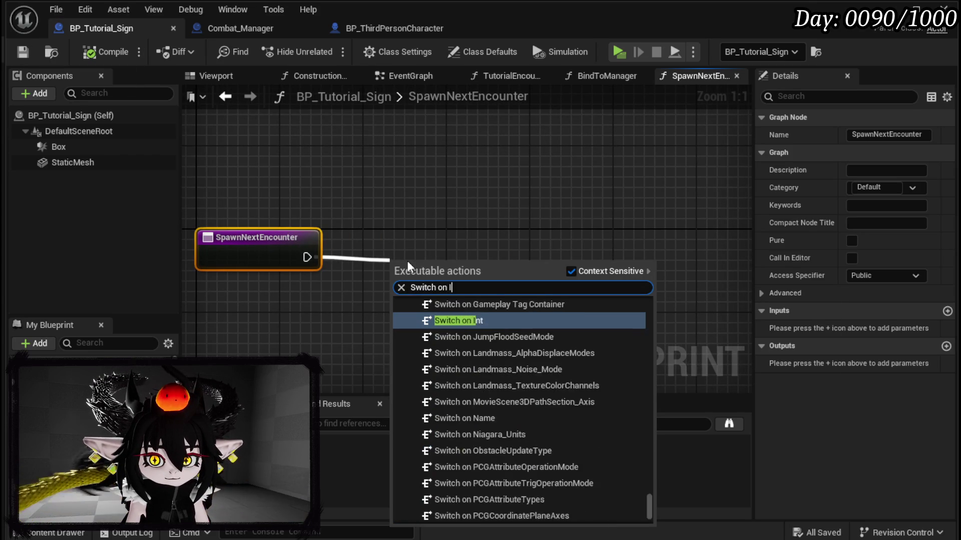
{"action": "key", "text": "Return"}
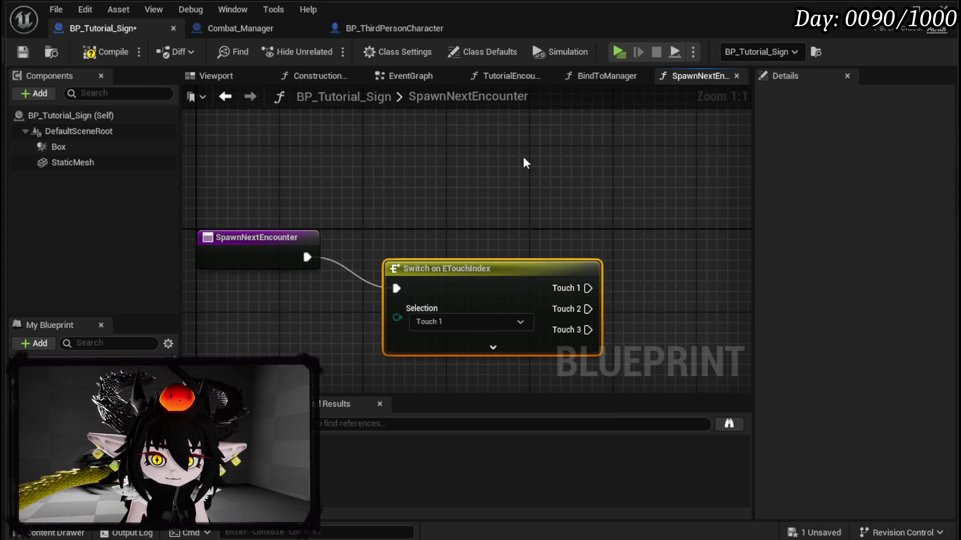
{"action": "key", "text": "Delete"}
{"action": "left_click_drag", "start_coordinate": [305, 257], "coordinate": [429, 249]}
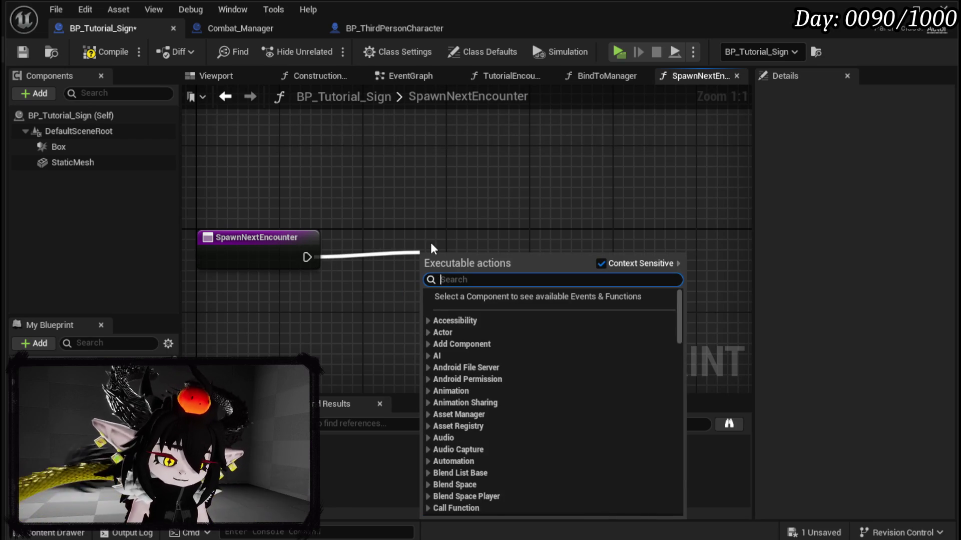
{"action": "type", "text": "Switch on In"}
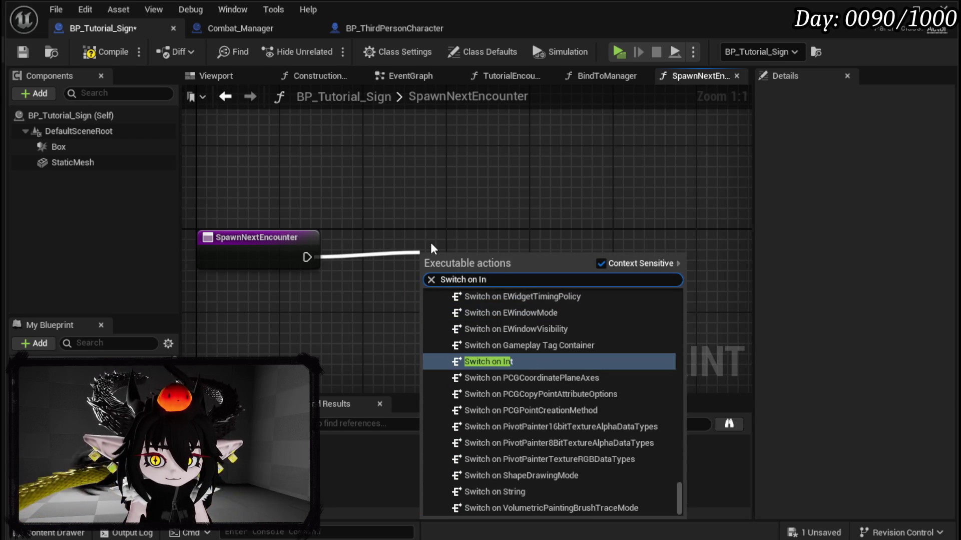
{"action": "key", "text": "Return"}
- Give the Switch on Int output cases 0 and 1, then compile and save
{"action": "left_click_drag", "start_coordinate": [547, 306], "coordinate": [471, 288]}
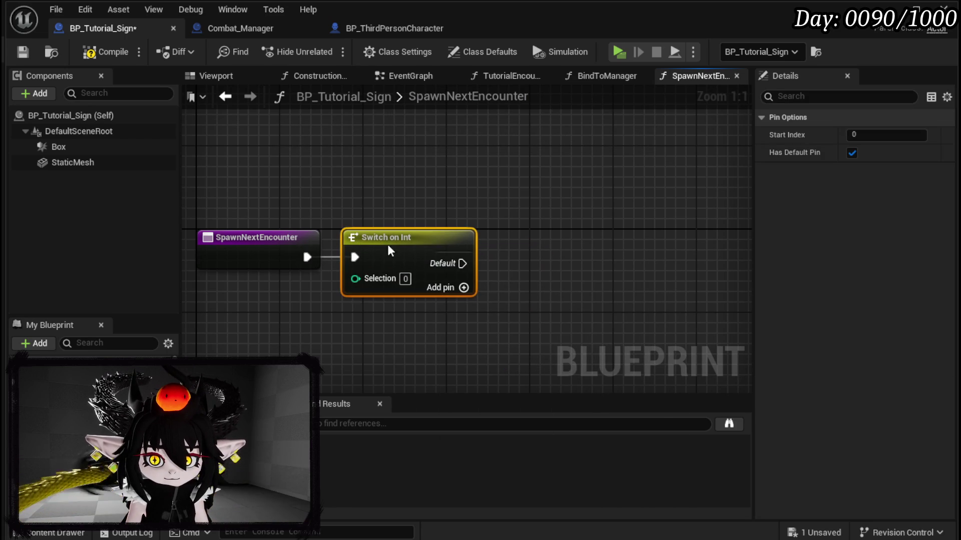
{"action": "left_click", "coordinate": [470, 288]}
{"action": "left_click", "coordinate": [467, 308]}
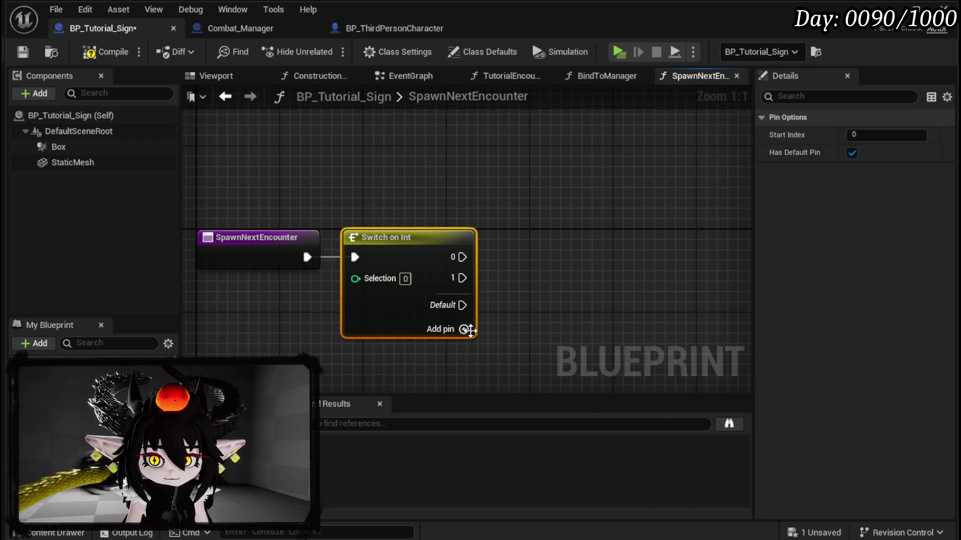
{"action": "left_click", "coordinate": [105, 52]}
{"action": "left_click", "coordinate": [22, 52]}
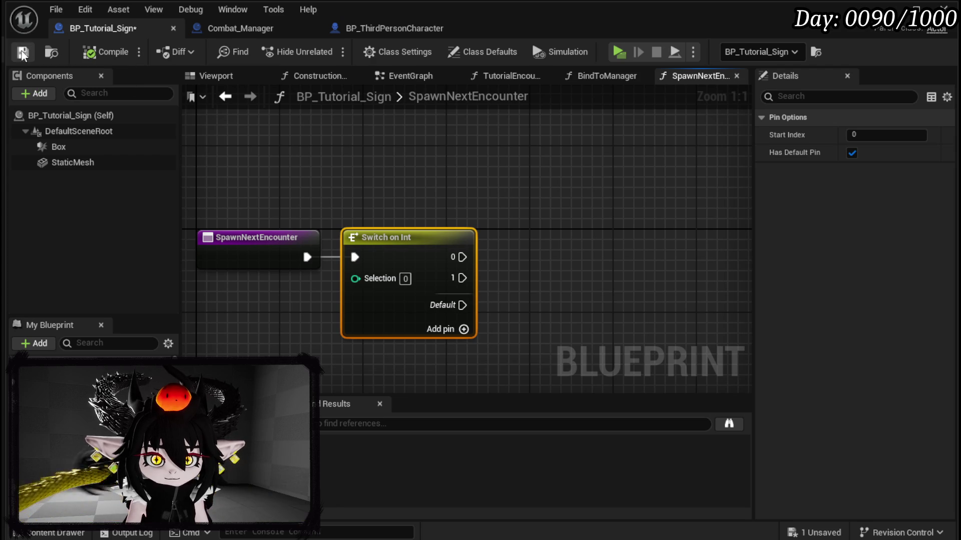
- Clear the selection and bring up the TutorialEncounter function graph
{"action": "left_click", "coordinate": [50, 438]}
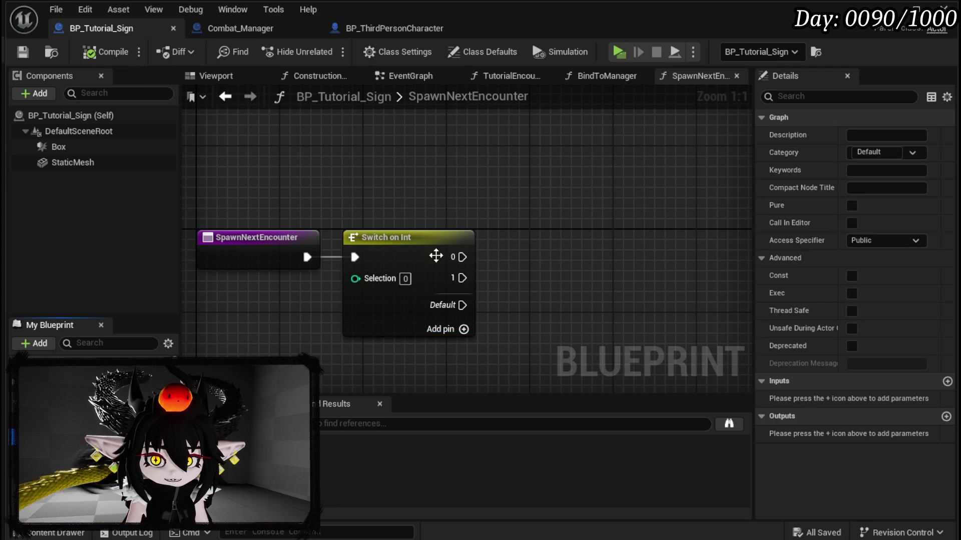
{"action": "left_click", "coordinate": [506, 75]}
{"action": "scroll", "coordinate": [381, 272], "scroll_direction": "down", "scroll_amount": 5}
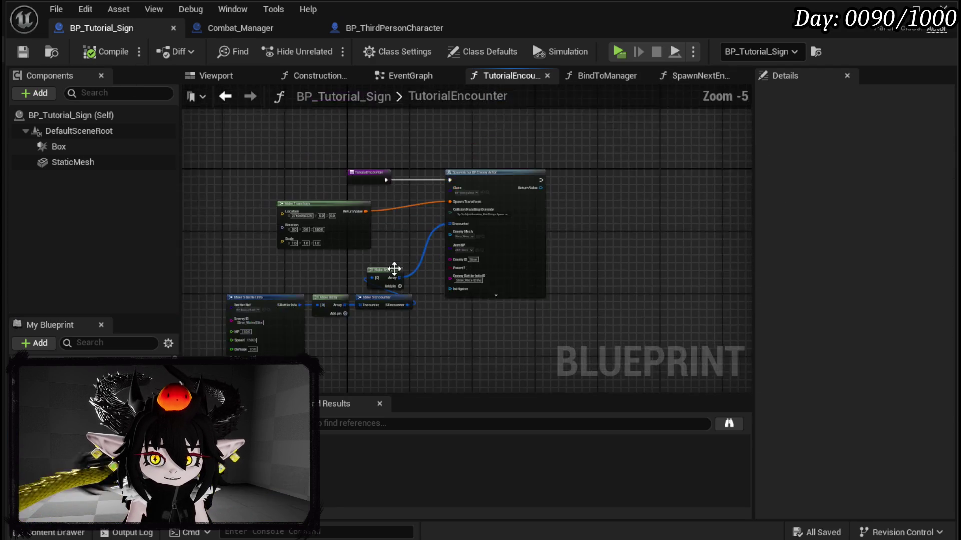
- Paste TutorialEncounter's spawn nodes into SpawnNextEncounter and drive Spawn Actor from switch case 0
{"action": "mouse_move", "coordinate": [246, 331]}
{"action": "left_mouse_down"}
{"action": "mouse_move", "coordinate": [569, 252]}
{"action": "mouse_move", "coordinate": [573, 231]}
{"action": "left_mouse_up"}
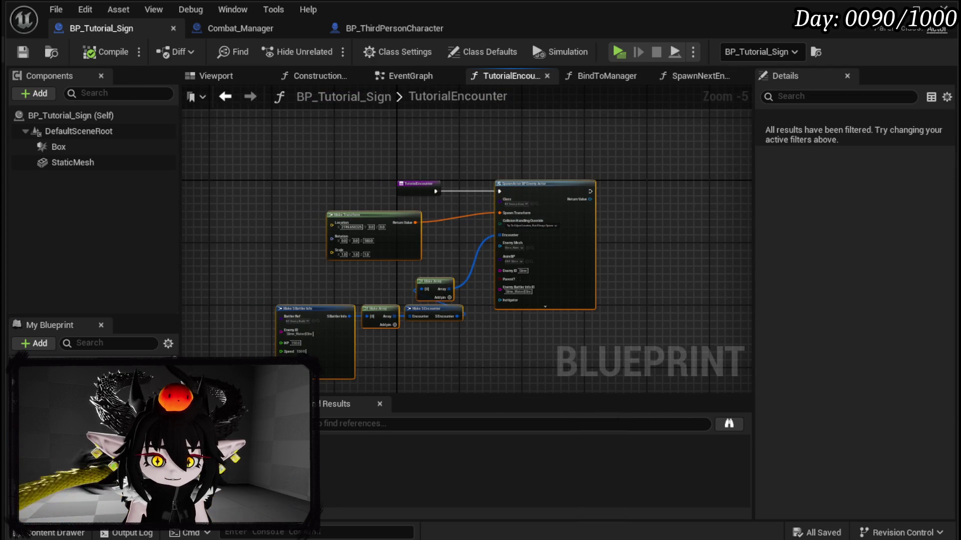
{"action": "left_click", "coordinate": [698, 76]}
{"action": "key", "text": "ctrl+v"}
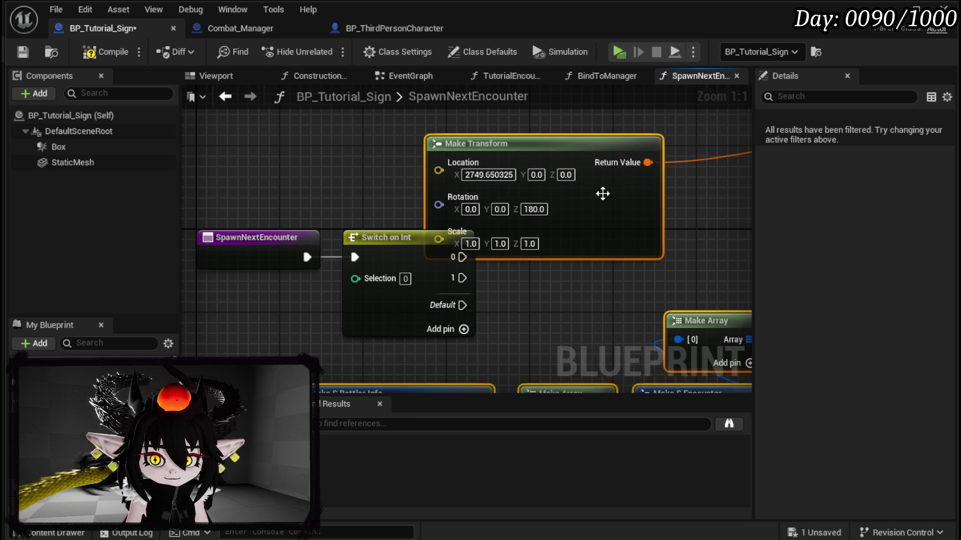
{"action": "scroll", "coordinate": [415, 228], "scroll_direction": "down", "scroll_amount": 5}
{"action": "mouse_move", "coordinate": [415, 229]}
{"action": "left_mouse_down"}
{"action": "mouse_move", "coordinate": [438, 257]}
{"action": "mouse_move", "coordinate": [316, 335]}
{"action": "mouse_move", "coordinate": [304, 308]}
{"action": "left_mouse_up"}
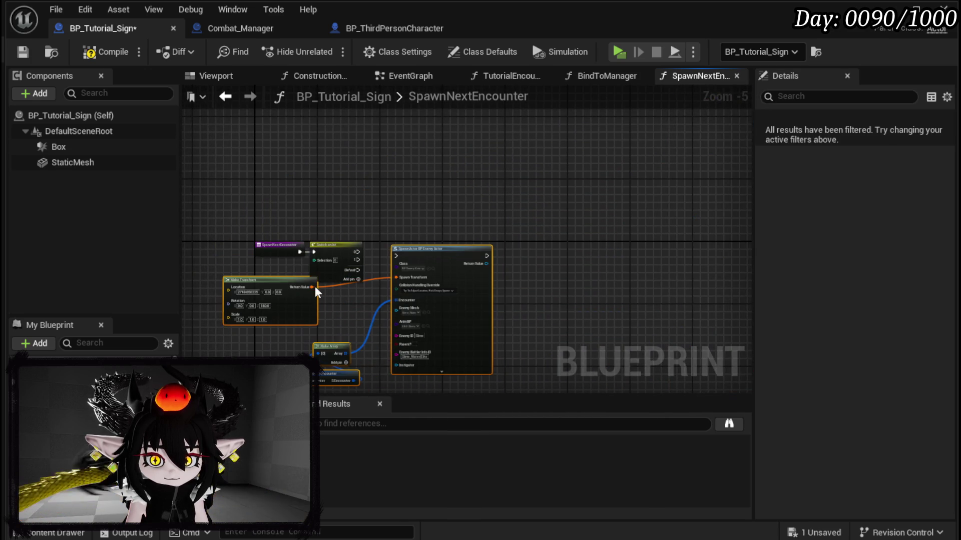
{"action": "scroll", "coordinate": [349, 278], "scroll_direction": "up", "scroll_amount": 3}
{"action": "mouse_move", "coordinate": [318, 267]}
{"action": "left_mouse_down"}
{"action": "mouse_move", "coordinate": [373, 283]}
{"action": "mouse_move", "coordinate": [401, 275]}
{"action": "left_mouse_up"}
{"action": "mouse_move", "coordinate": [459, 267]}
{"action": "left_mouse_down"}
{"action": "mouse_move", "coordinate": [491, 249]}
{"action": "mouse_move", "coordinate": [499, 259]}
{"action": "mouse_move", "coordinate": [523, 185]}
{"action": "mouse_move", "coordinate": [488, 182]}
{"action": "left_mouse_up"}
- Move Make S Battler Info left and add a second slot to Make Array
{"action": "scroll", "coordinate": [381, 288], "scroll_direction": "up", "scroll_amount": 1}
{"action": "left_click", "coordinate": [423, 193]}
{"action": "left_click_drag", "start_coordinate": [405, 229], "coordinate": [288, 230]}
{"action": "left_click", "coordinate": [550, 267]}
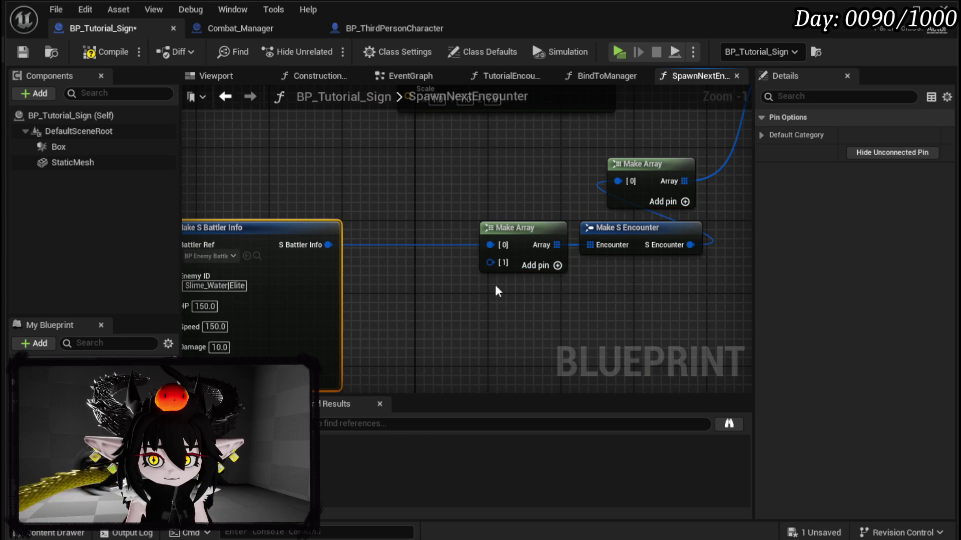
- Duplicate Make S Battler Info and link it to Make Array element [0]
{"action": "mouse_move", "coordinate": [403, 278]}
{"action": "left_mouse_down"}
{"action": "mouse_move", "coordinate": [386, 242]}
{"action": "mouse_move", "coordinate": [419, 319]}
{"action": "mouse_move", "coordinate": [596, 287]}
{"action": "mouse_move", "coordinate": [565, 259]}
{"action": "left_mouse_up"}
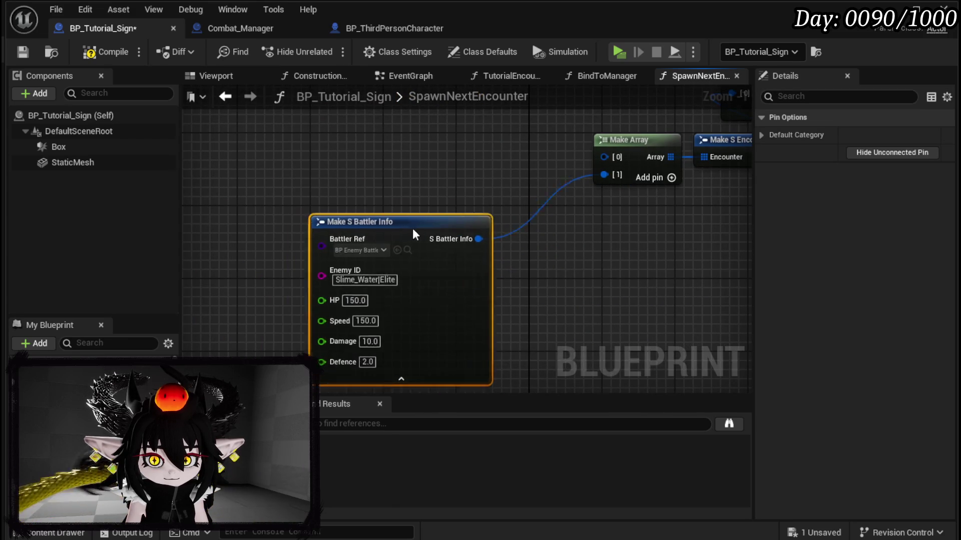
{"action": "key", "text": "ctrl+v"}
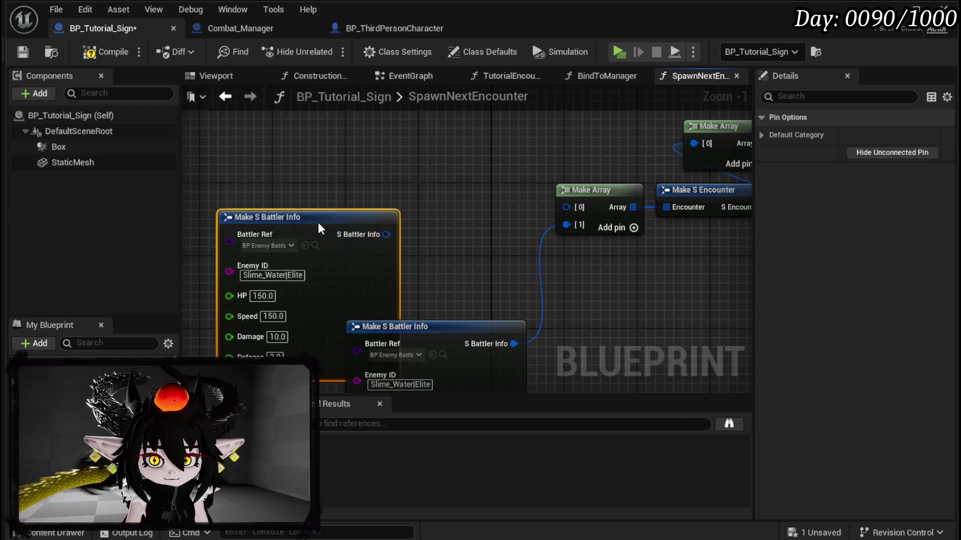
{"action": "left_click_drag", "start_coordinate": [260, 217], "coordinate": [238, 170]}
{"action": "left_click_drag", "start_coordinate": [332, 188], "coordinate": [565, 206]}
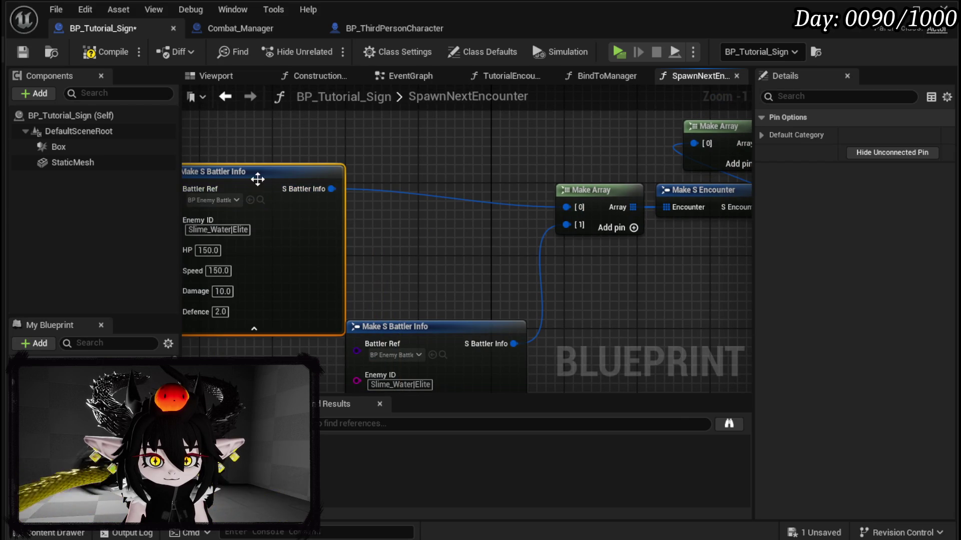
{"action": "left_click_drag", "start_coordinate": [258, 180], "coordinate": [249, 200]}
- Change the Enemy ID from Water to Wind, then compile and save
{"action": "left_click_drag", "start_coordinate": [301, 273], "coordinate": [414, 265]}
{"action": "scroll", "coordinate": [414, 265], "scroll_direction": "up", "scroll_amount": 1}
{"action": "double_click", "coordinate": [344, 250]}
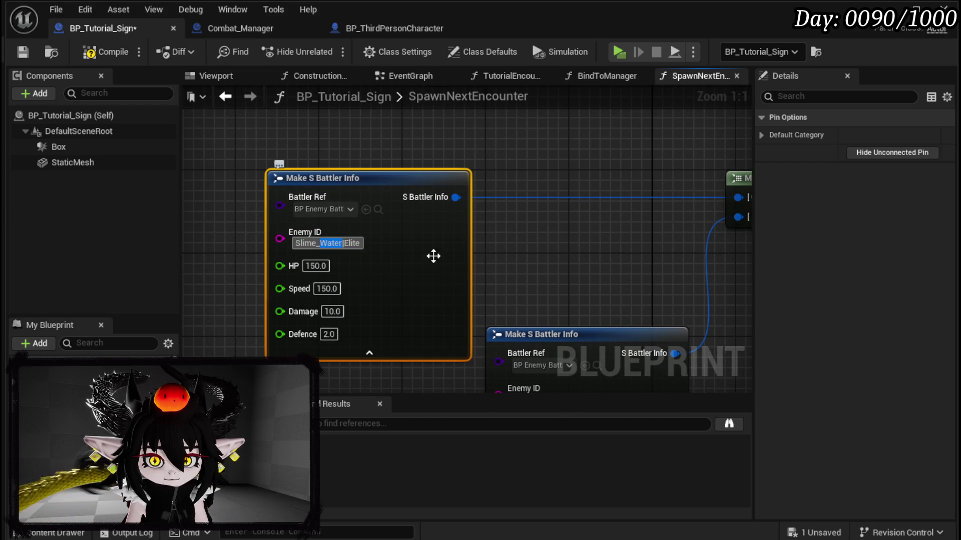
{"action": "type", "text": "Wind"}
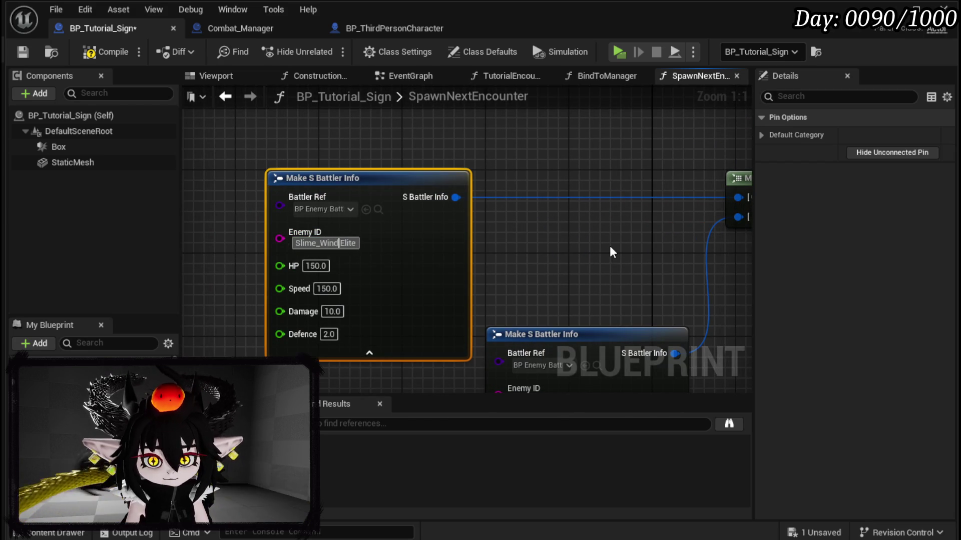
{"action": "key", "text": "Return"}
{"action": "left_click", "coordinate": [106, 52]}
{"action": "left_click", "coordinate": [22, 51]}
- Set the Enemy Mesh to Slime_Wind, then compile and save
{"action": "left_click", "coordinate": [325, 243]}
{"action": "double_click", "coordinate": [349, 243]}
{"action": "scroll", "coordinate": [289, 275], "scroll_direction": "down", "scroll_amount": 4}
{"action": "scroll", "coordinate": [440, 322], "scroll_direction": "up", "scroll_amount": 4}
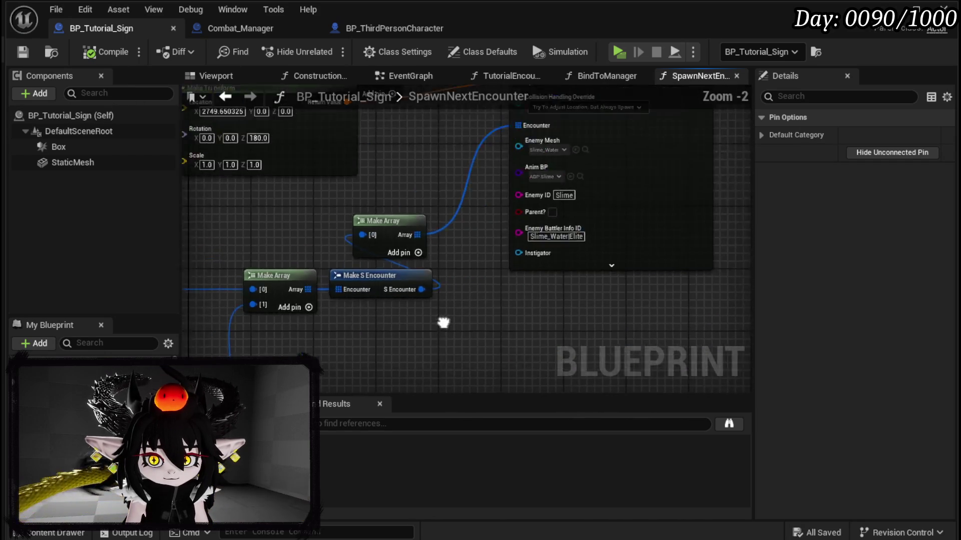
{"action": "left_click", "coordinate": [448, 194]}
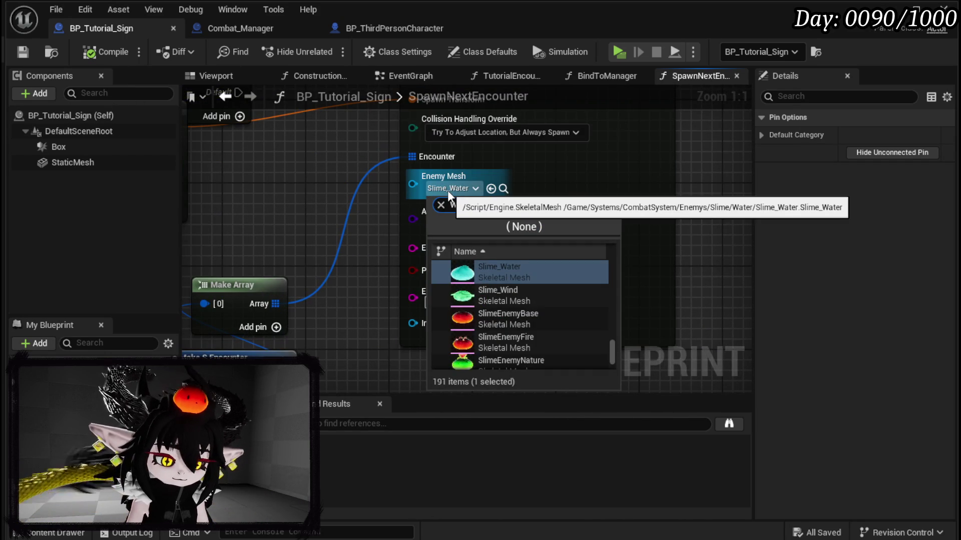
{"action": "type", "text": "wind"}
{"action": "left_click", "coordinate": [487, 279]}
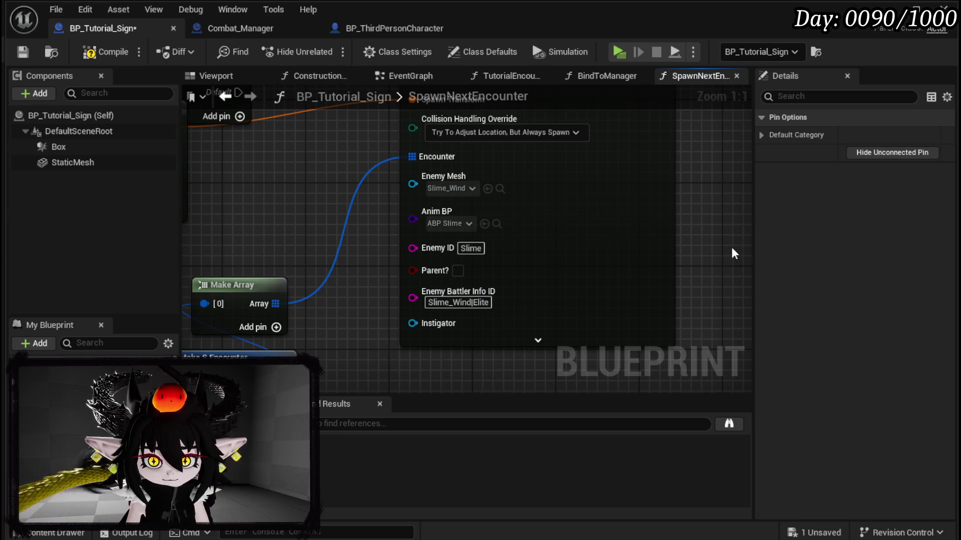
{"action": "left_click", "coordinate": [105, 51]}
{"action": "left_click", "coordinate": [23, 51]}
- Tidy the Make Transform and SpawnNextEncounter nodes, then return to the level focused on BP_EnemyActor2
{"action": "scroll", "coordinate": [300, 203], "scroll_direction": "down", "scroll_amount": 3}
{"action": "left_click_drag", "start_coordinate": [459, 255], "coordinate": [459, 257]}
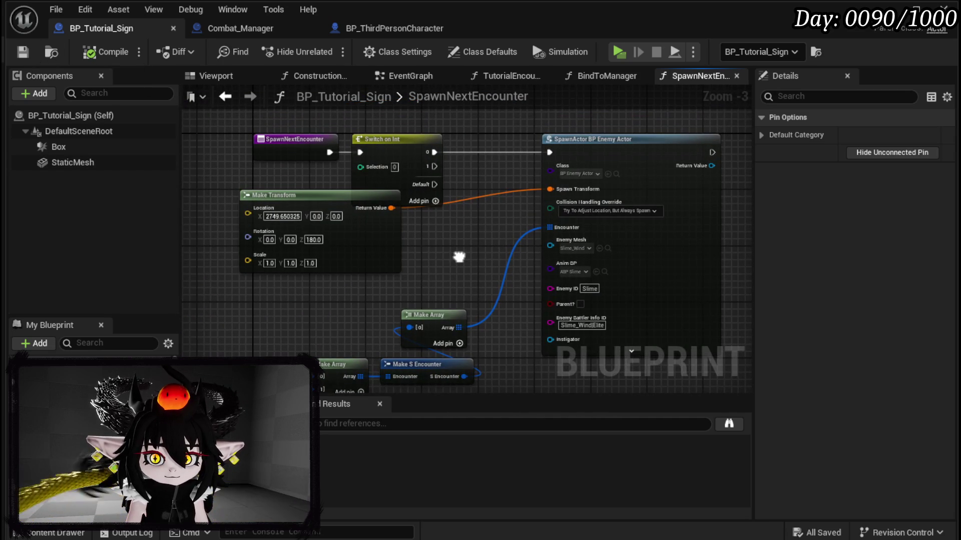
{"action": "mouse_move", "coordinate": [338, 196]}
{"action": "left_mouse_down"}
{"action": "mouse_move", "coordinate": [323, 212]}
{"action": "mouse_move", "coordinate": [281, 224]}
{"action": "left_mouse_up"}
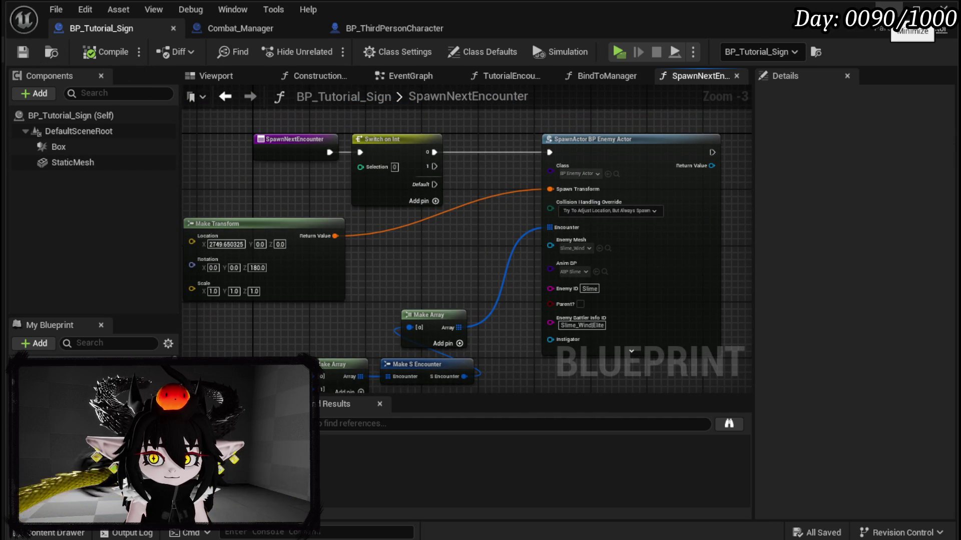
{"action": "left_click_drag", "start_coordinate": [291, 144], "coordinate": [242, 136]}
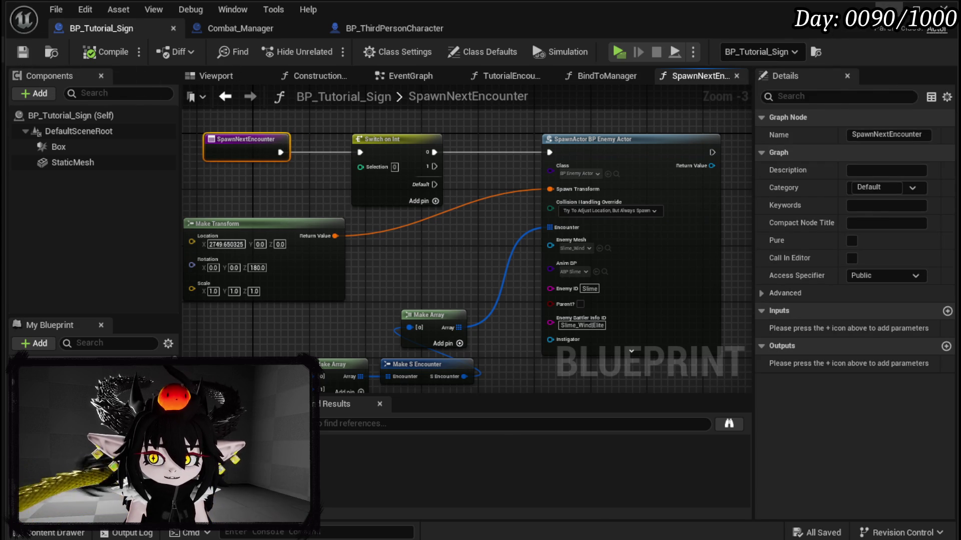
{"action": "left_click", "coordinate": [889, 9]}
{"action": "double_click", "coordinate": [879, 260]}
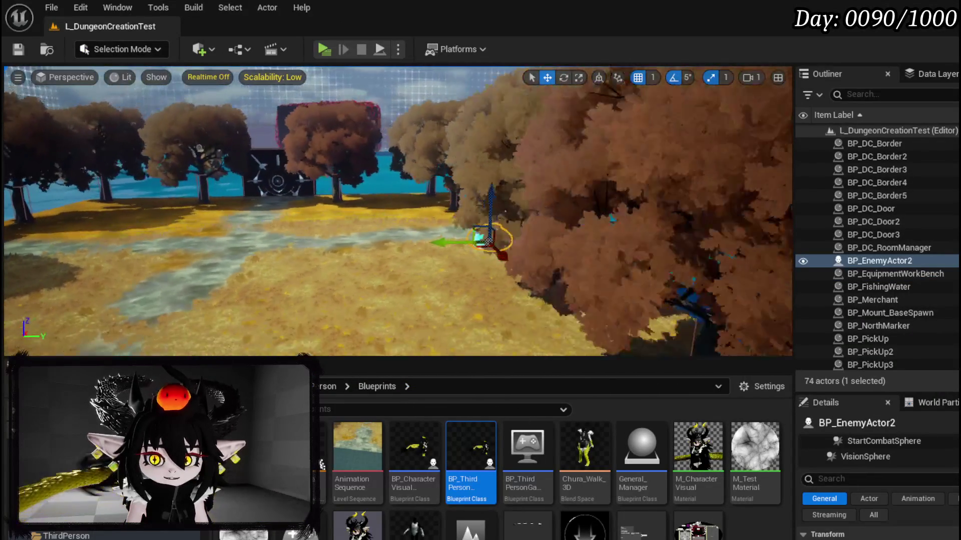
- Move BP_EnemyActor2 along Y, start Play In Editor, and cast Fire Meteor with key 1
{"action": "left_click_drag", "start_coordinate": [358, 232], "coordinate": [686, 220]}
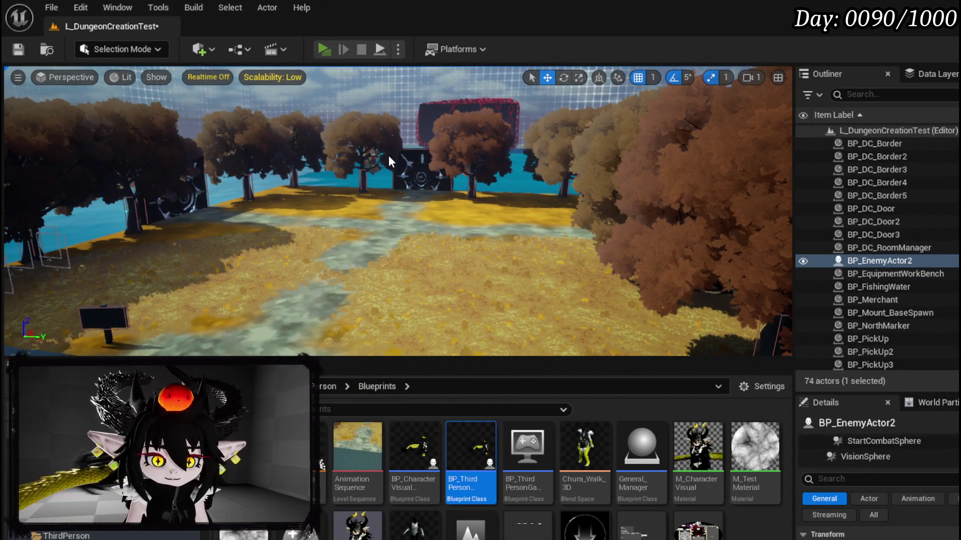
{"action": "key", "text": "alt+p"}
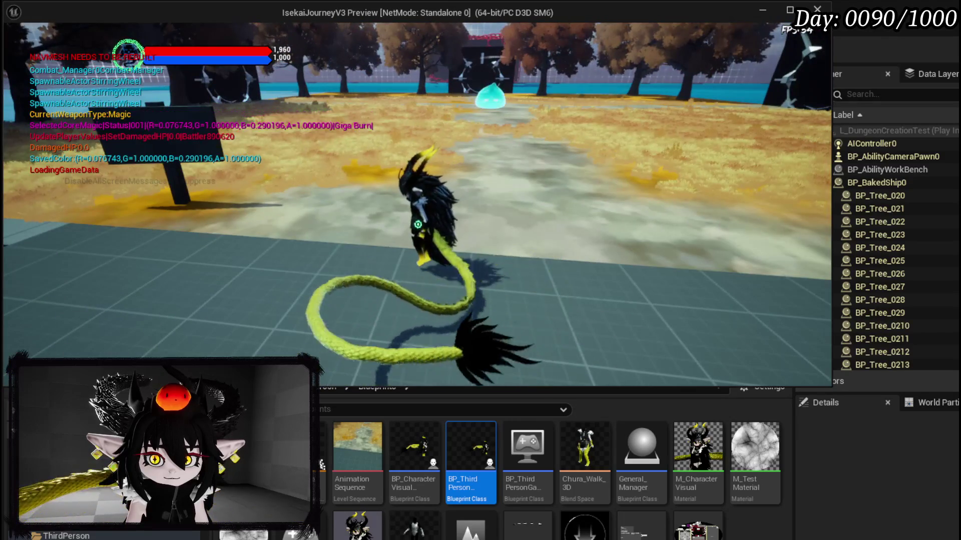
{"action": "key", "text": "1"}
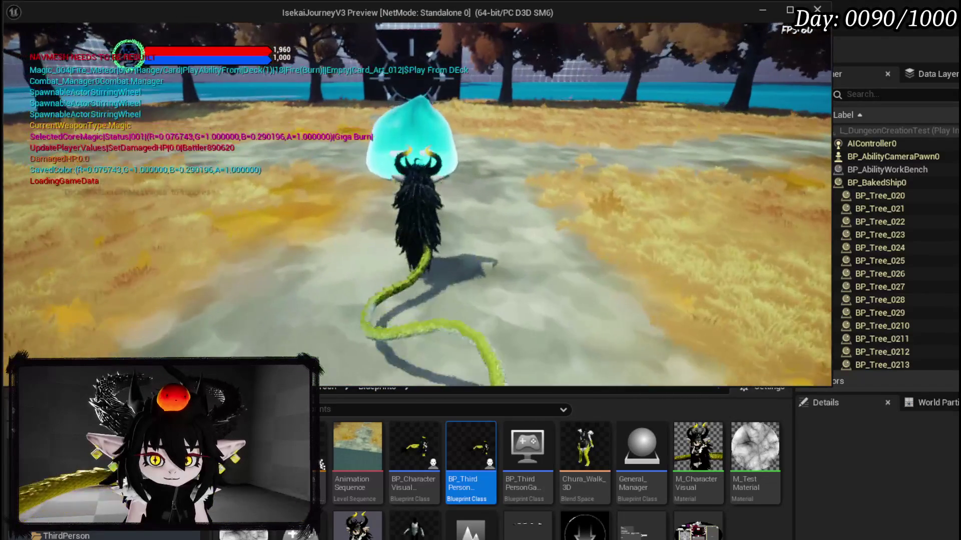
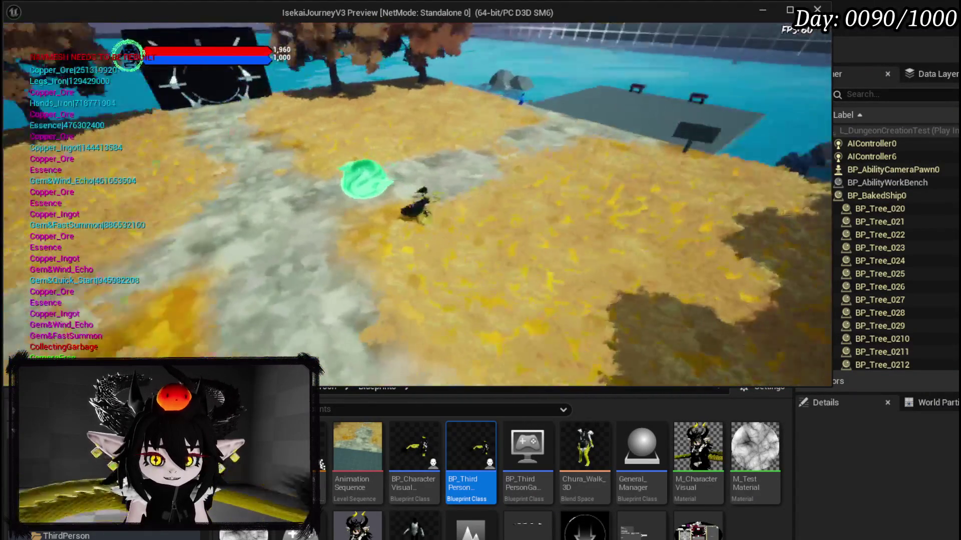
- Close the standalone game preview, stop the play session, and save the level
{"action": "key", "text": "alt+Tab"}
{"action": "key", "text": "Escape"}
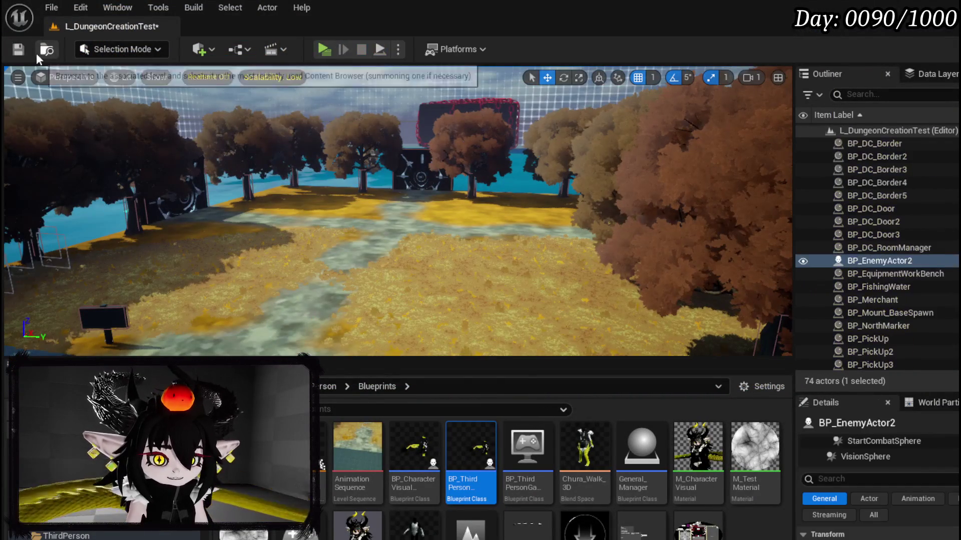
{"action": "key", "text": "ctrl+s"}
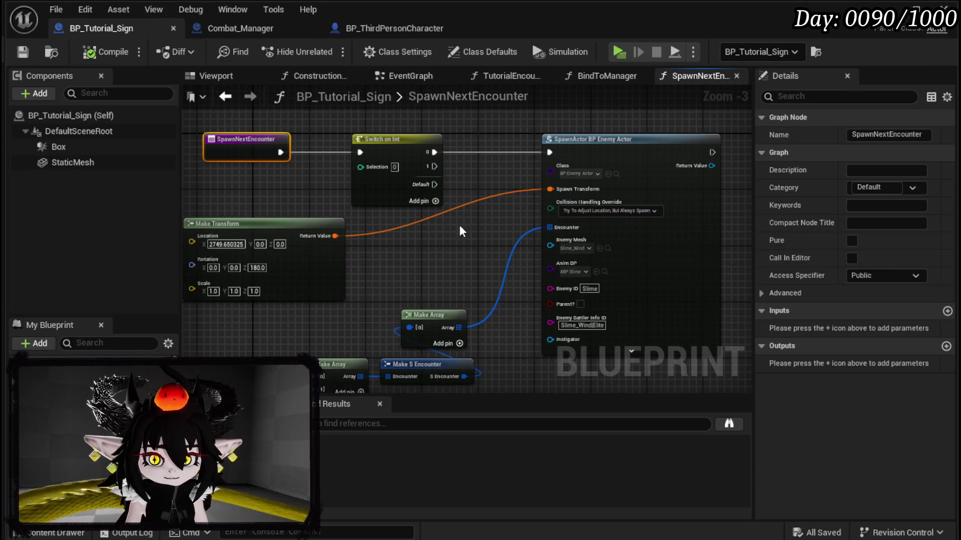
- Delete the disabled overlap and tick events from BP_Tutorial_Sign's EventGraph
{"action": "left_click", "coordinate": [309, 199]}
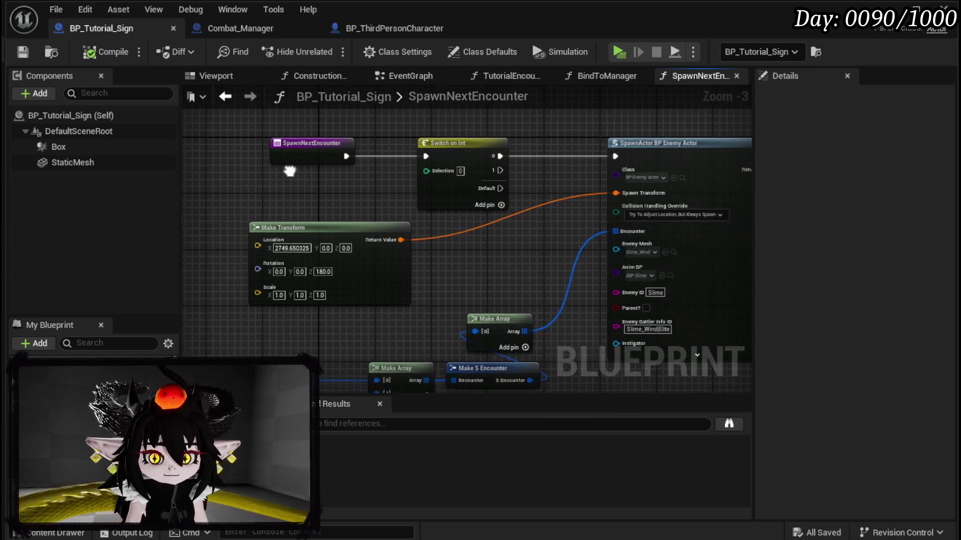
{"action": "left_click_drag", "start_coordinate": [440, 189], "coordinate": [227, 167]}
{"action": "left_click", "coordinate": [379, 136]}
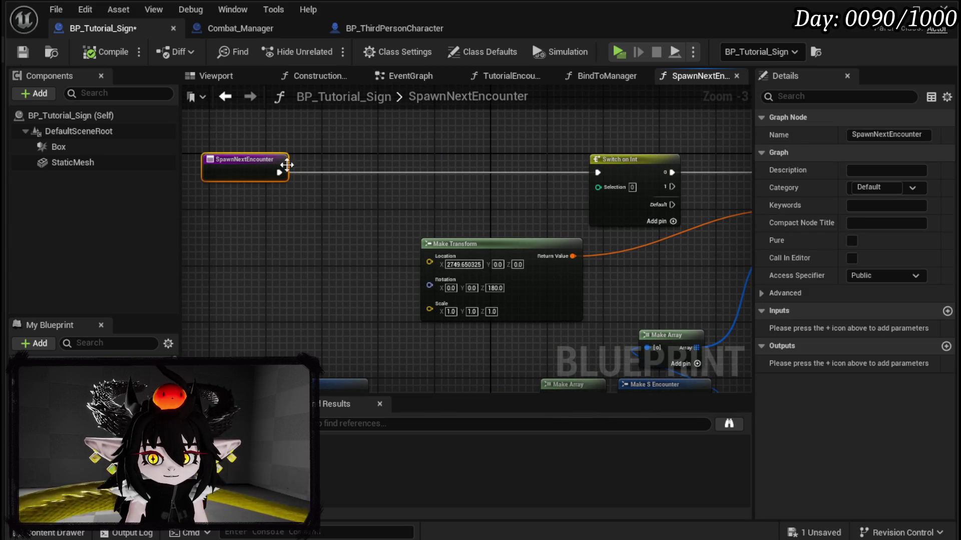
{"action": "left_click", "coordinate": [349, 163]}
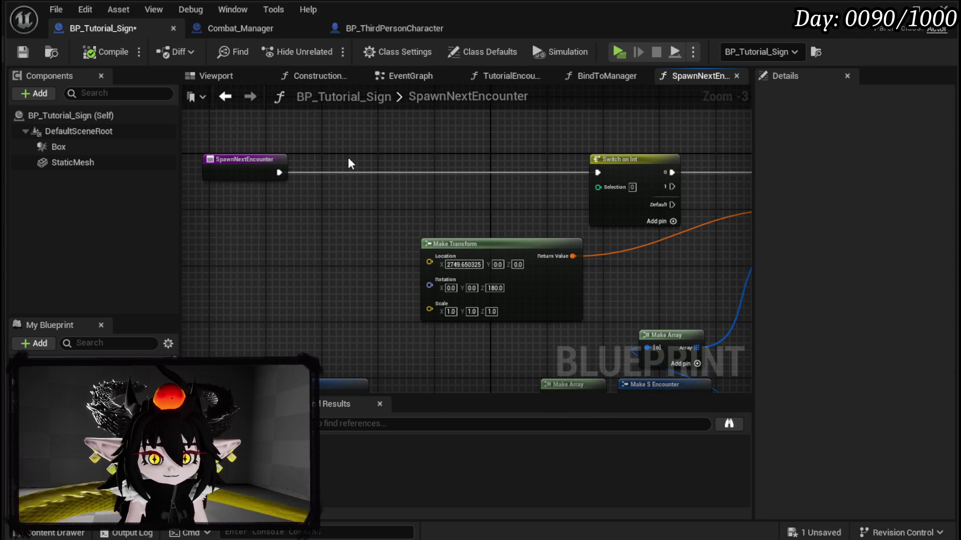
{"action": "left_click", "coordinate": [396, 75]}
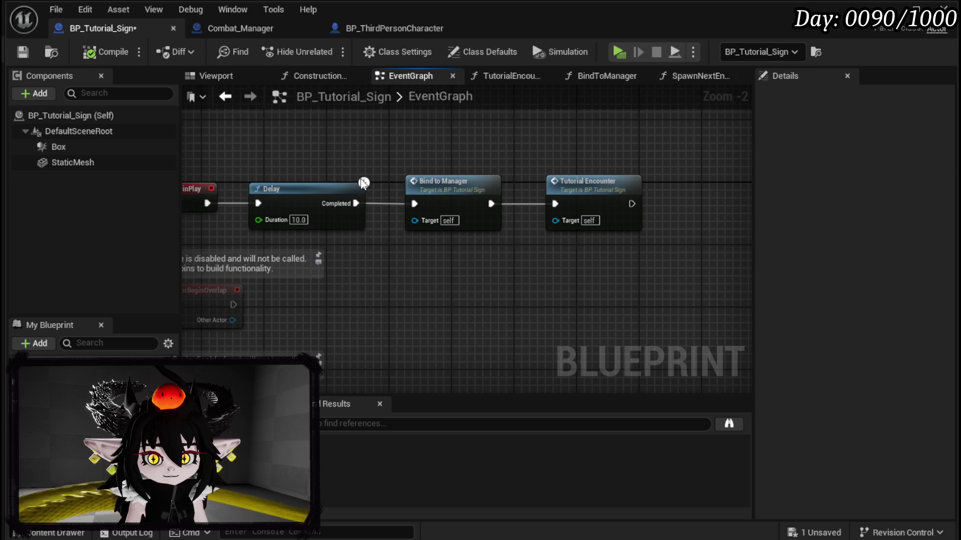
{"action": "mouse_move", "coordinate": [281, 175]}
{"action": "left_mouse_down"}
{"action": "mouse_move", "coordinate": [411, 94]}
{"action": "mouse_move", "coordinate": [473, 78]}
{"action": "mouse_move", "coordinate": [454, 345]}
{"action": "mouse_move", "coordinate": [429, 204]}
{"action": "mouse_move", "coordinate": [414, 193]}
{"action": "mouse_move", "coordinate": [363, 266]}
{"action": "left_mouse_up"}
{"action": "key", "text": "Delete"}
- Set the BeginPlay Delay duration to 3.0 seconds, compile and save, and open TutorialEncounter
{"action": "left_click", "coordinate": [404, 202]}
{"action": "type", "text": "1"}
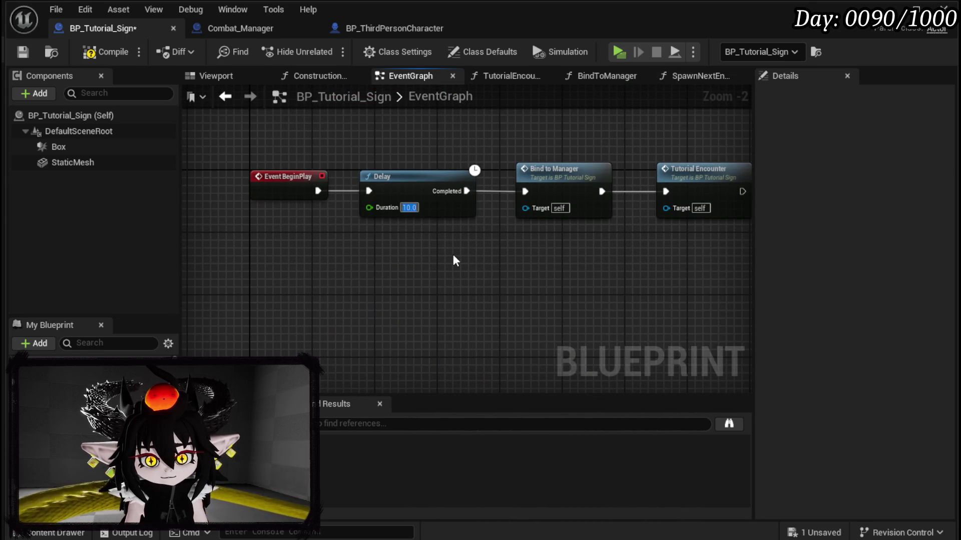
{"action": "type", "text": "3"}
{"action": "key", "text": "Return"}
{"action": "left_click_drag", "start_coordinate": [555, 172], "coordinate": [345, 175]}
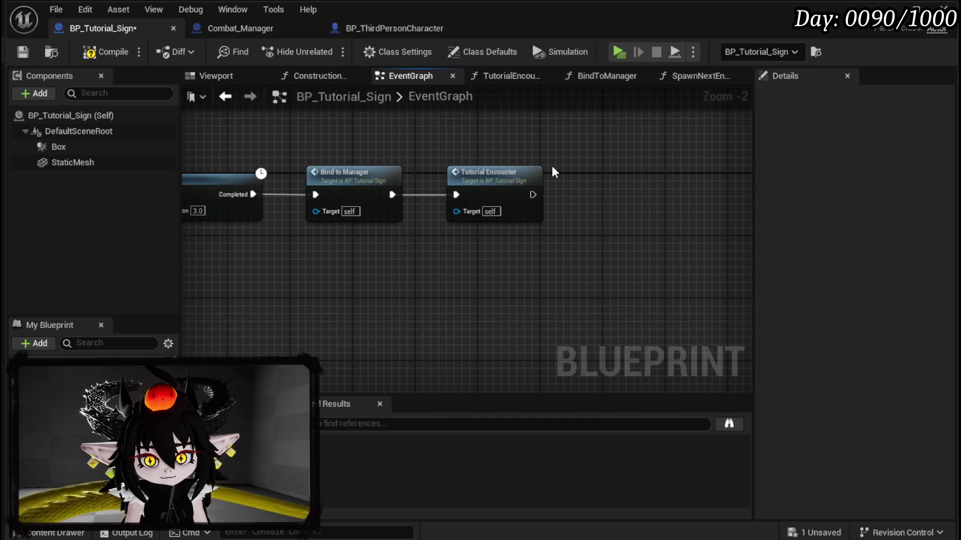
{"action": "left_click", "coordinate": [25, 52]}
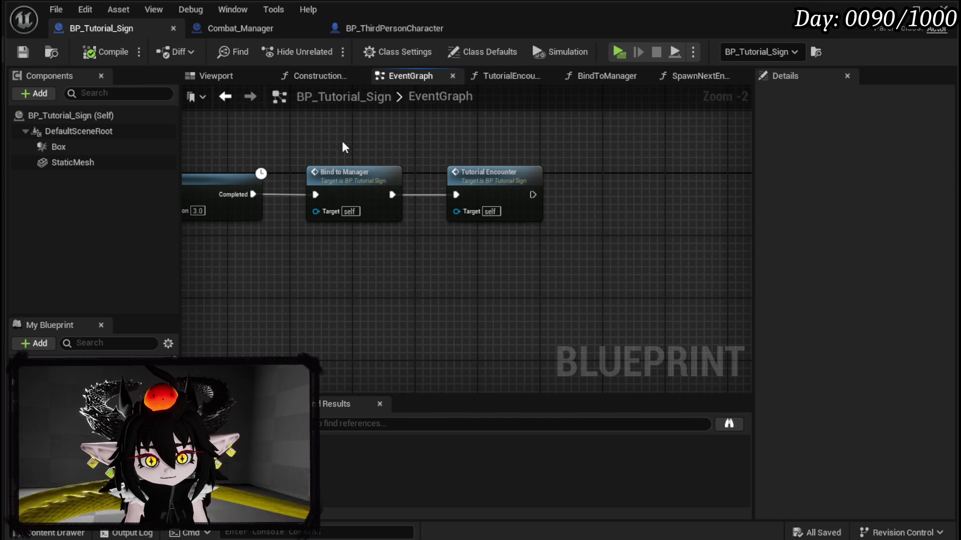
{"action": "double_click", "coordinate": [485, 175]}
{"action": "left_click_drag", "start_coordinate": [422, 184], "coordinate": [281, 198]}
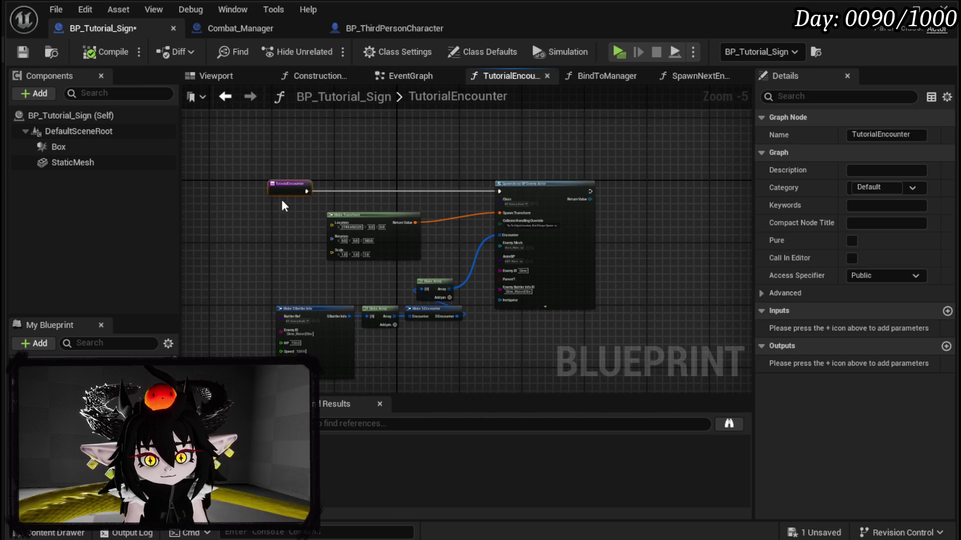
- Add a Spawn System at Location node after TutorialEncounter's entry, spawning NS_Poof
{"action": "key", "text": "ctrl+a"}
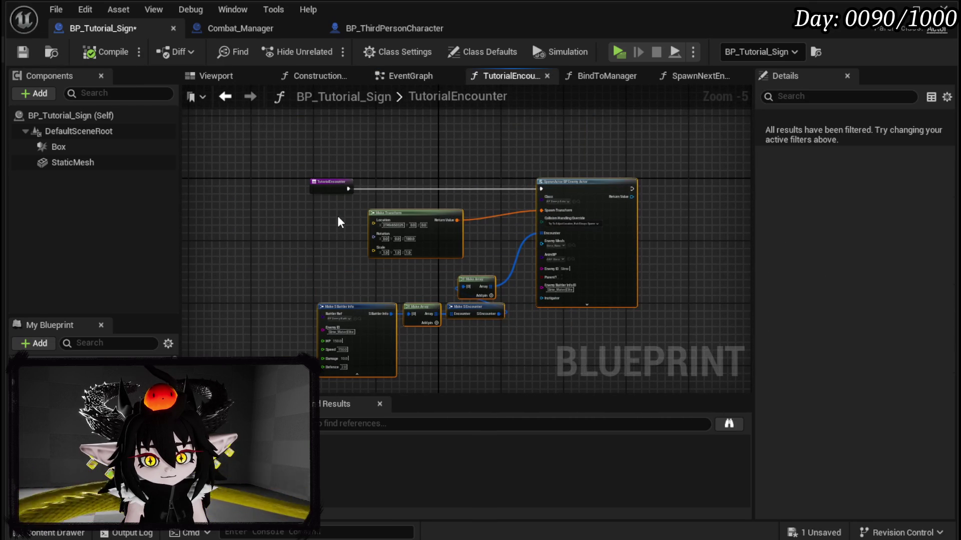
{"action": "scroll", "coordinate": [339, 222], "scroll_direction": "up", "scroll_amount": 3}
{"action": "mouse_move", "coordinate": [354, 176]}
{"action": "left_mouse_down"}
{"action": "mouse_move", "coordinate": [260, 177]}
{"action": "mouse_move", "coordinate": [367, 198]}
{"action": "left_mouse_up"}
{"action": "type", "text": "Spawn system"}
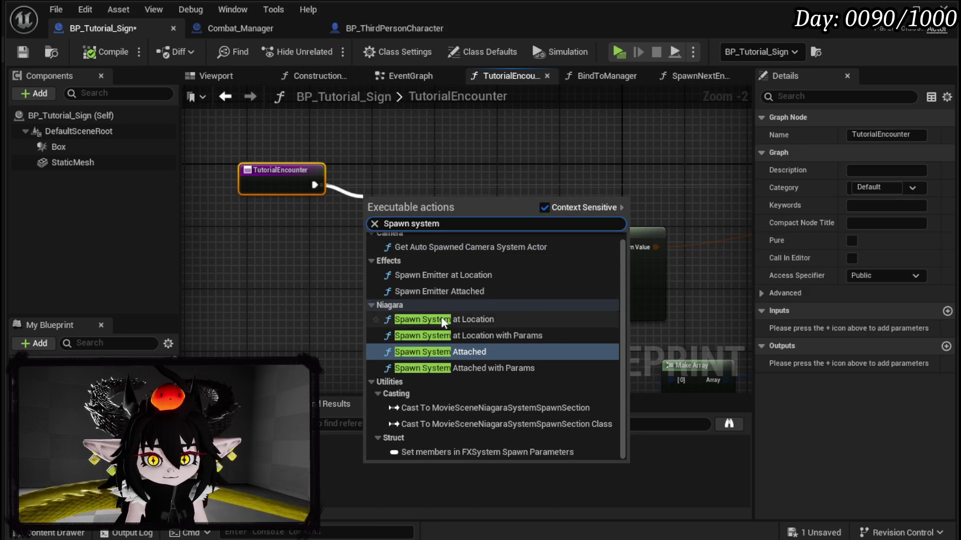
{"action": "left_click", "coordinate": [440, 319]}
{"action": "left_click", "coordinate": [378, 209]}
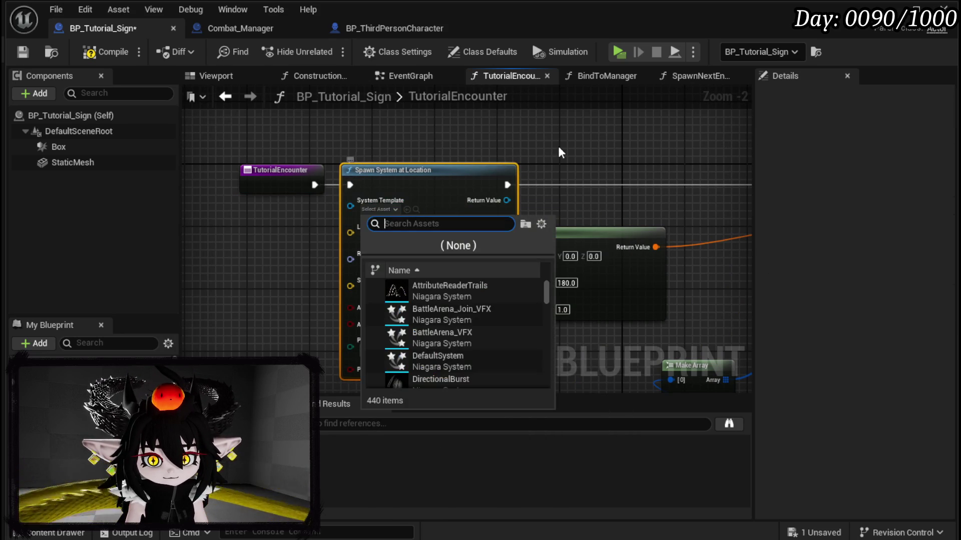
{"action": "type", "text": "Poof"}
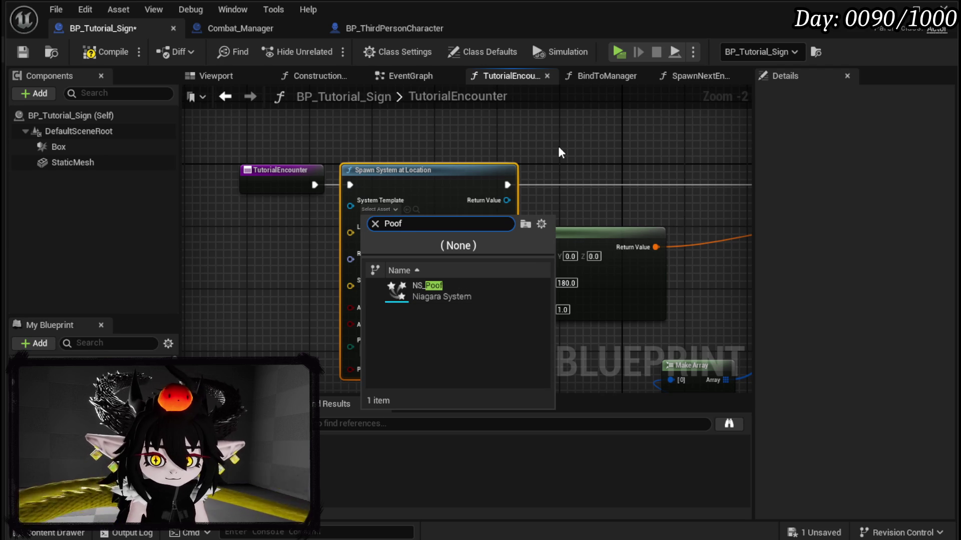
{"action": "left_click", "coordinate": [427, 290]}
- Feed the Make Transform's location into the effect through a Break Transform node
{"action": "mouse_move", "coordinate": [607, 246]}
{"action": "left_mouse_down"}
{"action": "mouse_move", "coordinate": [685, 245]}
{"action": "mouse_move", "coordinate": [241, 257]}
{"action": "mouse_move", "coordinate": [165, 314]}
{"action": "left_mouse_up"}
{"action": "mouse_move", "coordinate": [235, 317]}
{"action": "left_mouse_down"}
{"action": "mouse_move", "coordinate": [297, 260]}
{"action": "mouse_move", "coordinate": [291, 273]}
{"action": "left_mouse_up"}
{"action": "left_click", "coordinate": [349, 312]}
{"action": "mouse_move", "coordinate": [387, 286]}
{"action": "left_mouse_down"}
{"action": "mouse_move", "coordinate": [468, 228]}
{"action": "mouse_move", "coordinate": [484, 233]}
{"action": "mouse_move", "coordinate": [182, 206]}
{"action": "left_mouse_up"}
{"action": "scroll", "coordinate": [505, 233], "scroll_direction": "down", "scroll_amount": 1}
{"action": "scroll", "coordinate": [505, 233], "scroll_direction": "down", "scroll_amount": 1}
{"action": "left_click_drag", "start_coordinate": [505, 233], "coordinate": [370, 220]}
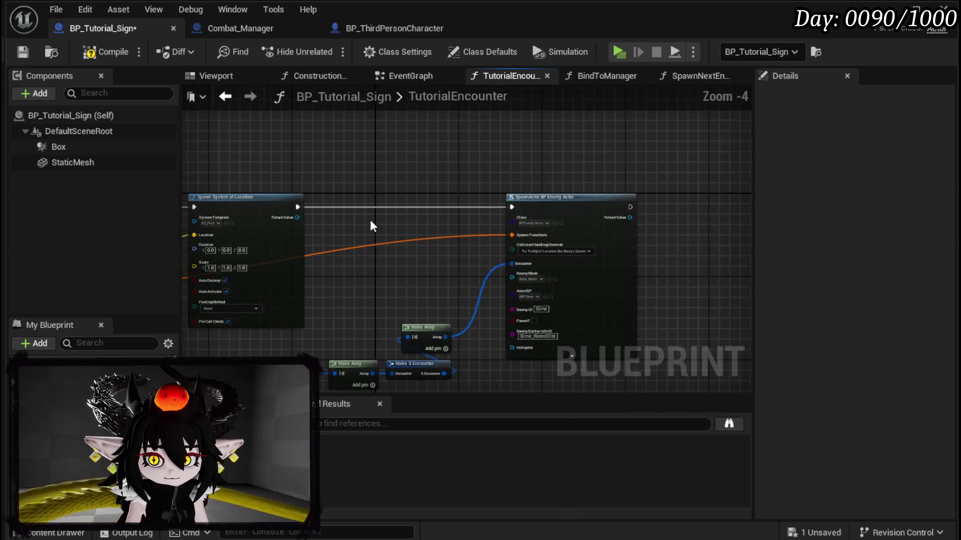
- Compile and save, then rearrange the spawn effect and battler-info nodes
{"action": "right_click", "coordinate": [397, 185]}
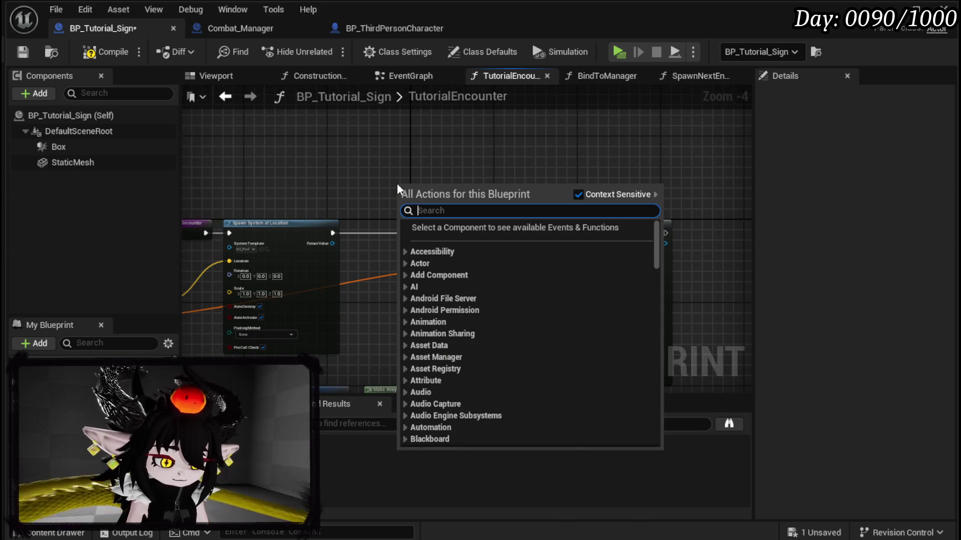
{"action": "type", "text": "ca"}
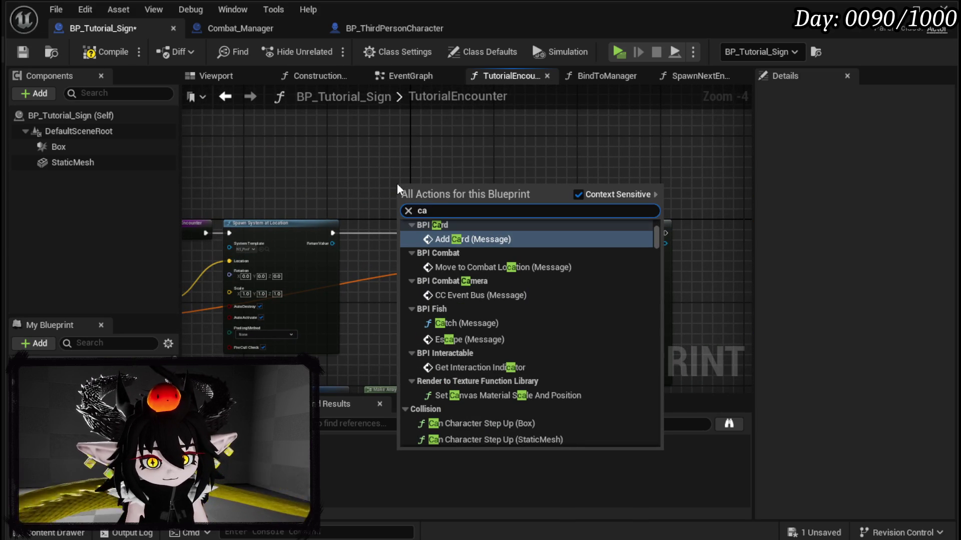
{"action": "mouse_move", "coordinate": [397, 183]}
{"action": "left_mouse_down"}
{"action": "mouse_move", "coordinate": [405, 163]}
{"action": "mouse_move", "coordinate": [489, 140]}
{"action": "left_mouse_up"}
{"action": "left_click", "coordinate": [24, 56]}
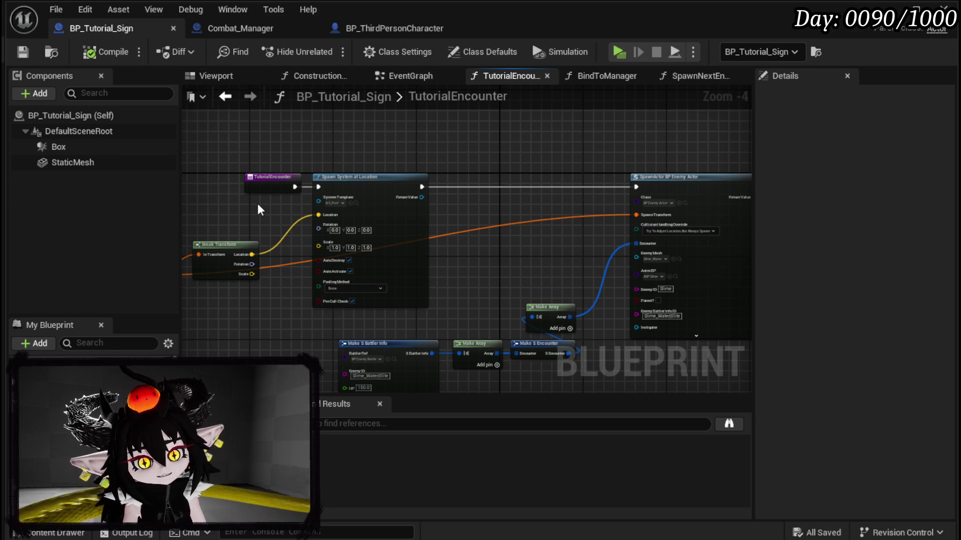
{"action": "mouse_move", "coordinate": [335, 182]}
{"action": "left_mouse_down"}
{"action": "mouse_move", "coordinate": [479, 183]}
{"action": "mouse_move", "coordinate": [470, 182]}
{"action": "left_mouse_up"}
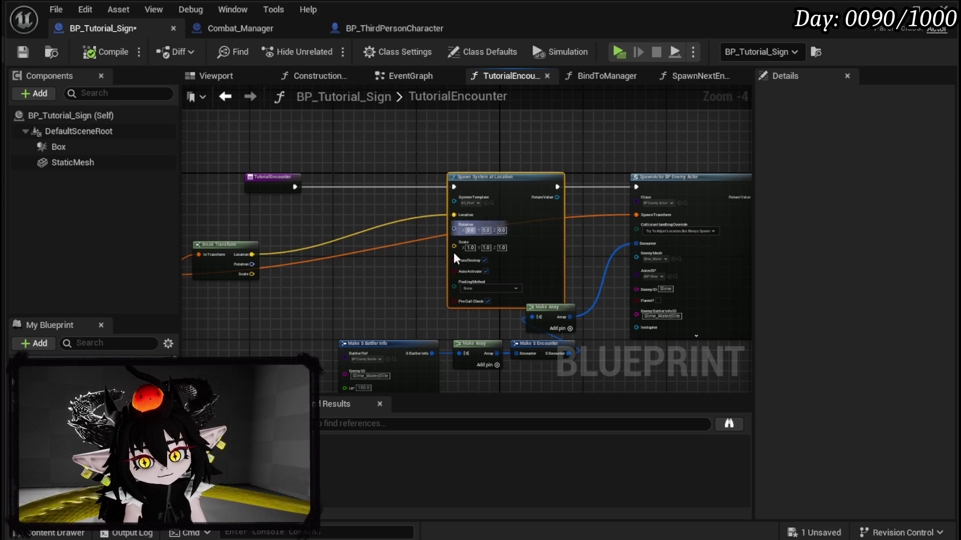
{"action": "mouse_move", "coordinate": [278, 302]}
{"action": "left_mouse_down"}
{"action": "mouse_move", "coordinate": [549, 265]}
{"action": "mouse_move", "coordinate": [540, 237]}
{"action": "mouse_move", "coordinate": [543, 265]}
{"action": "mouse_move", "coordinate": [581, 269]}
{"action": "left_mouse_up"}
{"action": "left_click", "coordinate": [507, 184]}
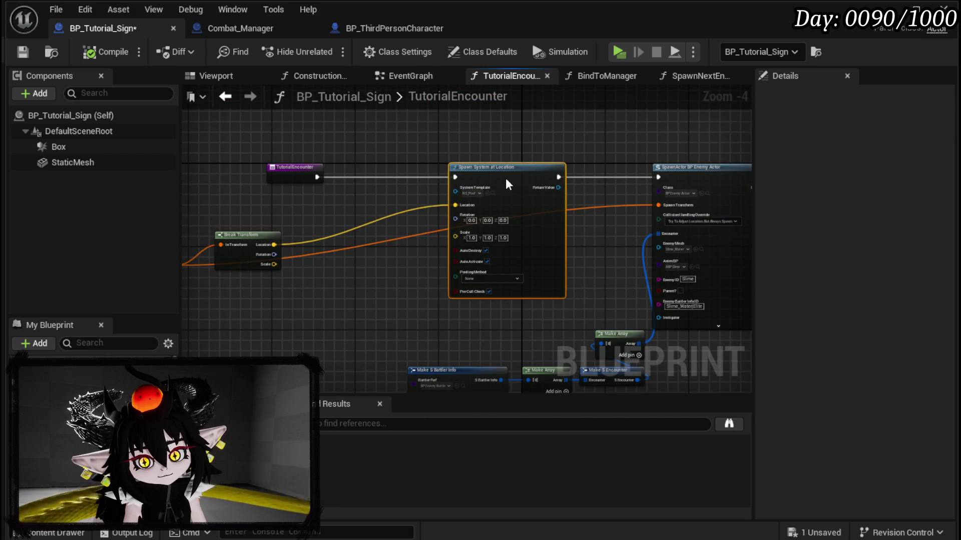
{"action": "left_click", "coordinate": [696, 75]}
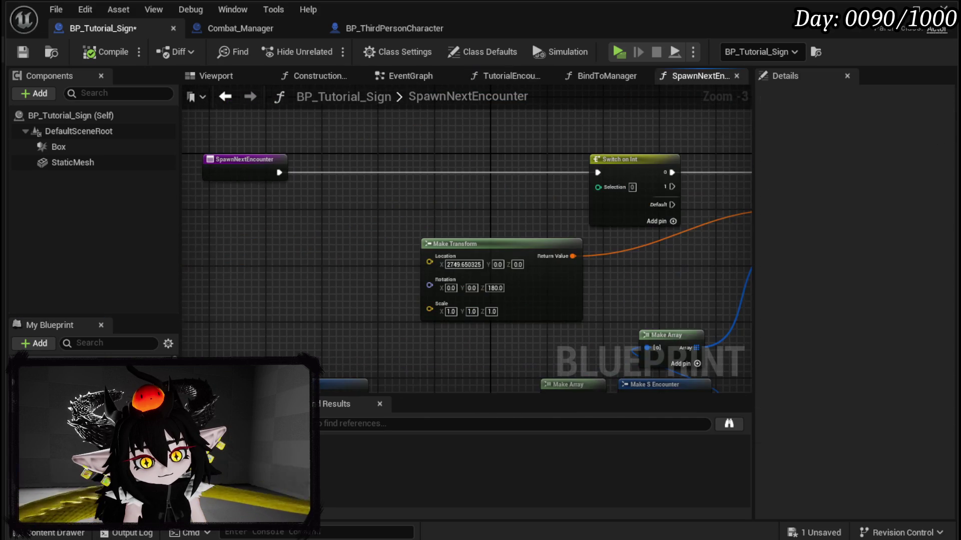
- Add a Set Timer by Event with a Create Event bound to TutorialEncounter, 5.0 seconds, and save
{"action": "left_click_drag", "start_coordinate": [279, 173], "coordinate": [331, 184]}
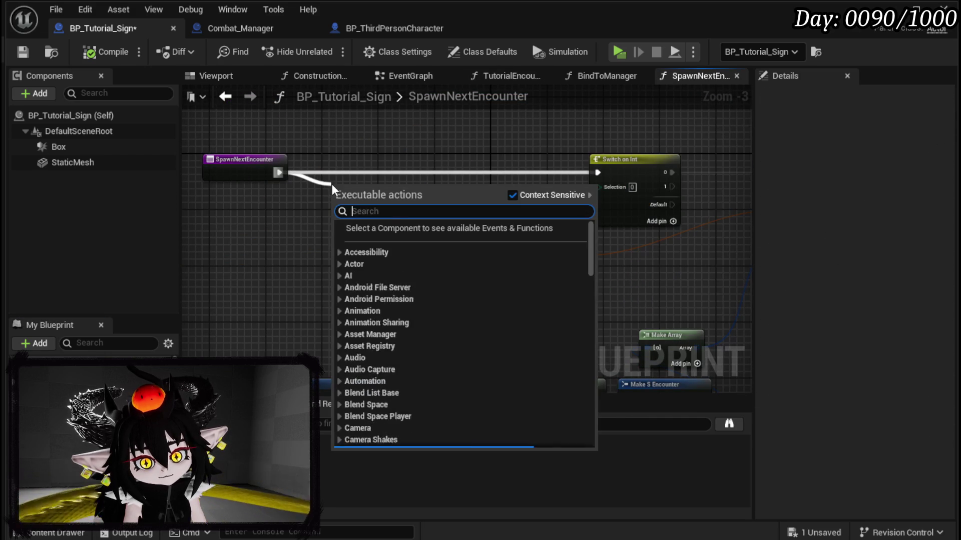
{"action": "type", "text": "Set Timer by event"}
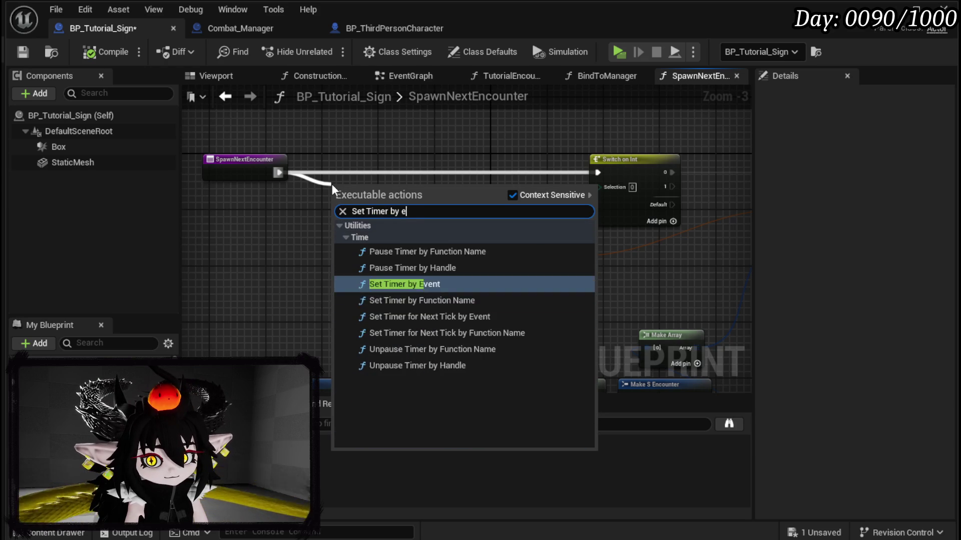
{"action": "key", "text": "Return"}
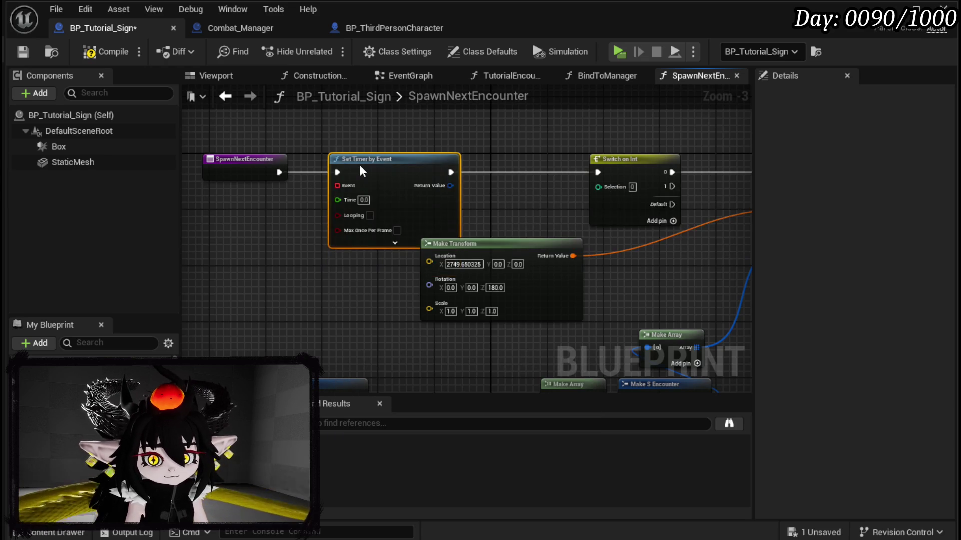
{"action": "mouse_move", "coordinate": [338, 185]}
{"action": "left_mouse_down"}
{"action": "mouse_move", "coordinate": [298, 238]}
{"action": "mouse_move", "coordinate": [186, 244]}
{"action": "left_mouse_up"}
{"action": "type", "text": "Crea"}
{"action": "key", "text": "Return"}
{"action": "left_click", "coordinate": [227, 288]}
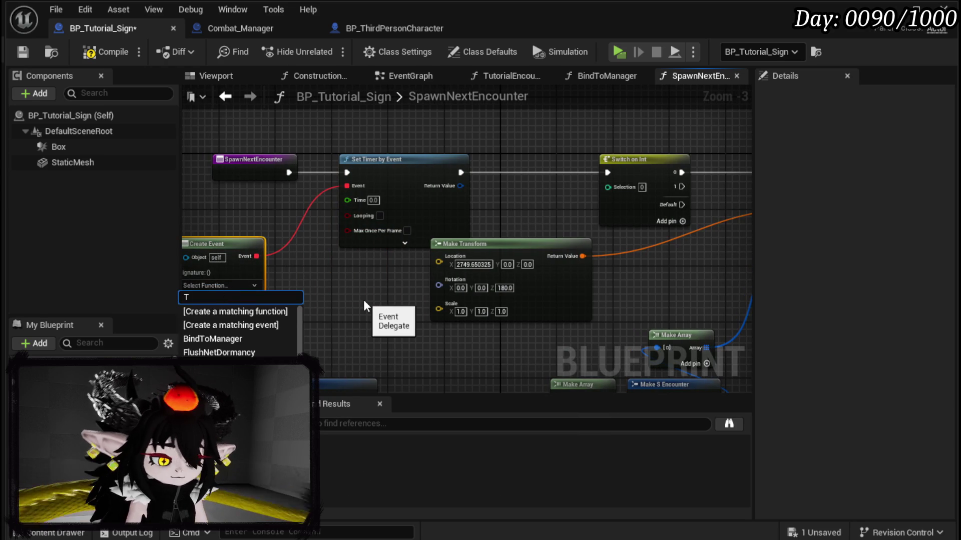
{"action": "type", "text": "Tut"}
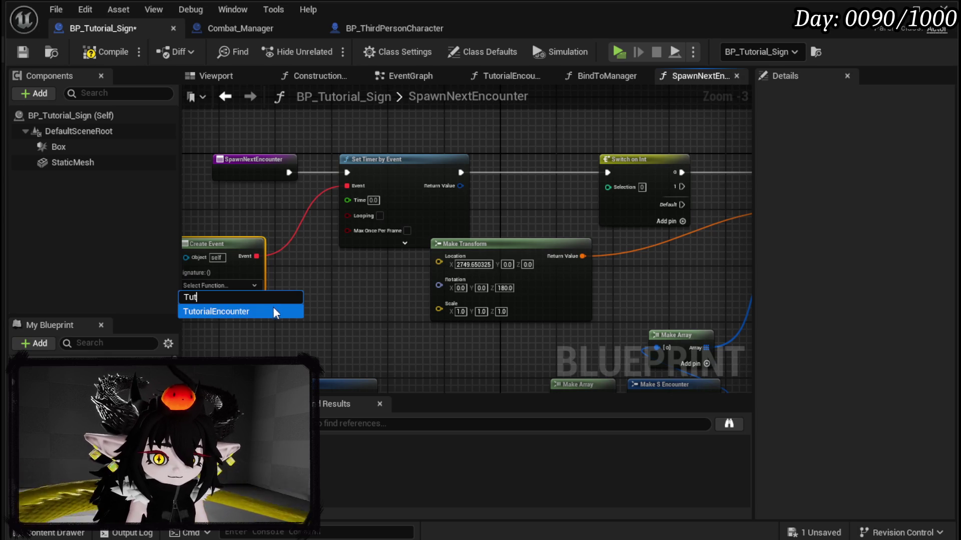
{"action": "left_click", "coordinate": [273, 310]}
{"action": "left_click", "coordinate": [395, 294]}
{"action": "key", "text": "ctrl+s"}
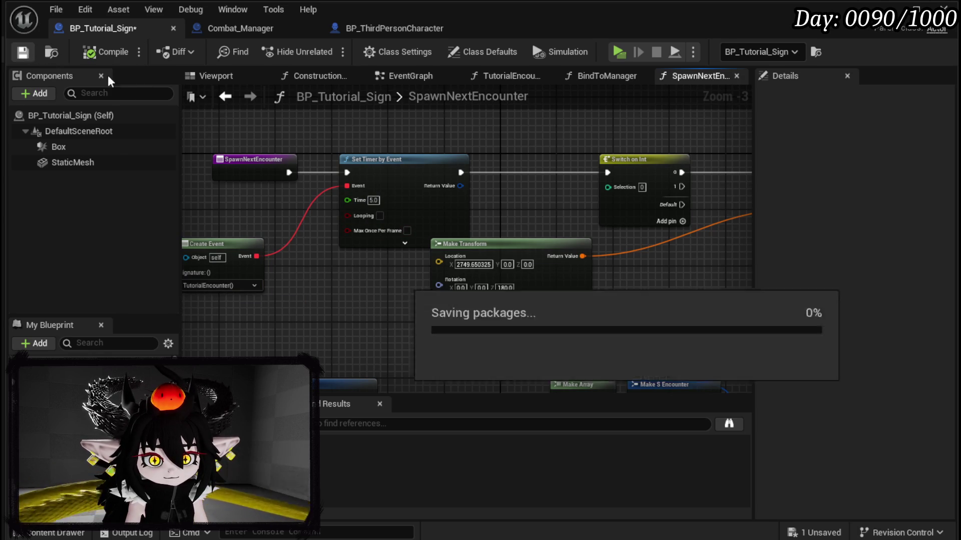
- Cut the enemy-spawning and both Make SBattler Info nodes out of SpawnNextEncounter
{"action": "scroll", "coordinate": [374, 128], "scroll_direction": "down", "scroll_amount": 2}
{"action": "left_click_drag", "start_coordinate": [623, 131], "coordinate": [400, 356]}
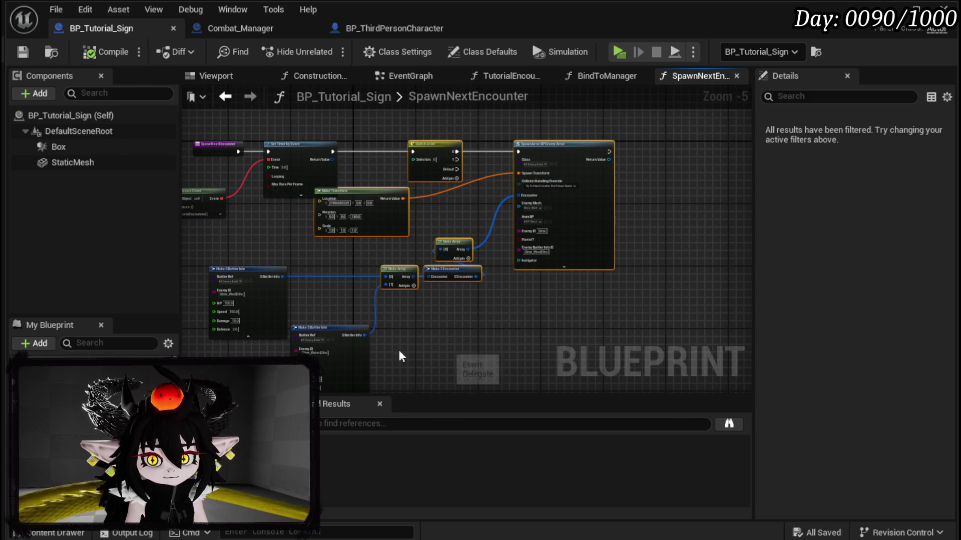
{"action": "left_click_drag", "start_coordinate": [207, 393], "coordinate": [484, 254]}
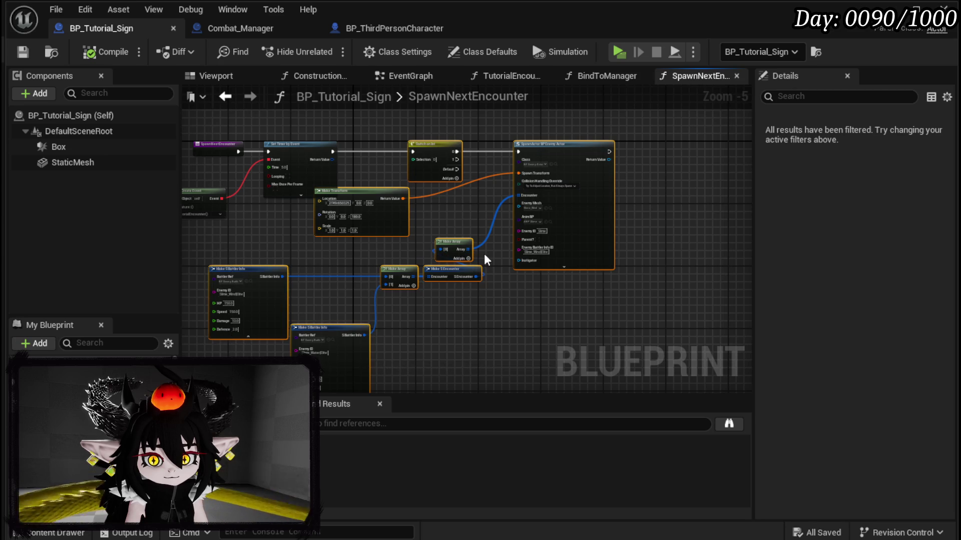
{"action": "key", "text": "ctrl+x"}
{"action": "left_click", "coordinate": [505, 75]}
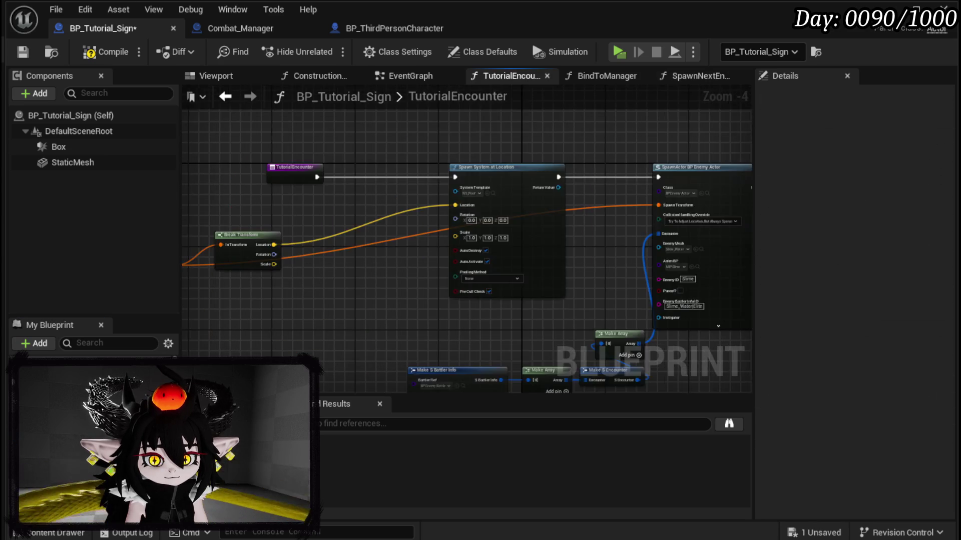
- Paste the enemy-spawning nodes into TutorialEncounter and place them after the spawn effect
{"action": "key", "text": "ctrl+v"}
{"action": "scroll", "coordinate": [446, 275], "scroll_direction": "down", "scroll_amount": 2}
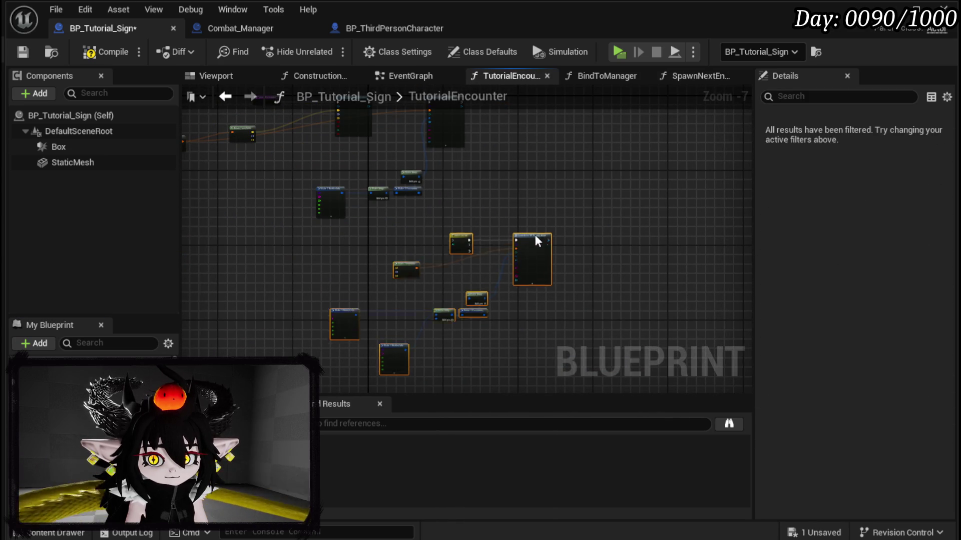
{"action": "left_click_drag", "start_coordinate": [268, 160], "coordinate": [363, 278]}
{"action": "scroll", "coordinate": [364, 274], "scroll_direction": "up", "scroll_amount": 3}
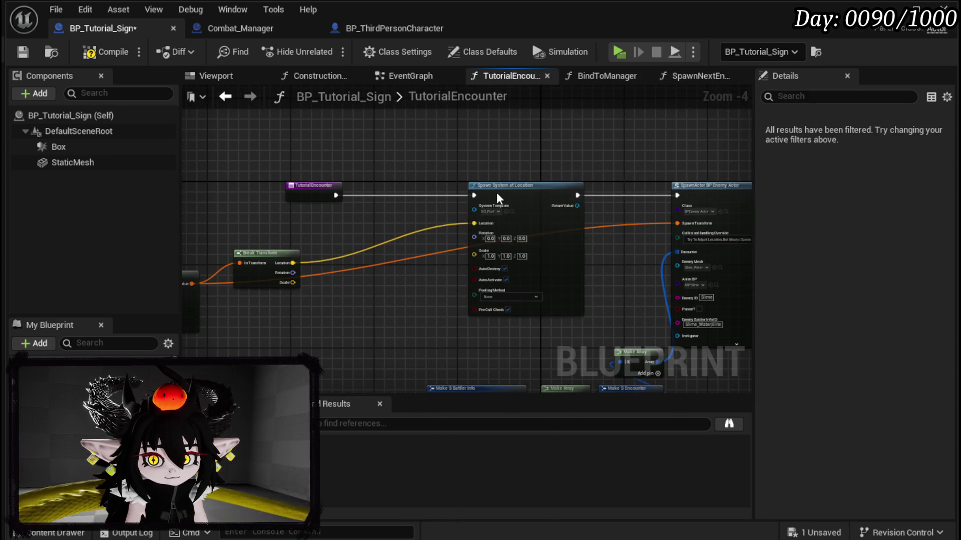
{"action": "left_click_drag", "start_coordinate": [497, 196], "coordinate": [382, 190]}
{"action": "mouse_move", "coordinate": [488, 208]}
{"action": "left_mouse_down"}
{"action": "mouse_move", "coordinate": [298, 202]}
{"action": "mouse_move", "coordinate": [278, 190]}
{"action": "mouse_move", "coordinate": [316, 198]}
{"action": "left_mouse_up"}
- Add a Switch on Int with two outputs, wiring output 0 into SpawnActor
{"action": "type", "text": "Switch on m"}
{"action": "key", "text": "Escape"}
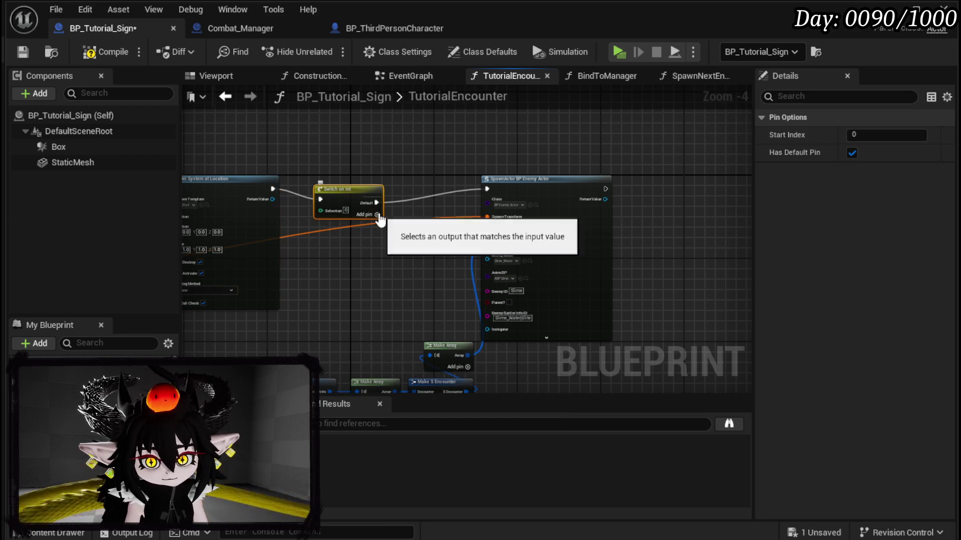
{"action": "left_click", "coordinate": [378, 215]}
{"action": "left_click_drag", "start_coordinate": [374, 199], "coordinate": [490, 191]}
{"action": "left_click", "coordinate": [377, 225]}
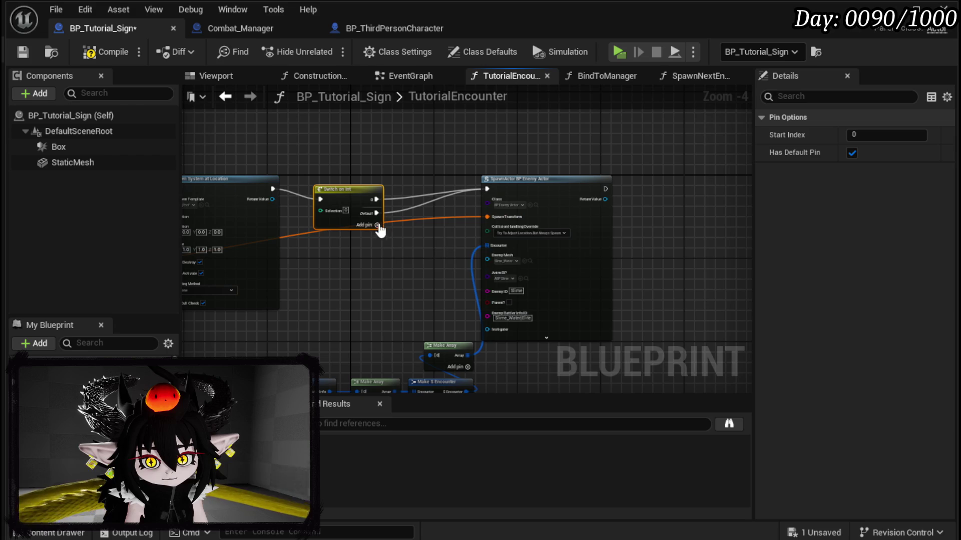
{"action": "mouse_move", "coordinate": [351, 190]}
{"action": "left_mouse_down"}
{"action": "mouse_move", "coordinate": [336, 179]}
{"action": "mouse_move", "coordinate": [257, 322]}
{"action": "mouse_move", "coordinate": [476, 286]}
{"action": "mouse_move", "coordinate": [483, 235]}
{"action": "mouse_move", "coordinate": [473, 239]}
{"action": "mouse_move", "coordinate": [486, 241]}
{"action": "left_mouse_up"}
{"action": "left_click", "coordinate": [454, 274]}
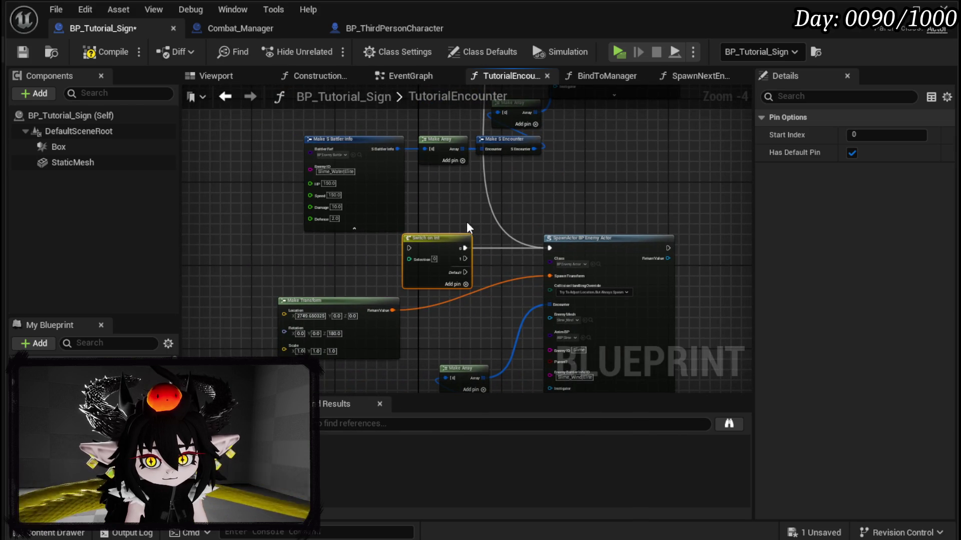
- Promote the switch's Selection pin to a variable named TutorialIndex
{"action": "scroll", "coordinate": [515, 314], "scroll_direction": "up", "scroll_amount": 4}
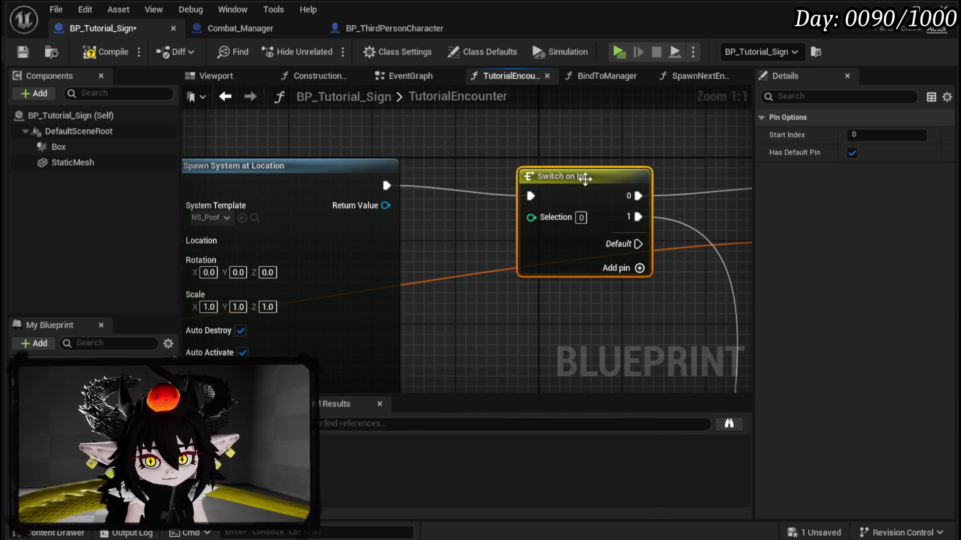
{"action": "right_click", "coordinate": [546, 219]}
{"action": "left_click", "coordinate": [563, 250]}
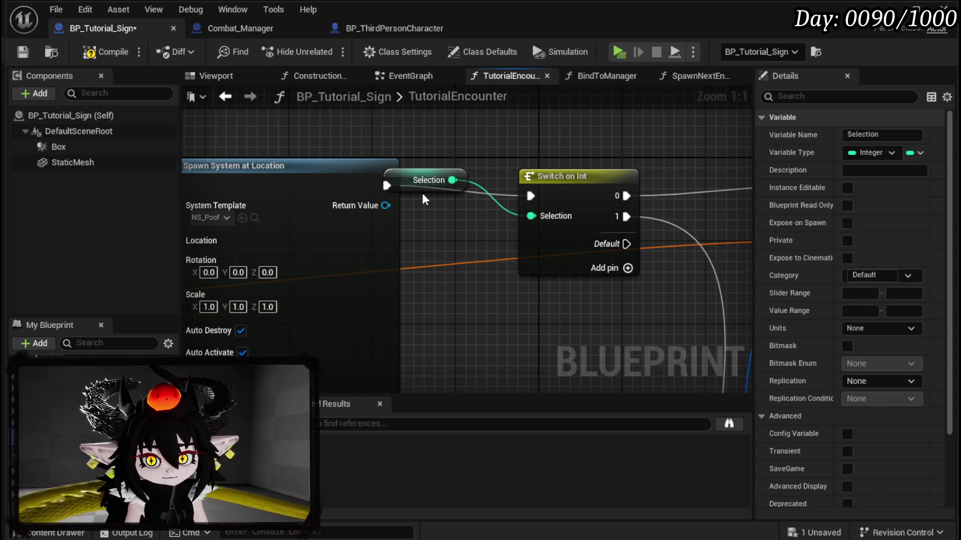
{"action": "left_click_drag", "start_coordinate": [424, 186], "coordinate": [562, 134]}
{"action": "left_click", "coordinate": [543, 251], "text": "ctrl"}
{"action": "mouse_move", "coordinate": [542, 250]}
{"action": "left_mouse_down"}
{"action": "mouse_move", "coordinate": [451, 230]}
{"action": "mouse_move", "coordinate": [441, 241]}
{"action": "left_mouse_up"}
{"action": "left_click", "coordinate": [400, 191]}
{"action": "left_click", "coordinate": [885, 134]}
{"action": "type", "text": "TutorialIndex"}
{"action": "key", "text": "Return"}
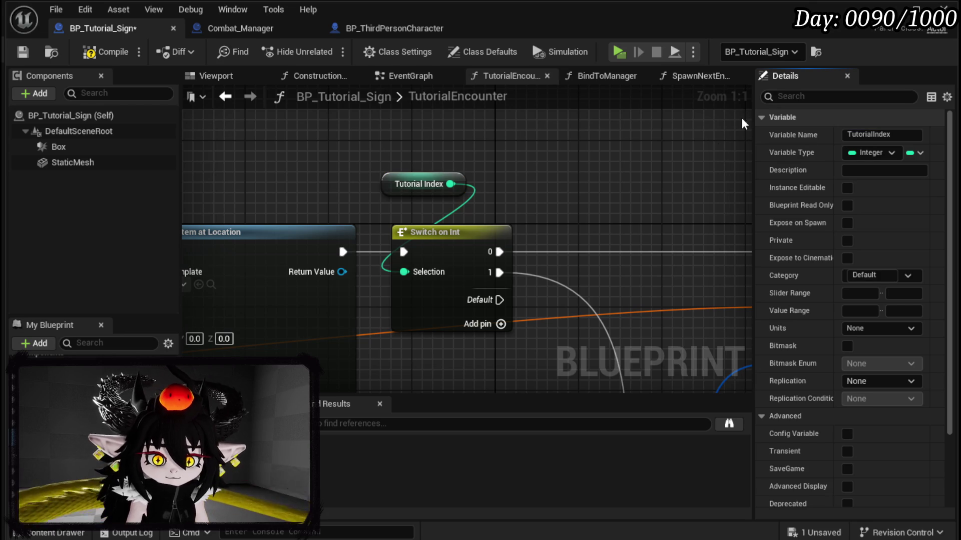
- Add a TutorialIndex getter with an Increment Int node above the spawn effect
{"action": "mouse_move", "coordinate": [65, 380]}
{"action": "left_mouse_down"}
{"action": "mouse_move", "coordinate": [506, 183]}
{"action": "mouse_move", "coordinate": [549, 220]}
{"action": "left_mouse_up"}
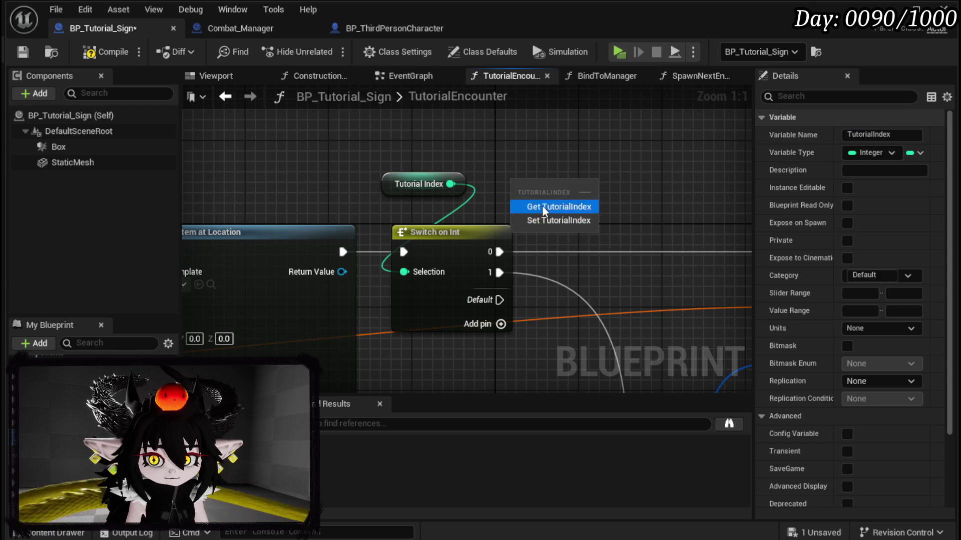
{"action": "left_click", "coordinate": [542, 206]}
{"action": "left_click_drag", "start_coordinate": [402, 181], "coordinate": [449, 215]}
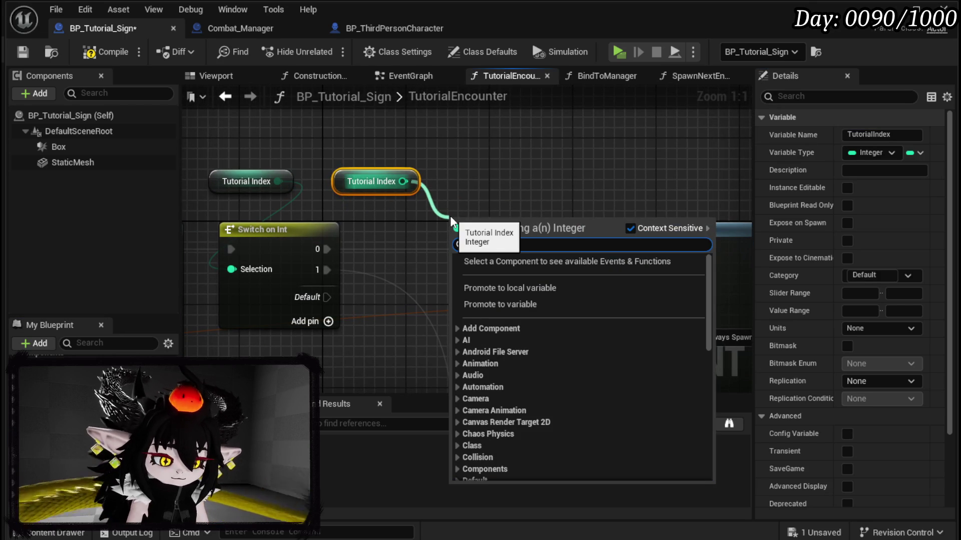
{"action": "type", "text": "increm"}
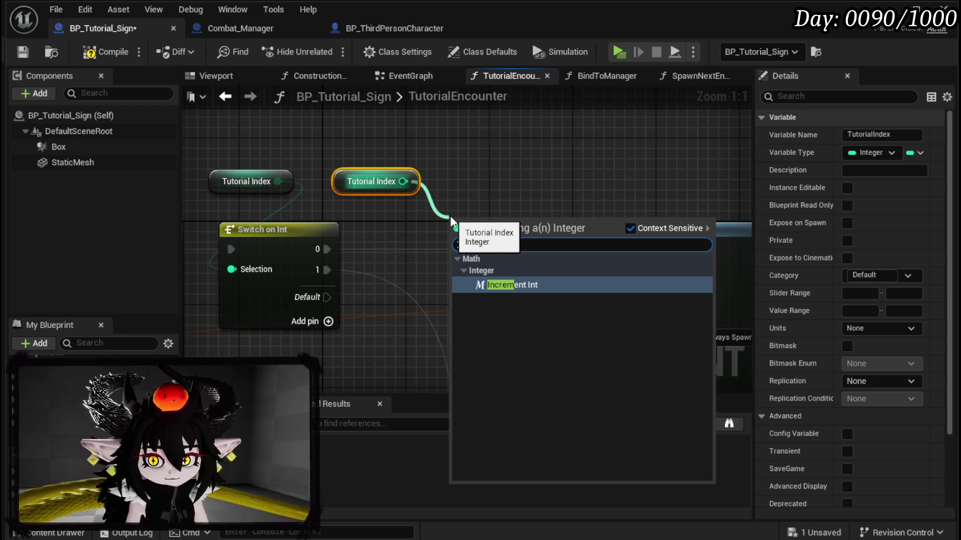
{"action": "left_click", "coordinate": [506, 285]}
{"action": "scroll", "coordinate": [470, 232], "scroll_direction": "down", "scroll_amount": 3}
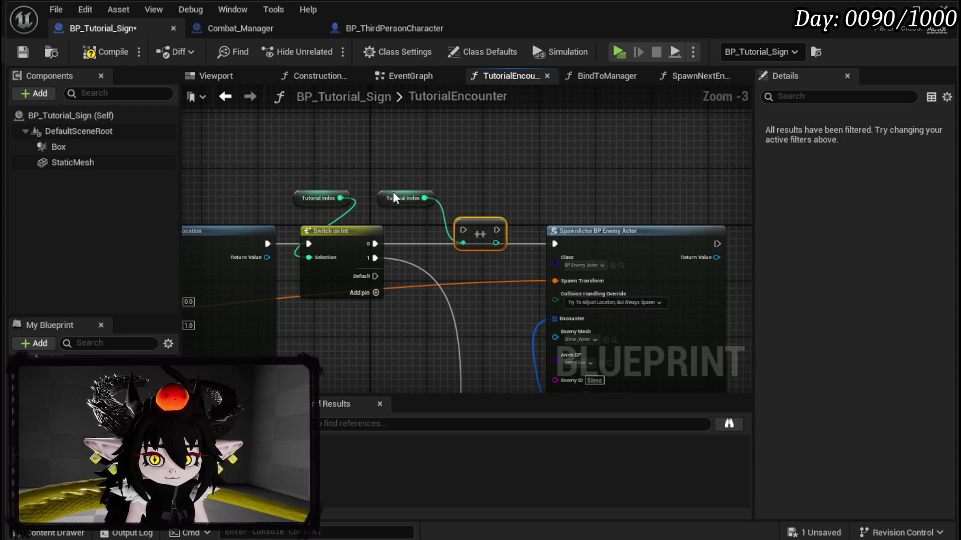
{"action": "mouse_move", "coordinate": [460, 181]}
{"action": "left_mouse_down"}
{"action": "mouse_move", "coordinate": [480, 235]}
{"action": "mouse_move", "coordinate": [452, 277]}
{"action": "mouse_move", "coordinate": [417, 221]}
{"action": "mouse_move", "coordinate": [558, 196]}
{"action": "mouse_move", "coordinate": [328, 194]}
{"action": "mouse_move", "coordinate": [419, 206]}
{"action": "left_mouse_up"}
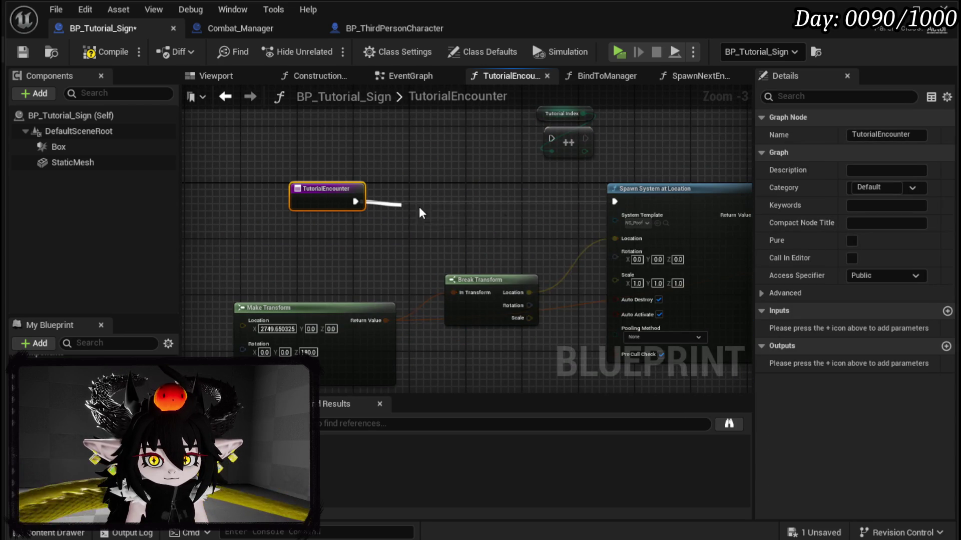
- Insert a Sequence node after the entry, wiring Then 0 to Spawn System at Location
{"action": "type", "text": "sequ"}
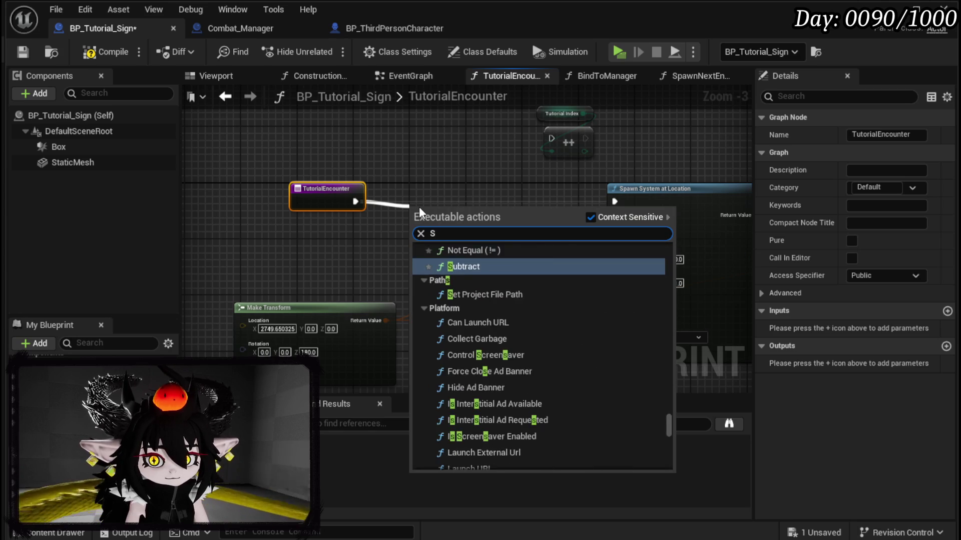
{"action": "key", "text": "Return"}
{"action": "mouse_move", "coordinate": [460, 223]}
{"action": "left_mouse_down"}
{"action": "mouse_move", "coordinate": [419, 196]}
{"action": "mouse_move", "coordinate": [614, 201]}
{"action": "left_mouse_up"}
{"action": "left_click_drag", "start_coordinate": [330, 198], "coordinate": [292, 212]}
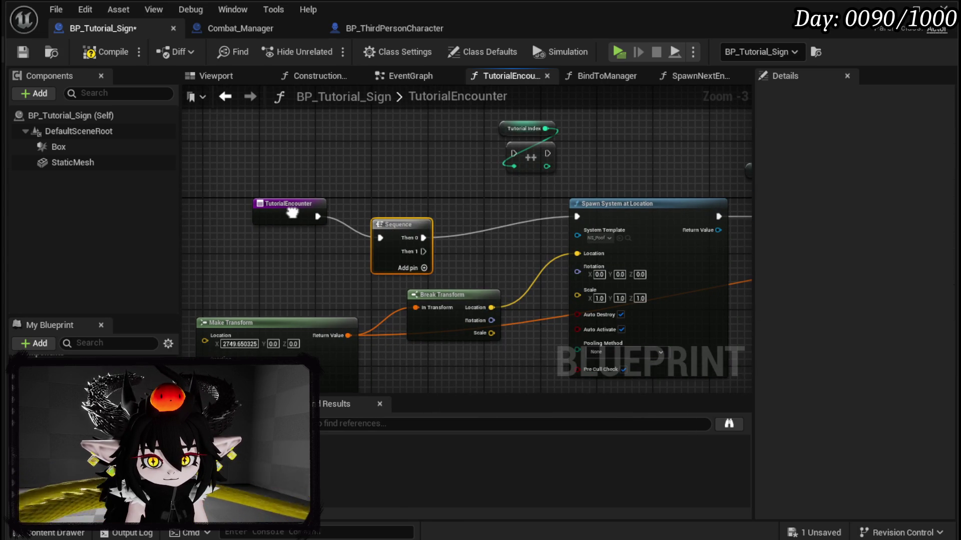
- Wire Sequence Then 1 into Increment Int and add a SET TutorialIndex node after it
{"action": "left_click_drag", "start_coordinate": [292, 213], "coordinate": [207, 218]}
{"action": "mouse_move", "coordinate": [323, 233]}
{"action": "left_mouse_down"}
{"action": "mouse_move", "coordinate": [308, 211]}
{"action": "mouse_move", "coordinate": [398, 160]}
{"action": "mouse_move", "coordinate": [428, 160]}
{"action": "left_mouse_up"}
{"action": "mouse_move", "coordinate": [409, 125]}
{"action": "left_mouse_down"}
{"action": "mouse_move", "coordinate": [431, 155]}
{"action": "mouse_move", "coordinate": [356, 253]}
{"action": "left_mouse_up"}
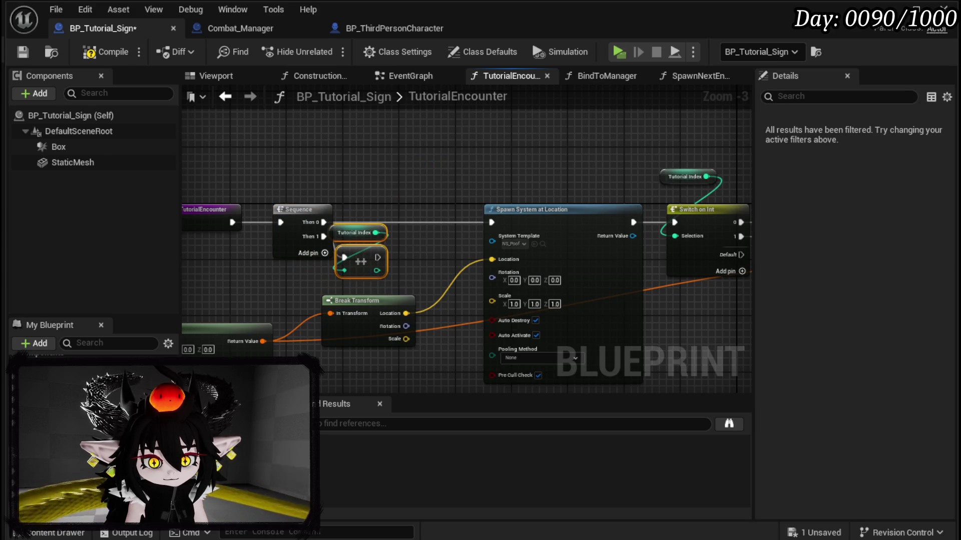
{"action": "left_click_drag", "start_coordinate": [75, 380], "coordinate": [428, 256]}
{"action": "left_click", "coordinate": [445, 284]}
- Tidy the Sequence, increment, SET and transform nodes, then save the blueprint
{"action": "left_click", "coordinate": [360, 261], "text": "ctrl"}
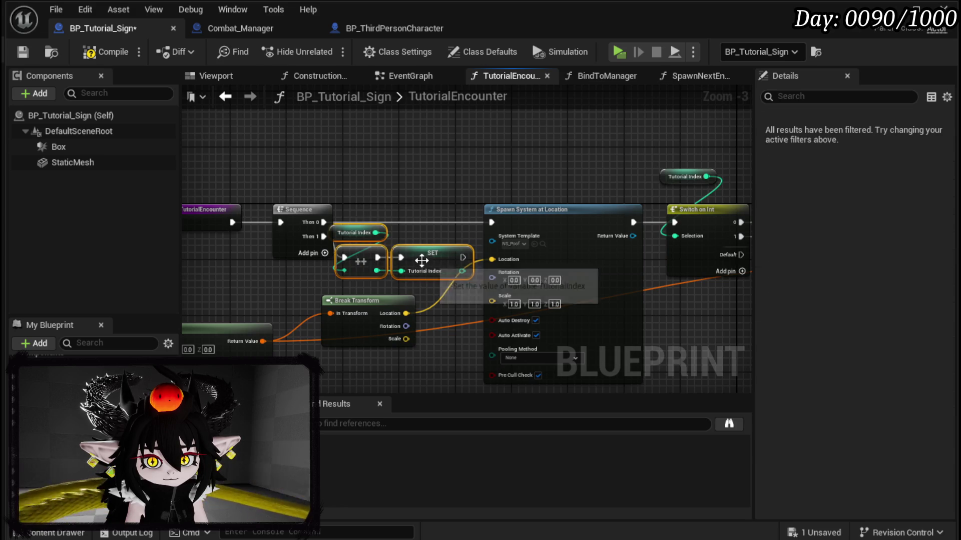
{"action": "scroll", "coordinate": [354, 197], "scroll_direction": "down", "scroll_amount": 2}
{"action": "mouse_move", "coordinate": [243, 190]}
{"action": "left_mouse_down"}
{"action": "mouse_move", "coordinate": [388, 221]}
{"action": "mouse_move", "coordinate": [346, 224]}
{"action": "mouse_move", "coordinate": [345, 233]}
{"action": "mouse_move", "coordinate": [371, 233]}
{"action": "left_mouse_up"}
{"action": "left_click", "coordinate": [303, 184]}
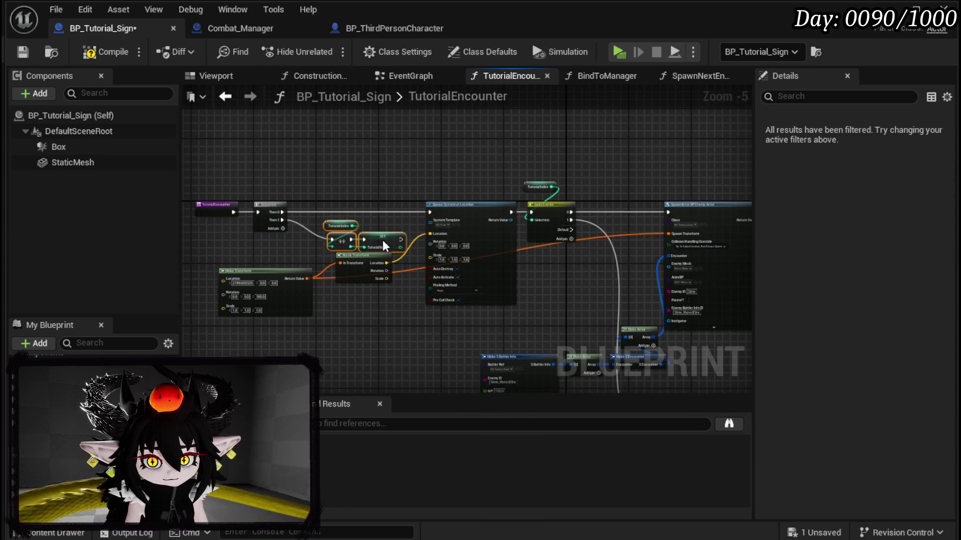
{"action": "mouse_move", "coordinate": [254, 336]}
{"action": "left_mouse_down"}
{"action": "mouse_move", "coordinate": [356, 270]}
{"action": "mouse_move", "coordinate": [374, 315]}
{"action": "left_mouse_up"}
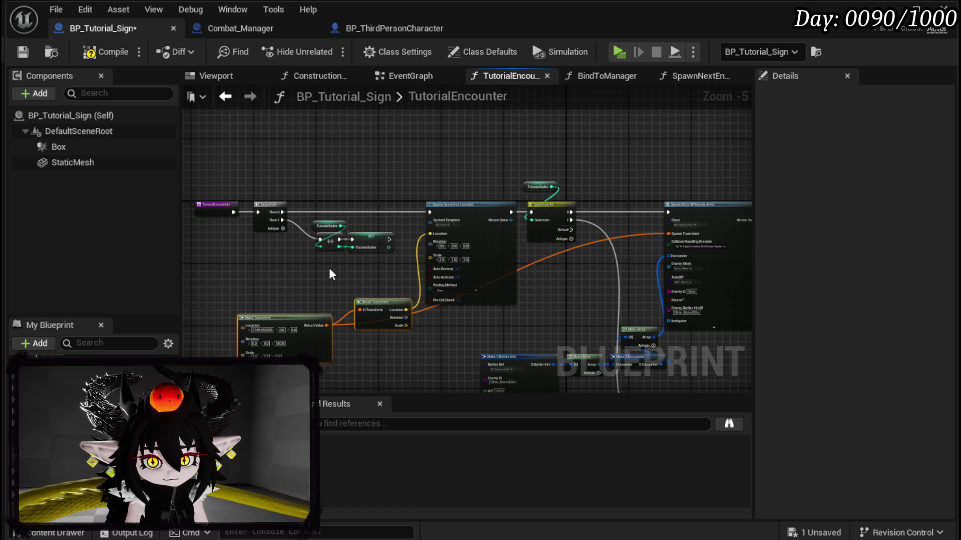
{"action": "left_click_drag", "start_coordinate": [329, 268], "coordinate": [377, 232]}
{"action": "left_click", "coordinate": [365, 229]}
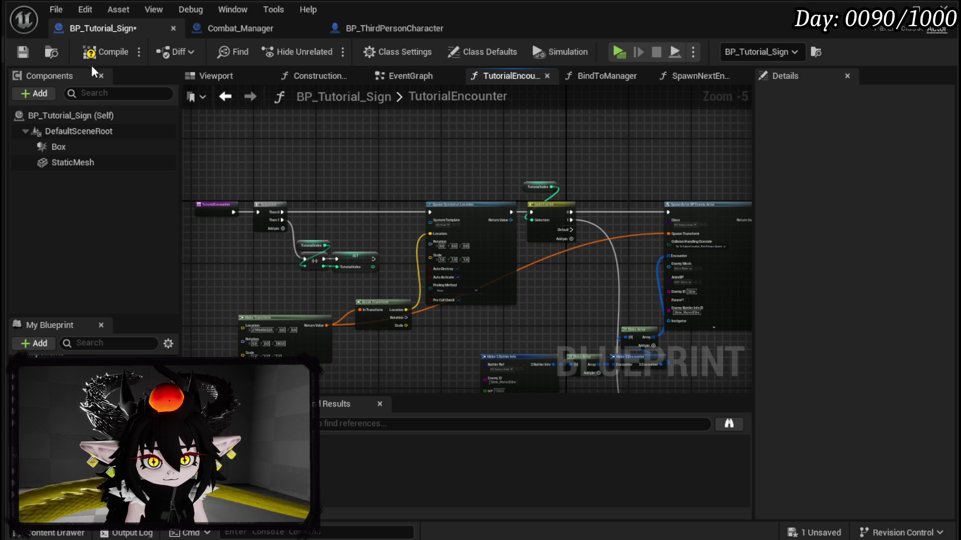
{"action": "left_click_drag", "start_coordinate": [343, 258], "coordinate": [415, 243]}
{"action": "left_click", "coordinate": [377, 241]}
{"action": "key", "text": "ctrl+s"}
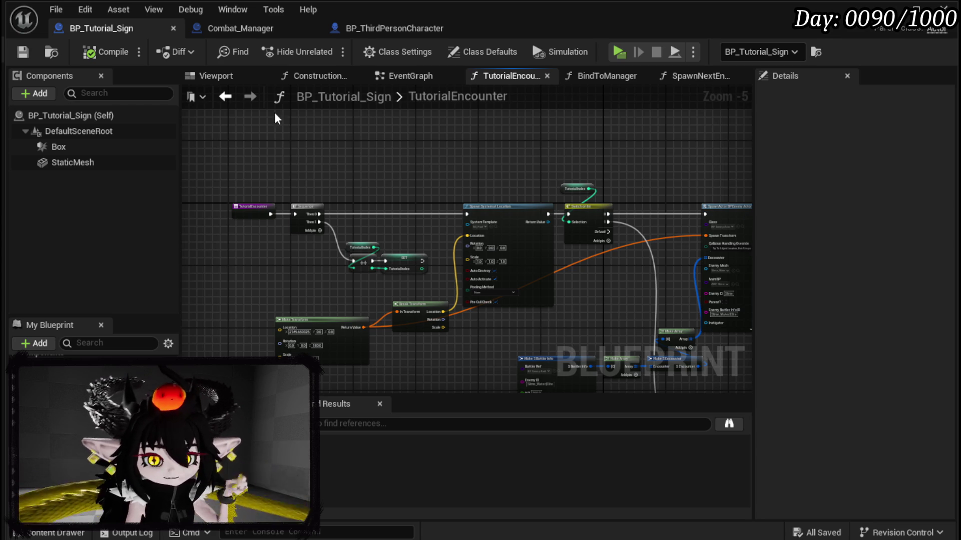
{"action": "left_click", "coordinate": [889, 9]}
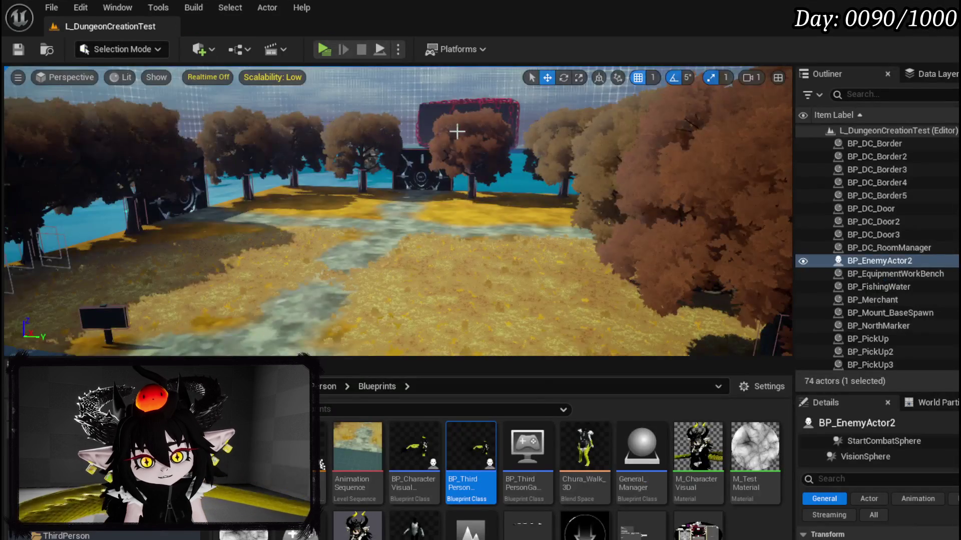
- Play-test the encounter at the gate, dismiss the loot screen, stop, and save the level
{"action": "left_click_drag", "start_coordinate": [456, 132], "coordinate": [387, 147]}
{"action": "left_click_drag", "start_coordinate": [473, 167], "coordinate": [430, 175]}
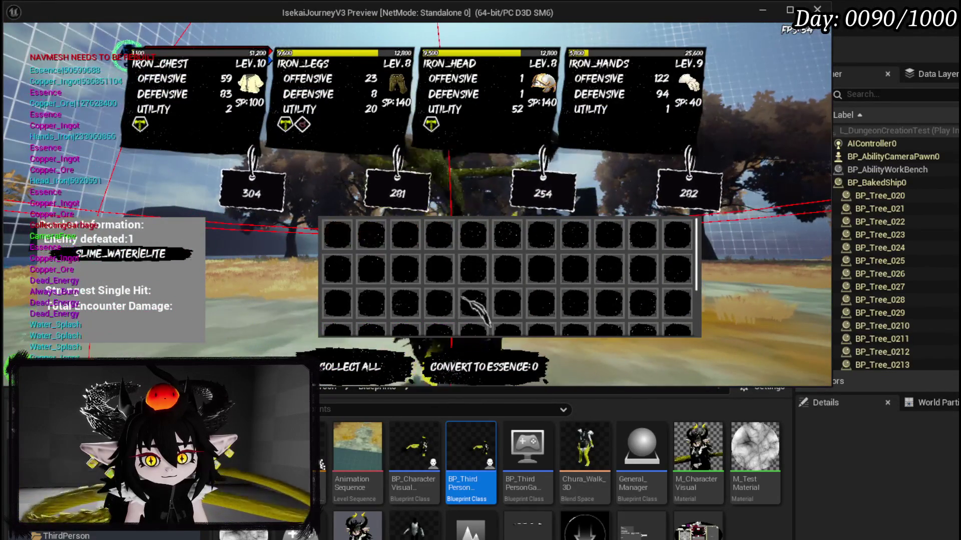
{"action": "key", "text": "Escape"}
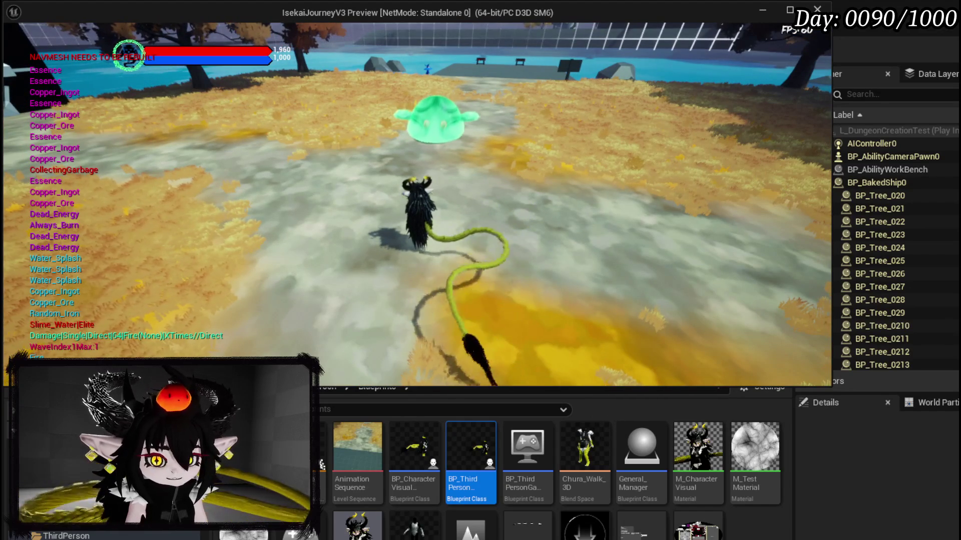
{"action": "key", "text": "Escape"}
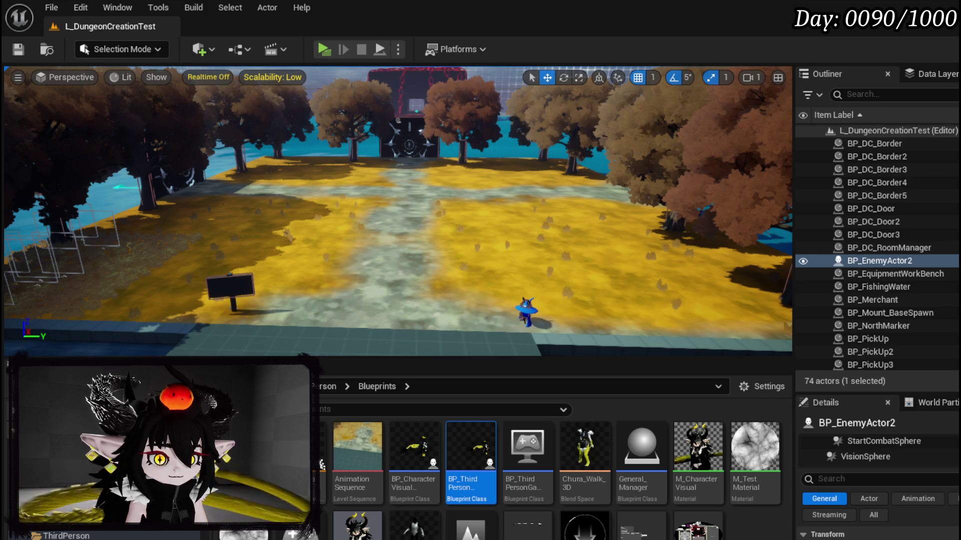
{"action": "left_click", "coordinate": [18, 50]}
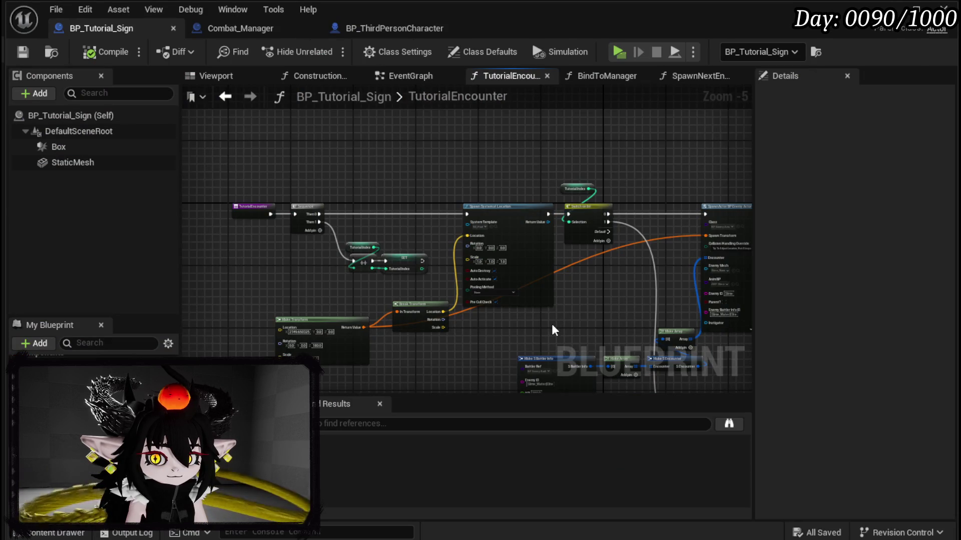
- Bring SpawnActor and the battler arrays into view and add a third Switch on Int output
{"action": "scroll", "coordinate": [311, 311], "scroll_direction": "up", "scroll_amount": 1}
{"action": "scroll", "coordinate": [313, 312], "scroll_direction": "up", "scroll_amount": 1}
{"action": "mouse_move", "coordinate": [313, 312]}
{"action": "left_mouse_down"}
{"action": "mouse_move", "coordinate": [486, 334]}
{"action": "mouse_move", "coordinate": [365, 269]}
{"action": "mouse_move", "coordinate": [329, 187]}
{"action": "left_mouse_up"}
{"action": "mouse_move", "coordinate": [521, 328]}
{"action": "left_mouse_down"}
{"action": "mouse_move", "coordinate": [456, 193]}
{"action": "mouse_move", "coordinate": [395, 177]}
{"action": "left_mouse_up"}
{"action": "mouse_move", "coordinate": [385, 253]}
{"action": "left_mouse_down"}
{"action": "mouse_move", "coordinate": [377, 240]}
{"action": "mouse_move", "coordinate": [579, 160]}
{"action": "mouse_move", "coordinate": [553, 142]}
{"action": "mouse_move", "coordinate": [550, 216]}
{"action": "left_mouse_up"}
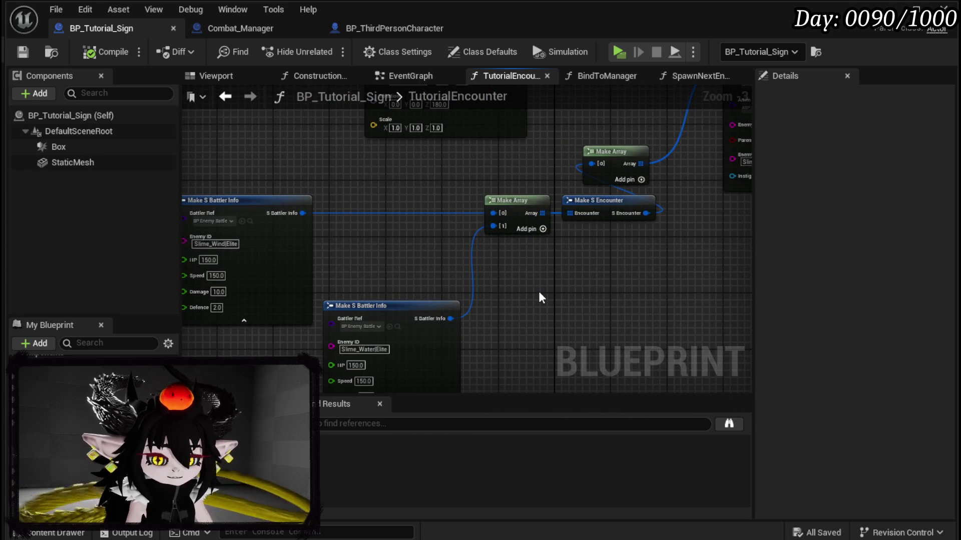
{"action": "scroll", "coordinate": [539, 298], "scroll_direction": "down", "scroll_amount": 3}
{"action": "mouse_move", "coordinate": [500, 309]}
{"action": "left_mouse_down"}
{"action": "mouse_move", "coordinate": [440, 223]}
{"action": "mouse_move", "coordinate": [451, 362]}
{"action": "mouse_move", "coordinate": [395, 195]}
{"action": "mouse_move", "coordinate": [362, 260]}
{"action": "mouse_move", "coordinate": [431, 161]}
{"action": "mouse_move", "coordinate": [401, 225]}
{"action": "left_mouse_up"}
{"action": "scroll", "coordinate": [440, 223], "scroll_direction": "up", "scroll_amount": 2}
{"action": "scroll", "coordinate": [395, 195], "scroll_direction": "up", "scroll_amount": 2}
{"action": "left_click", "coordinate": [360, 261]}
- Pull a wire from switch output 2 and move the selected encounter nodes down-left
{"action": "scroll", "coordinate": [401, 225], "scroll_direction": "down", "scroll_amount": 2}
{"action": "mouse_move", "coordinate": [455, 245]}
{"action": "left_mouse_down"}
{"action": "mouse_move", "coordinate": [406, 168]}
{"action": "mouse_move", "coordinate": [452, 181]}
{"action": "left_mouse_up"}
{"action": "scroll", "coordinate": [324, 175], "scroll_direction": "down", "scroll_amount": 2}
{"action": "left_click_drag", "start_coordinate": [281, 161], "coordinate": [355, 194]}
{"action": "mouse_move", "coordinate": [431, 227]}
{"action": "left_mouse_down"}
{"action": "mouse_move", "coordinate": [538, 300]}
{"action": "mouse_move", "coordinate": [525, 304]}
{"action": "mouse_move", "coordinate": [439, 271]}
{"action": "left_mouse_up"}
{"action": "left_click", "coordinate": [439, 272]}
{"action": "scroll", "coordinate": [415, 320], "scroll_direction": "up", "scroll_amount": 3}
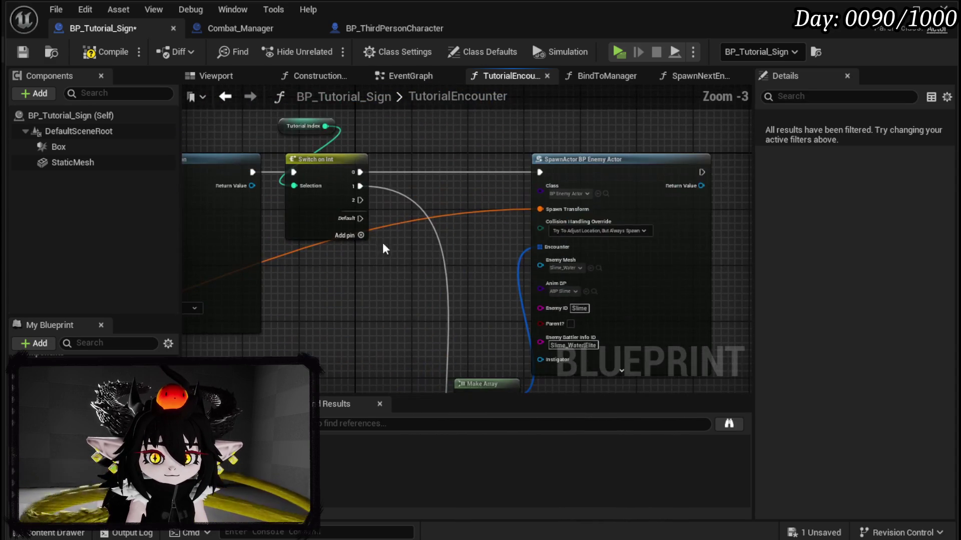
{"action": "mouse_move", "coordinate": [360, 200]}
{"action": "left_mouse_down"}
{"action": "mouse_move", "coordinate": [350, 448]}
{"action": "mouse_move", "coordinate": [444, 339]}
{"action": "mouse_move", "coordinate": [518, 281]}
{"action": "mouse_move", "coordinate": [609, 250]}
{"action": "left_mouse_up"}
{"action": "scroll", "coordinate": [545, 164], "scroll_direction": "down", "scroll_amount": 2}
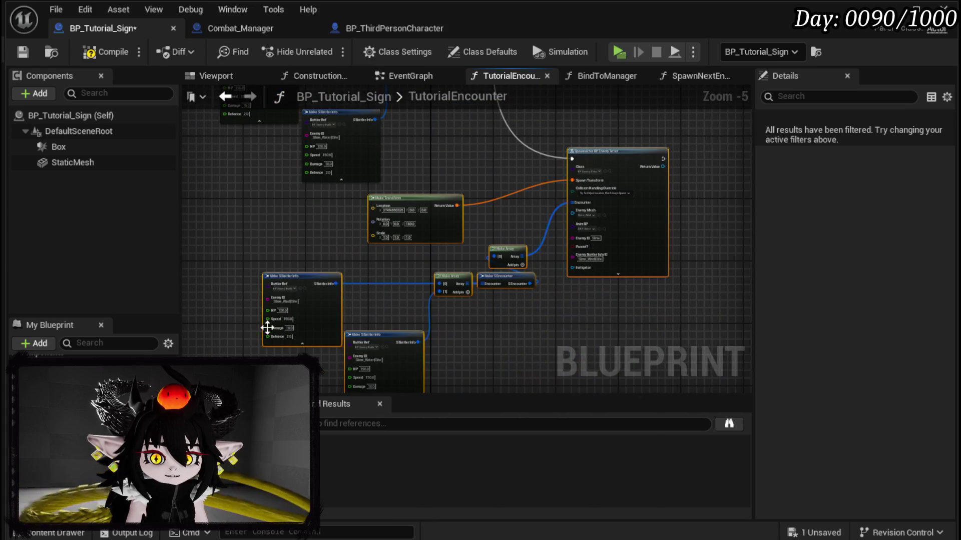
{"action": "left_click_drag", "start_coordinate": [614, 152], "coordinate": [584, 183]}
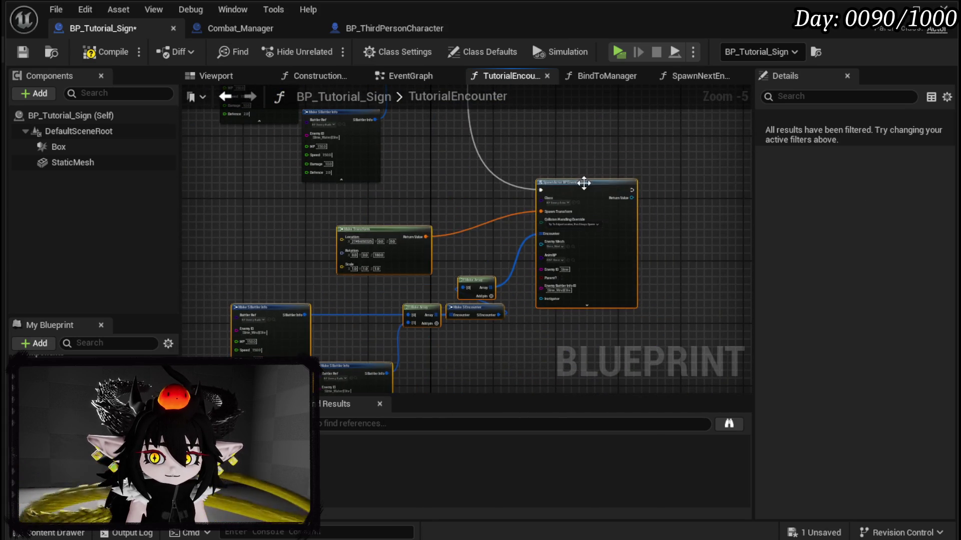
{"action": "scroll", "coordinate": [584, 183], "scroll_direction": "up", "scroll_amount": 4}
{"action": "left_click", "coordinate": [584, 183]}
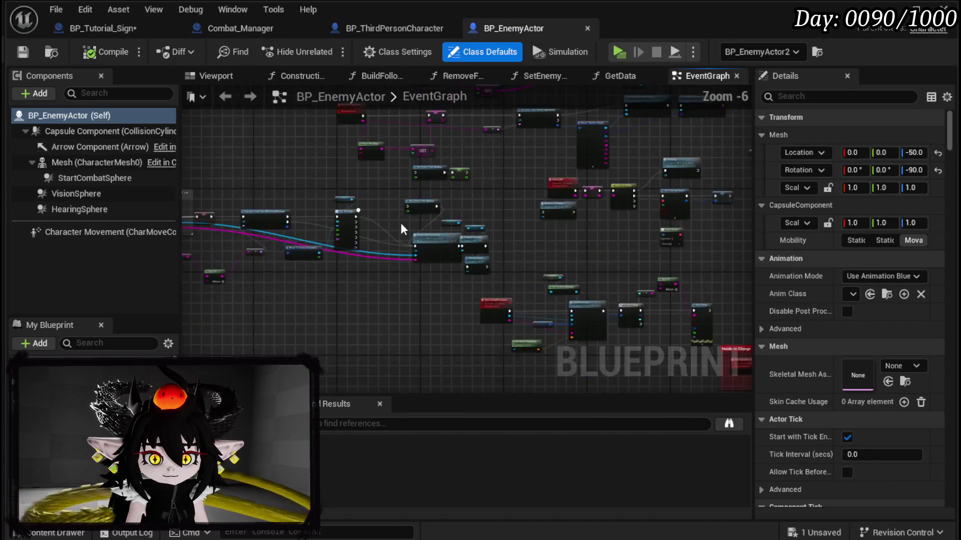
- Check BP_EnemyActor's Event BeginPlay and SetData references, then save the blueprint
{"action": "key", "text": "ctrl+f"}
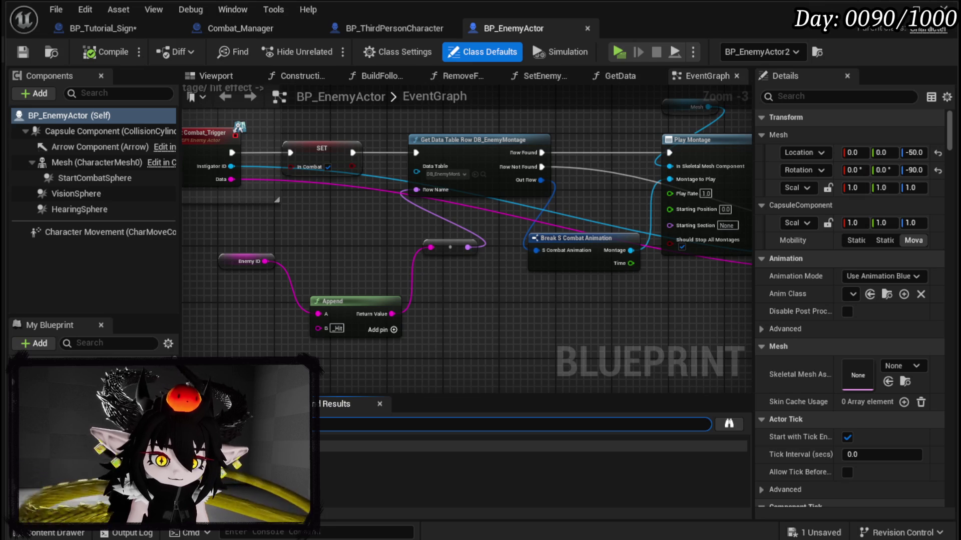
{"action": "double_click", "coordinate": [425, 458]}
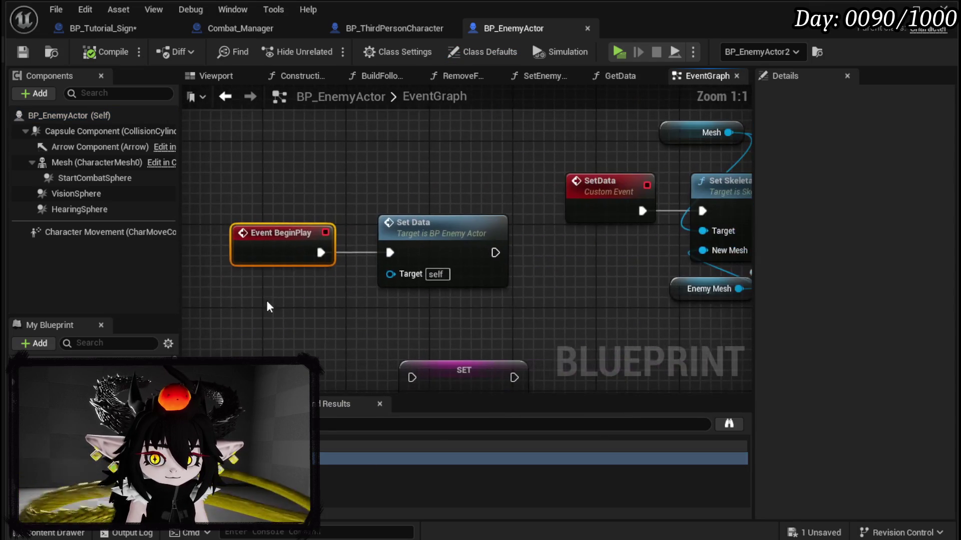
{"action": "double_click", "coordinate": [441, 228]}
{"action": "left_click_drag", "start_coordinate": [511, 354], "coordinate": [306, 335]}
{"action": "left_click_drag", "start_coordinate": [570, 343], "coordinate": [231, 330]}
{"action": "left_click", "coordinate": [525, 182]}
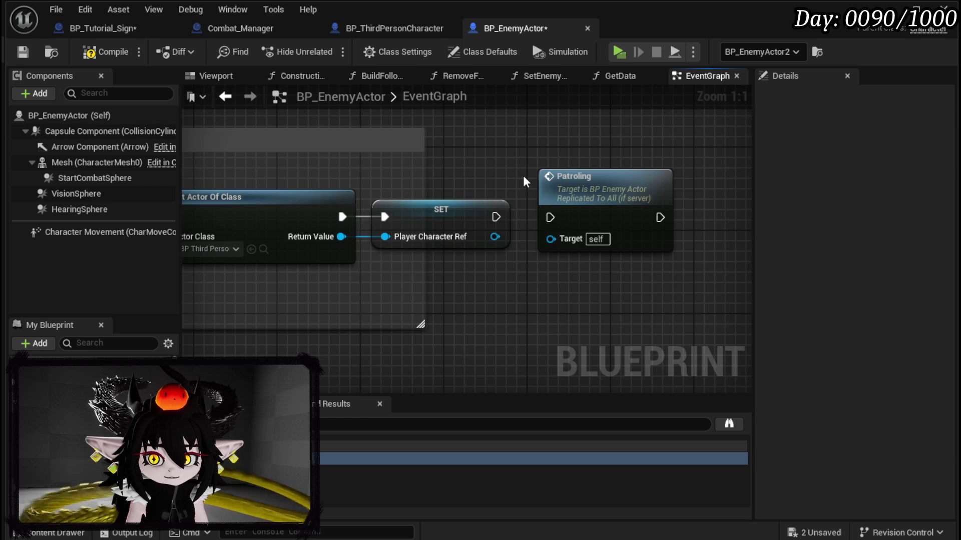
{"action": "left_click", "coordinate": [22, 53]}
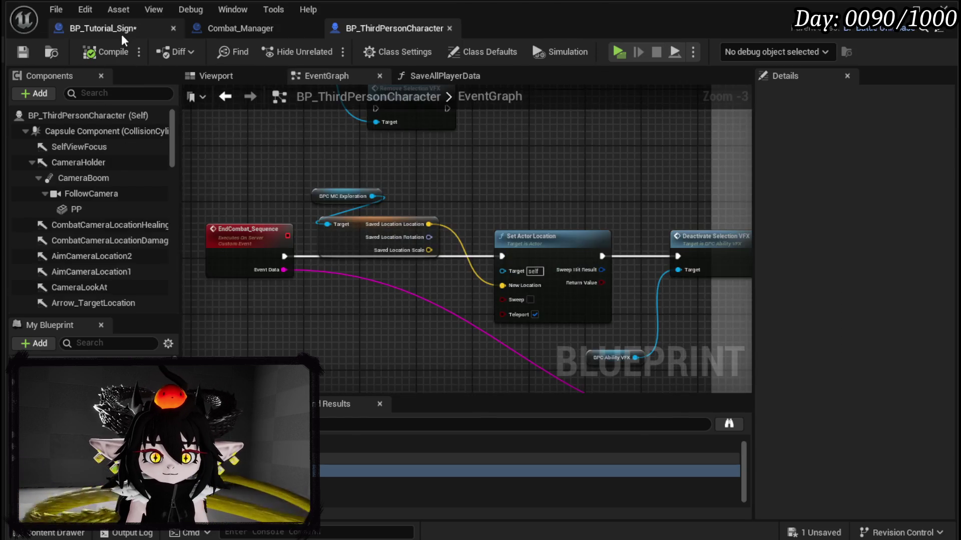
- Back in BP_Tutorial_Sign's TutorialEncounter graph, add a third input to the battler Make Array
{"action": "left_click", "coordinate": [117, 30]}
{"action": "scroll", "coordinate": [364, 230], "scroll_direction": "down", "scroll_amount": 2}
{"action": "mouse_move", "coordinate": [376, 248]}
{"action": "left_mouse_down"}
{"action": "mouse_move", "coordinate": [404, 254]}
{"action": "mouse_move", "coordinate": [414, 177]}
{"action": "left_mouse_up"}
{"action": "mouse_move", "coordinate": [456, 245]}
{"action": "left_mouse_down"}
{"action": "mouse_move", "coordinate": [455, 189]}
{"action": "mouse_move", "coordinate": [427, 244]}
{"action": "left_mouse_up"}
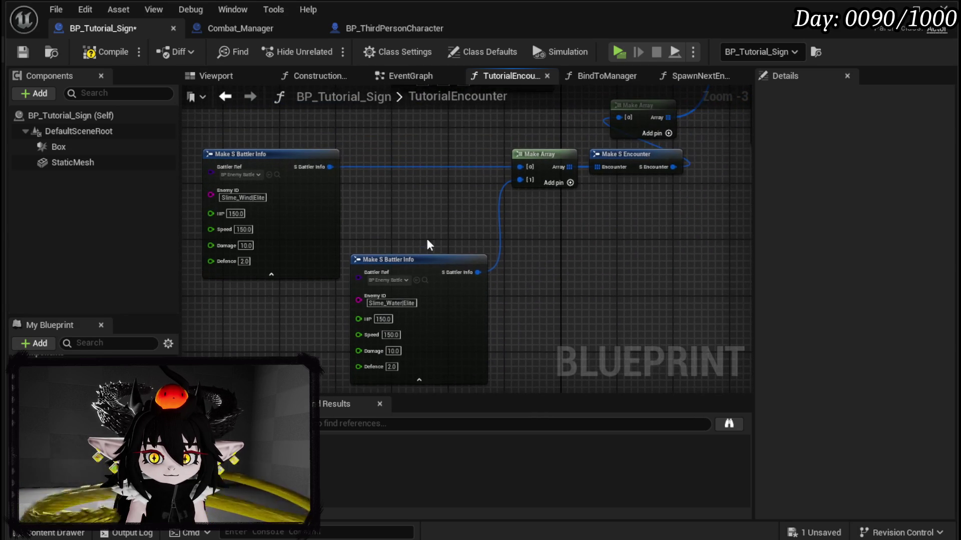
{"action": "left_click", "coordinate": [569, 184]}
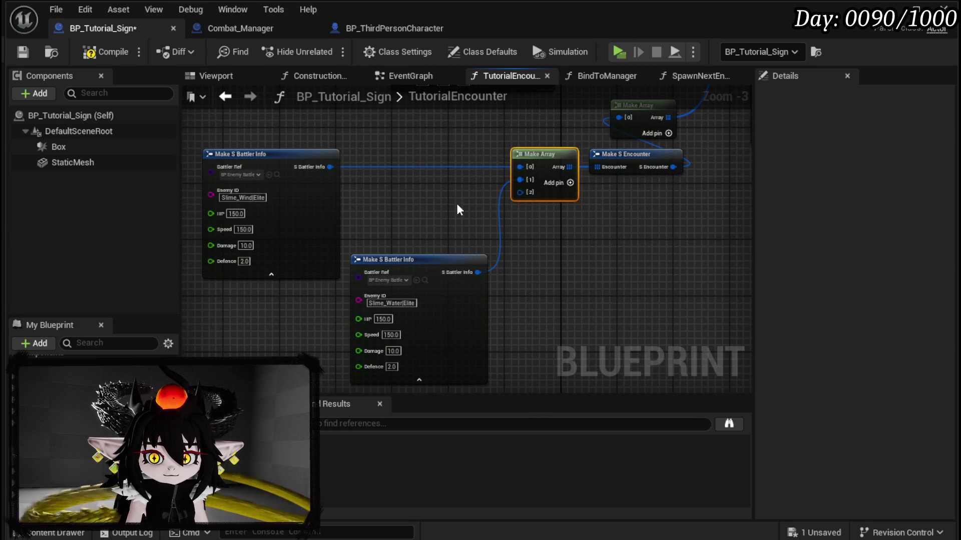
- Wire the two battler info nodes into Make Array slots [1] and [2], and duplicate the first one
{"action": "mouse_move", "coordinate": [329, 166]}
{"action": "left_mouse_down"}
{"action": "mouse_move", "coordinate": [500, 185]}
{"action": "mouse_move", "coordinate": [524, 178]}
{"action": "left_mouse_up"}
{"action": "left_click_drag", "start_coordinate": [478, 272], "coordinate": [521, 192]}
{"action": "left_click_drag", "start_coordinate": [376, 146], "coordinate": [418, 208]}
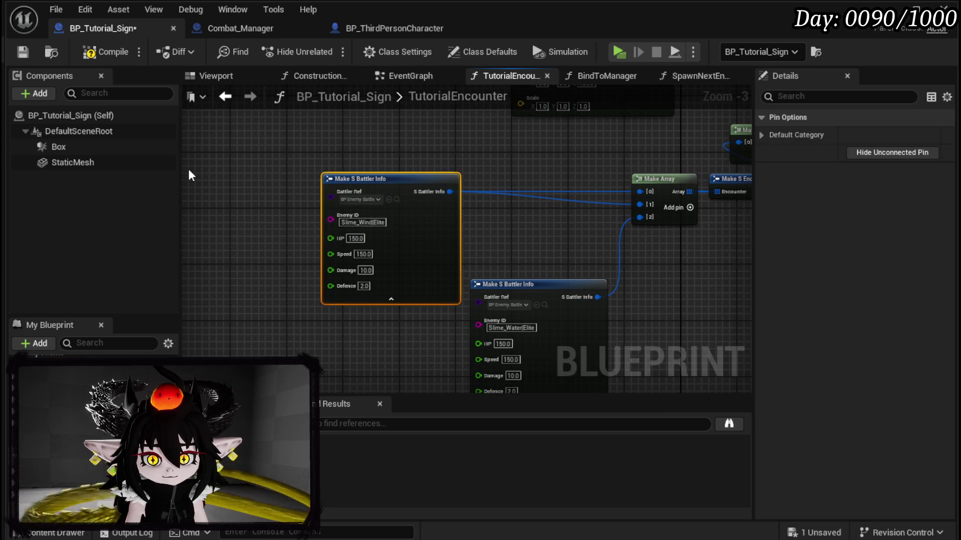
{"action": "key", "text": "ctrl+c"}
{"action": "key", "text": "ctrl+v"}
{"action": "mouse_move", "coordinate": [263, 182]}
{"action": "left_mouse_down"}
{"action": "mouse_move", "coordinate": [241, 141]}
{"action": "mouse_move", "coordinate": [640, 204]}
{"action": "left_mouse_up"}
- Set the duplicated battler's Enemy ID to Slime_Earth|Elite
{"action": "scroll", "coordinate": [295, 205], "scroll_direction": "up", "scroll_amount": 3}
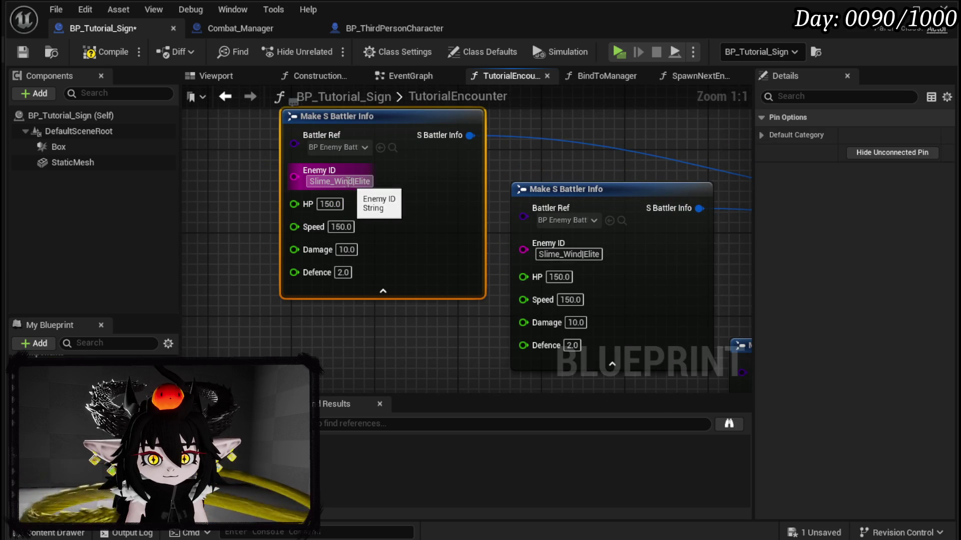
{"action": "type", "text": "Ear"}
{"action": "key", "text": "Return"}
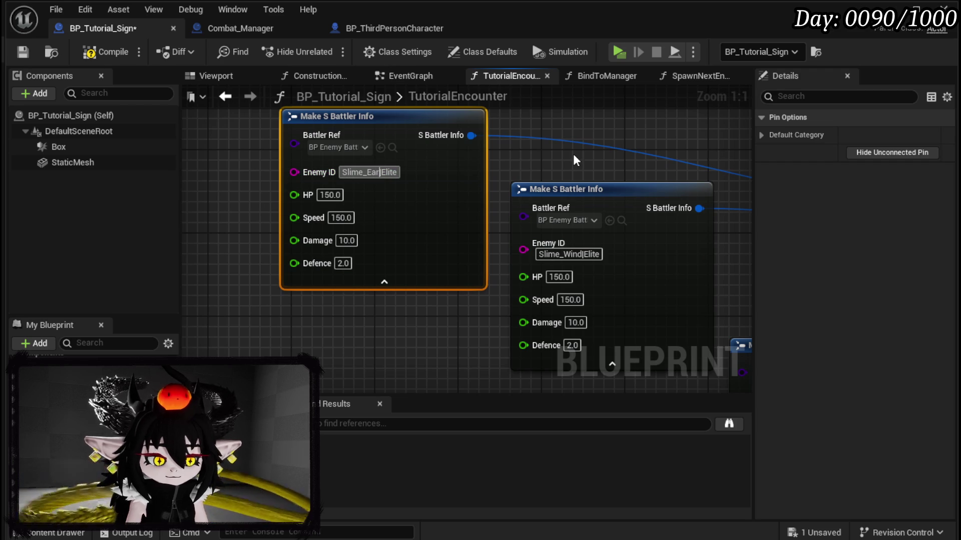
{"action": "type", "text": "th"}
{"action": "key", "text": "Return"}
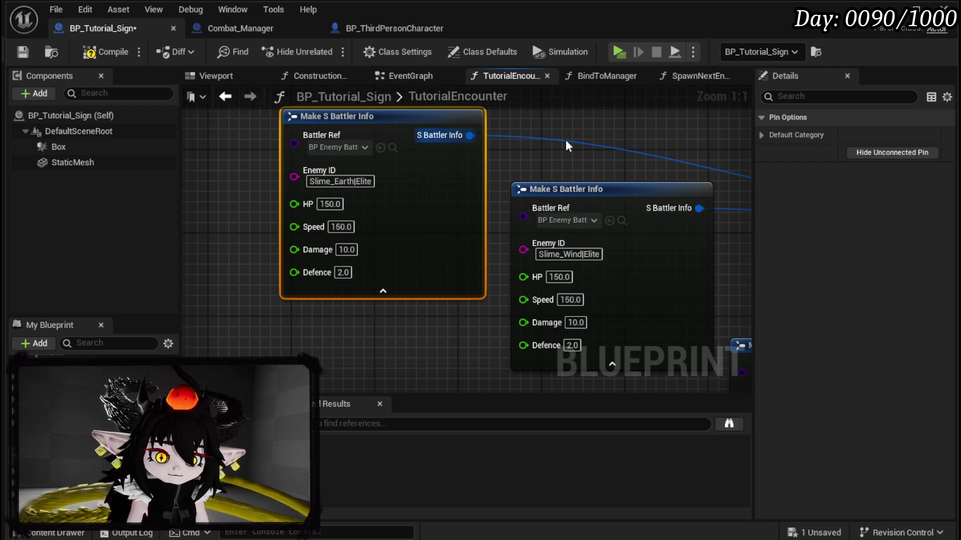
- Pick the Slime_Earth_Small mesh and change Wind to Earth in the Enemy Battler Info ID
{"action": "scroll", "coordinate": [565, 139], "scroll_direction": "down", "scroll_amount": 4}
{"action": "scroll", "coordinate": [408, 273], "scroll_direction": "up", "scroll_amount": 3}
{"action": "scroll", "coordinate": [455, 261], "scroll_direction": "up", "scroll_amount": 1}
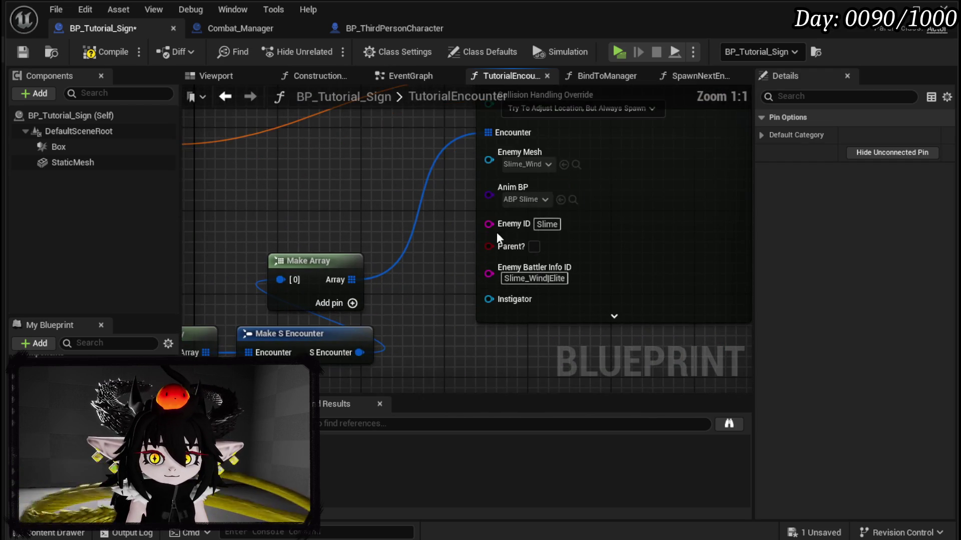
{"action": "left_click", "coordinate": [526, 167]}
{"action": "type", "text": "Ear"}
{"action": "left_click", "coordinate": [575, 297]}
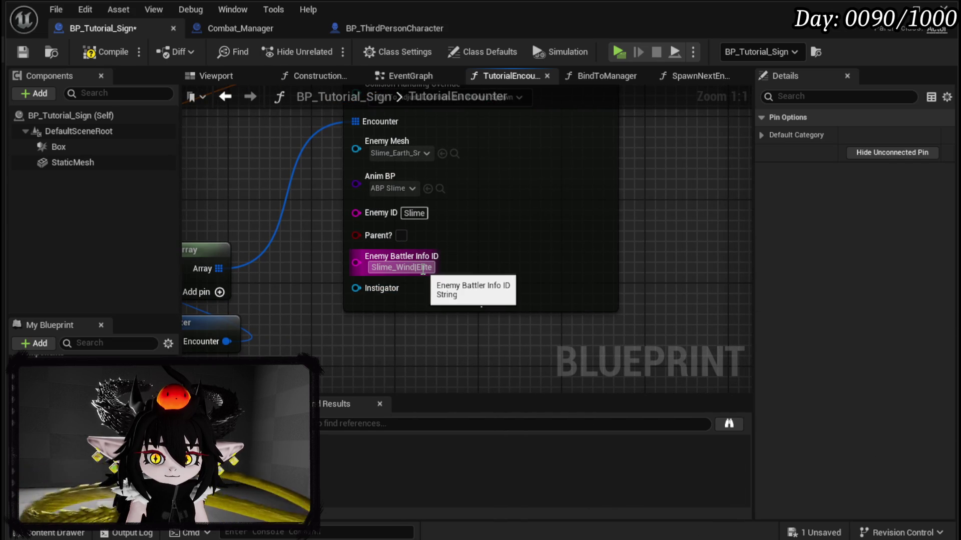
{"action": "left_click_drag", "start_coordinate": [400, 268], "coordinate": [411, 267]}
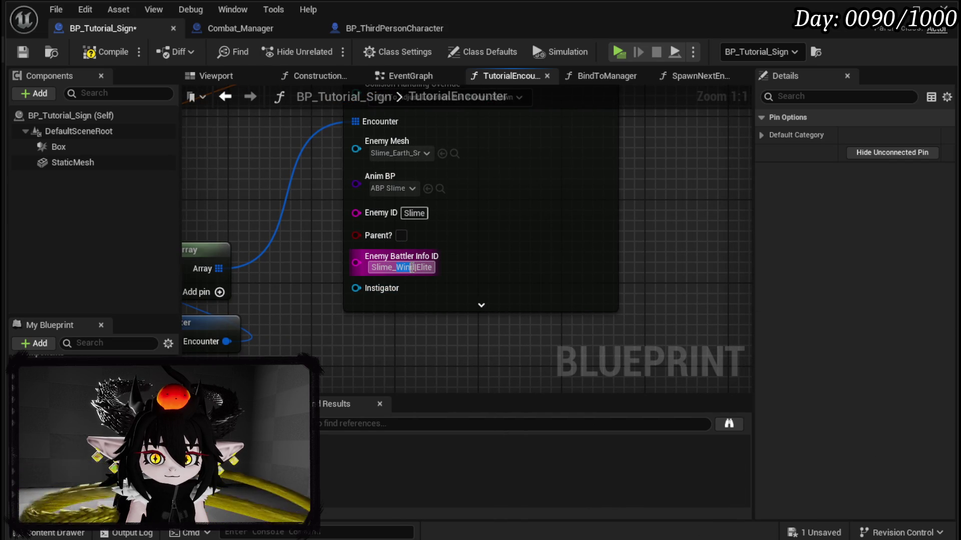
{"action": "type", "text": "Ear"}
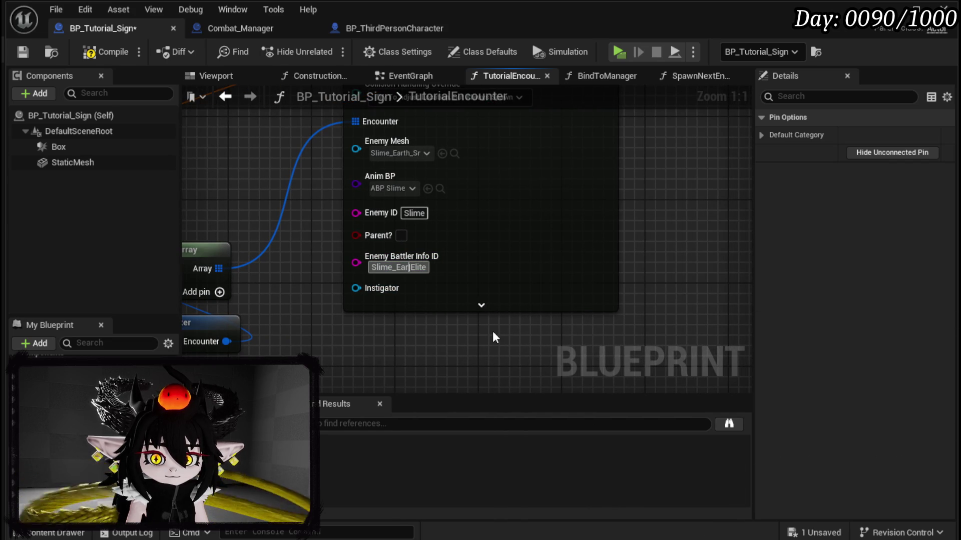
{"action": "type", "text": "th"}
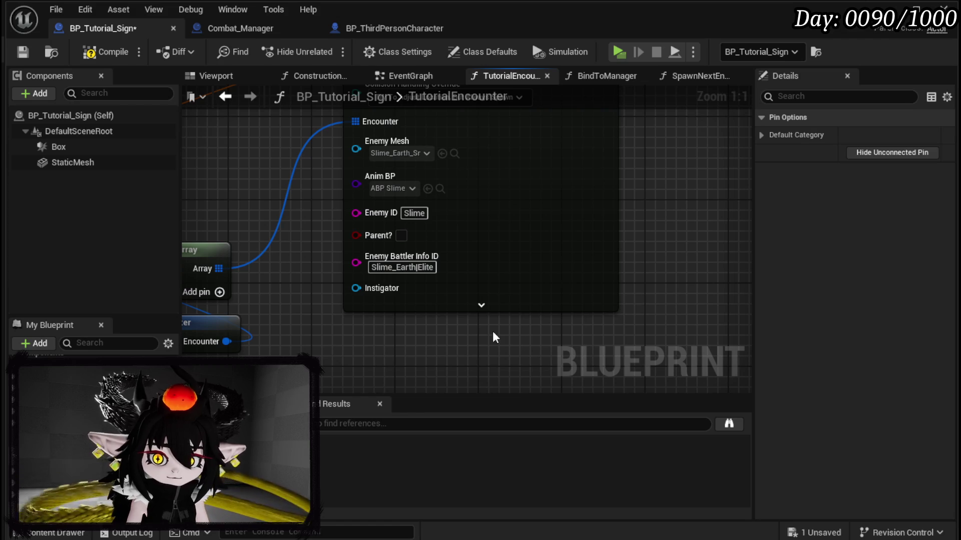
- Compile and save BP_Tutorial_Sign, then reposition a Make S Battler Info node
{"action": "left_click", "coordinate": [103, 51]}
{"action": "left_click", "coordinate": [22, 51]}
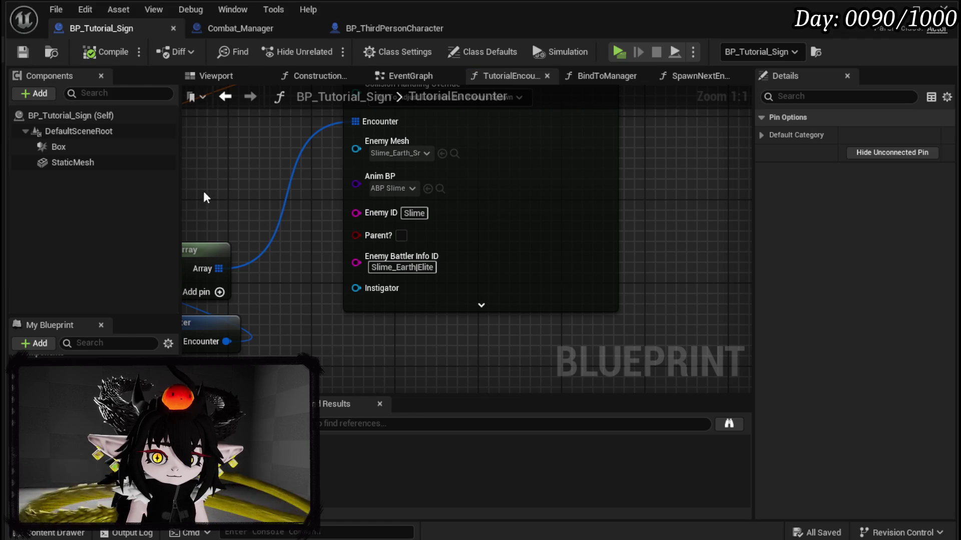
{"action": "scroll", "coordinate": [459, 197], "scroll_direction": "down", "scroll_amount": 3}
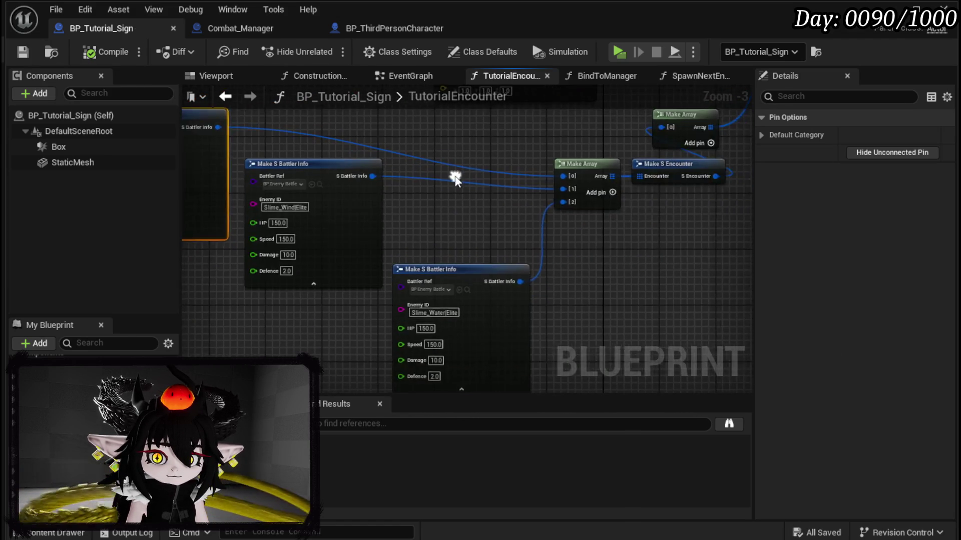
{"action": "scroll", "coordinate": [455, 179], "scroll_direction": "down", "scroll_amount": 1}
{"action": "left_click_drag", "start_coordinate": [437, 178], "coordinate": [419, 198]}
{"action": "scroll", "coordinate": [476, 188], "scroll_direction": "down", "scroll_amount": 1}
{"action": "scroll", "coordinate": [402, 216], "scroll_direction": "down", "scroll_amount": 1}
{"action": "scroll", "coordinate": [401, 215], "scroll_direction": "up", "scroll_amount": 4}
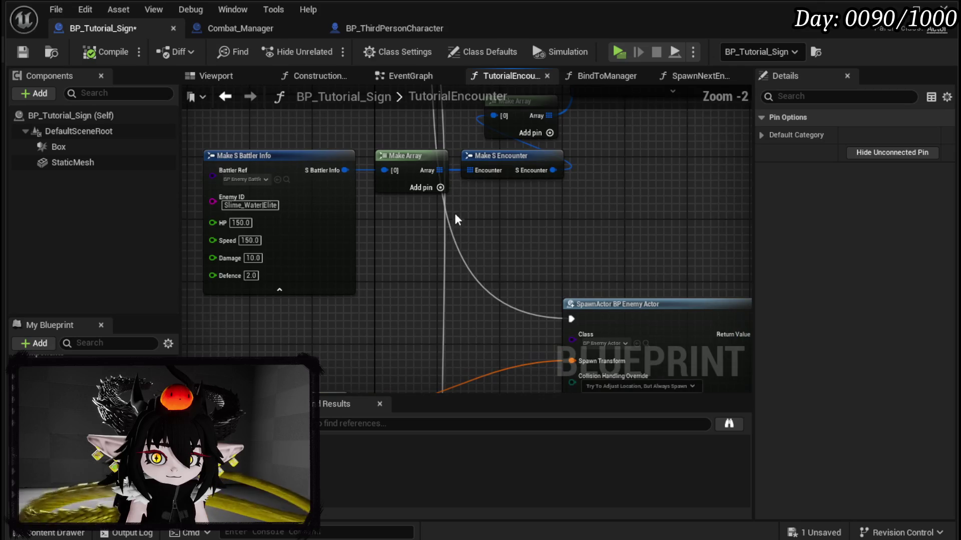
{"action": "scroll", "coordinate": [456, 218], "scroll_direction": "down", "scroll_amount": 2}
{"action": "scroll", "coordinate": [396, 174], "scroll_direction": "up", "scroll_amount": 2}
{"action": "scroll", "coordinate": [399, 224], "scroll_direction": "up", "scroll_amount": 1}
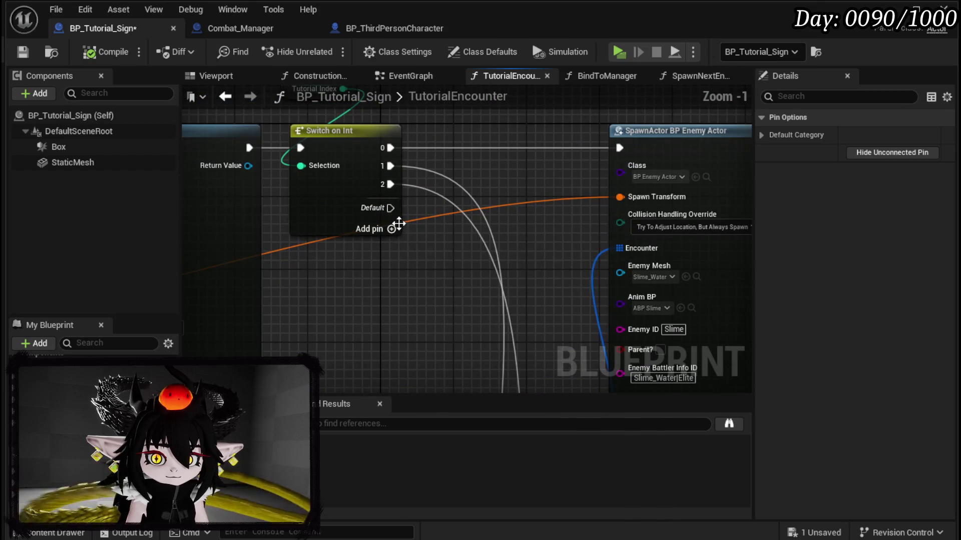
- Add another output case to the Switch on Int and rearrange the encounter nodes
{"action": "left_click", "coordinate": [392, 228]}
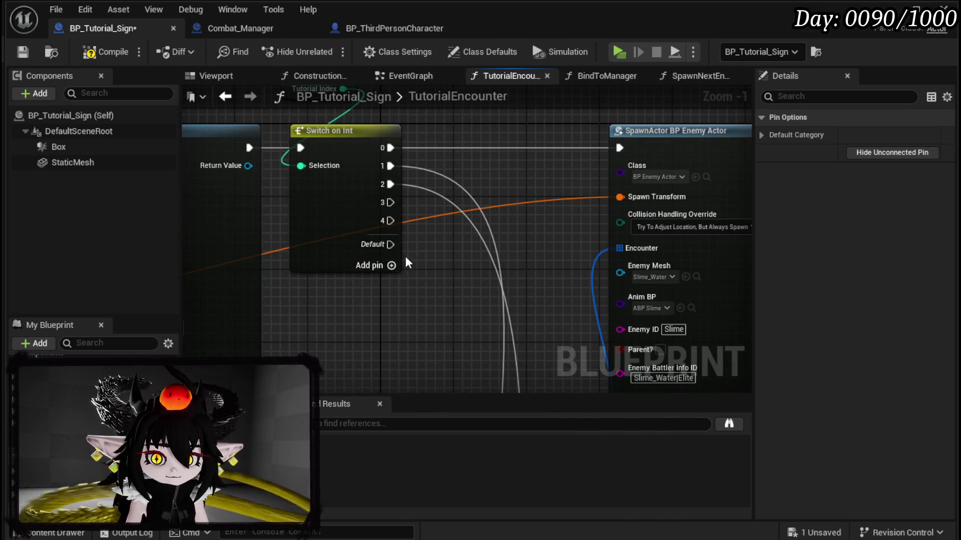
{"action": "scroll", "coordinate": [405, 256], "scroll_direction": "down", "scroll_amount": 6}
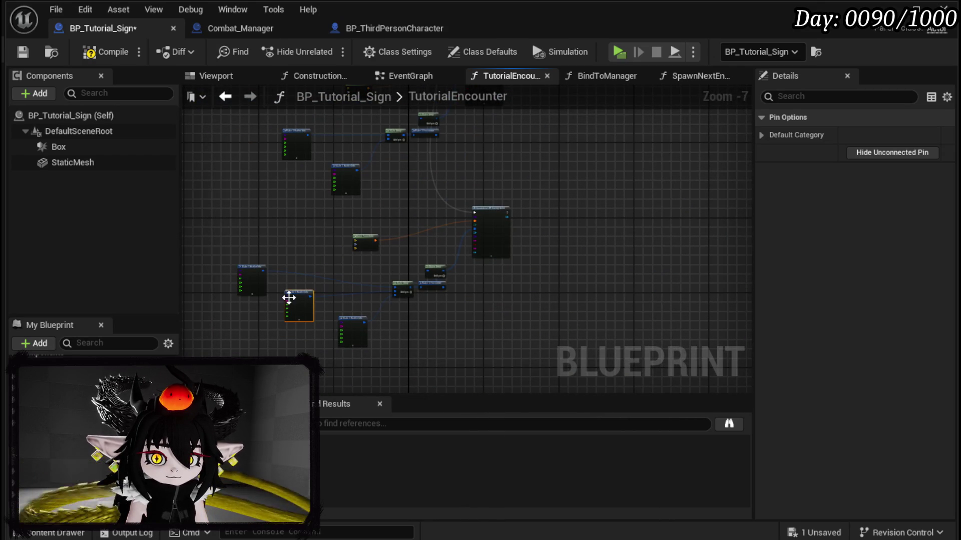
{"action": "left_click_drag", "start_coordinate": [247, 350], "coordinate": [536, 220]}
{"action": "mouse_move", "coordinate": [539, 270]}
{"action": "left_mouse_down"}
{"action": "mouse_move", "coordinate": [418, 223]}
{"action": "mouse_move", "coordinate": [396, 259]}
{"action": "mouse_move", "coordinate": [514, 211]}
{"action": "mouse_move", "coordinate": [459, 238]}
{"action": "left_mouse_up"}
{"action": "scroll", "coordinate": [459, 238], "scroll_direction": "up", "scroll_amount": 4}
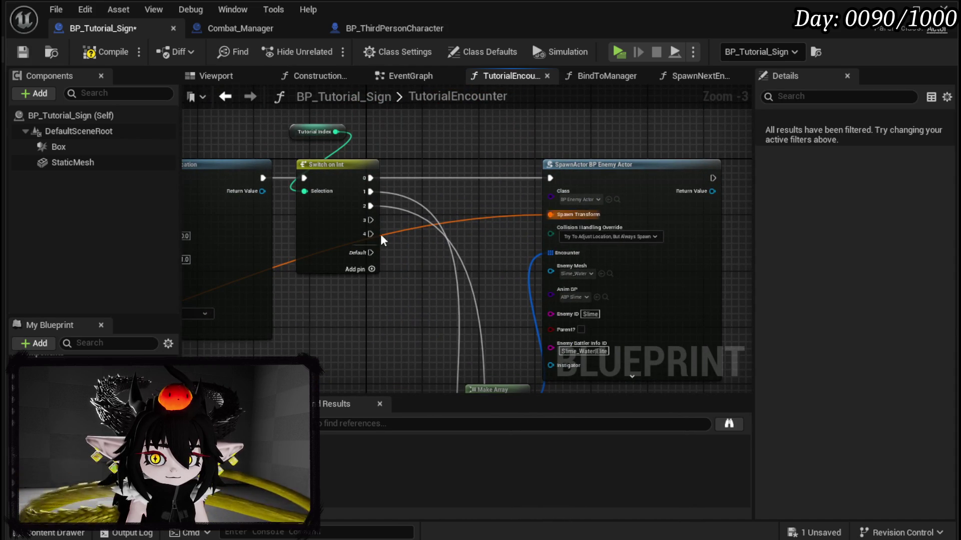
{"action": "left_click_drag", "start_coordinate": [468, 253], "coordinate": [416, 234]}
{"action": "scroll", "coordinate": [415, 233], "scroll_direction": "down", "scroll_amount": 3}
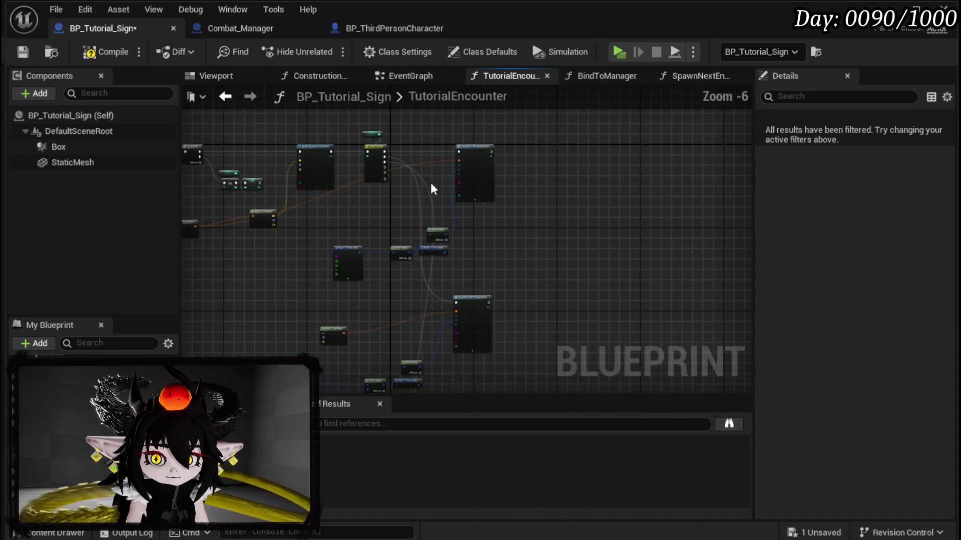
{"action": "scroll", "coordinate": [430, 182], "scroll_direction": "up", "scroll_amount": 2}
- Collapse the Make S Encounter and encounter-building nodes into a new MakeEncounter function
{"action": "mouse_move", "coordinate": [395, 299]}
{"action": "left_mouse_down"}
{"action": "mouse_move", "coordinate": [589, 166]}
{"action": "mouse_move", "coordinate": [582, 196]}
{"action": "left_mouse_up"}
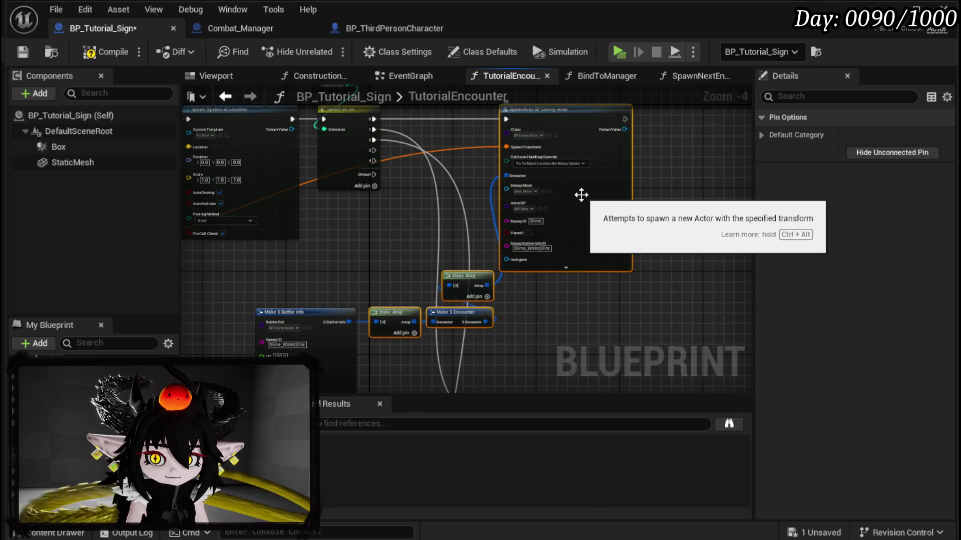
{"action": "left_click_drag", "start_coordinate": [435, 335], "coordinate": [611, 160]}
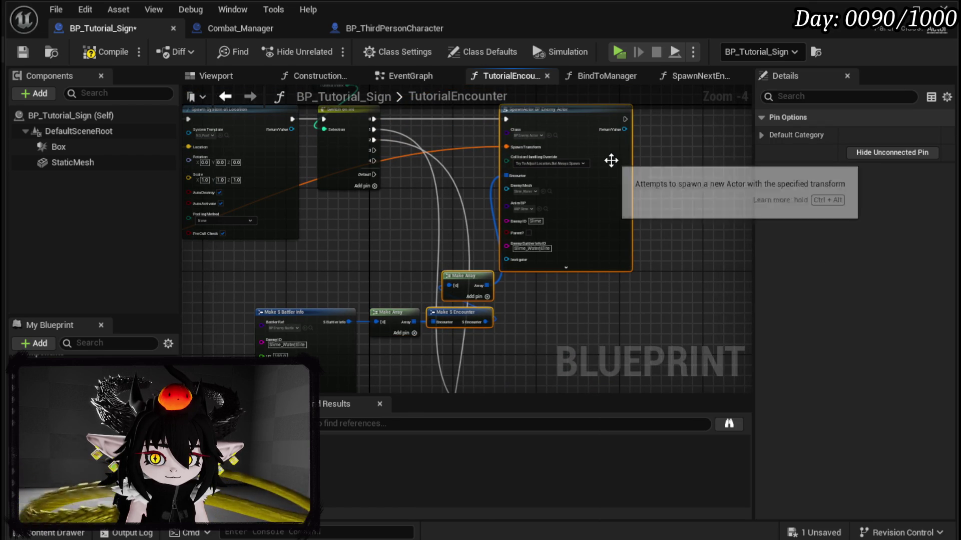
{"action": "right_click", "coordinate": [611, 160]}
{"action": "scroll", "coordinate": [427, 214], "scroll_direction": "down", "scroll_amount": 1}
{"action": "mouse_move", "coordinate": [489, 266]}
{"action": "left_mouse_down"}
{"action": "mouse_move", "coordinate": [519, 250]}
{"action": "mouse_move", "coordinate": [317, 161]}
{"action": "mouse_move", "coordinate": [521, 277]}
{"action": "mouse_move", "coordinate": [425, 190]}
{"action": "mouse_move", "coordinate": [517, 287]}
{"action": "mouse_move", "coordinate": [562, 283]}
{"action": "mouse_move", "coordinate": [563, 275]}
{"action": "left_mouse_up"}
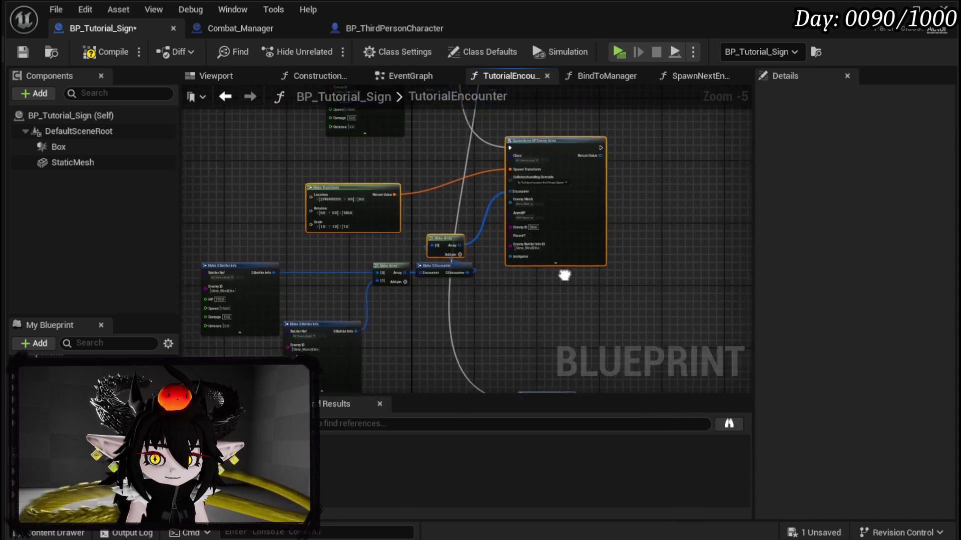
{"action": "scroll", "coordinate": [563, 275], "scroll_direction": "up", "scroll_amount": 3}
{"action": "mouse_move", "coordinate": [434, 277]}
{"action": "left_mouse_down"}
{"action": "mouse_move", "coordinate": [509, 281]}
{"action": "mouse_move", "coordinate": [430, 301]}
{"action": "left_mouse_up"}
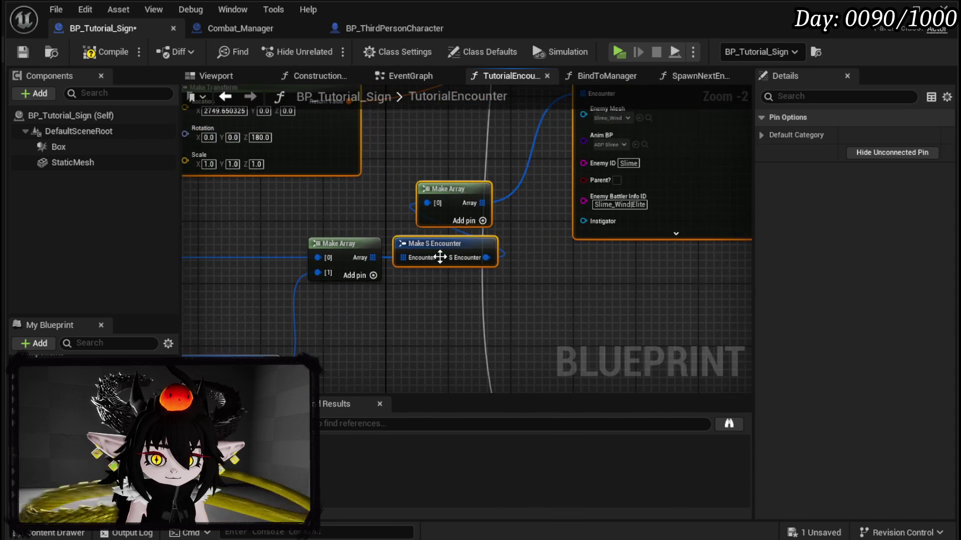
{"action": "right_click", "coordinate": [440, 255]}
{"action": "left_click", "coordinate": [488, 429]}
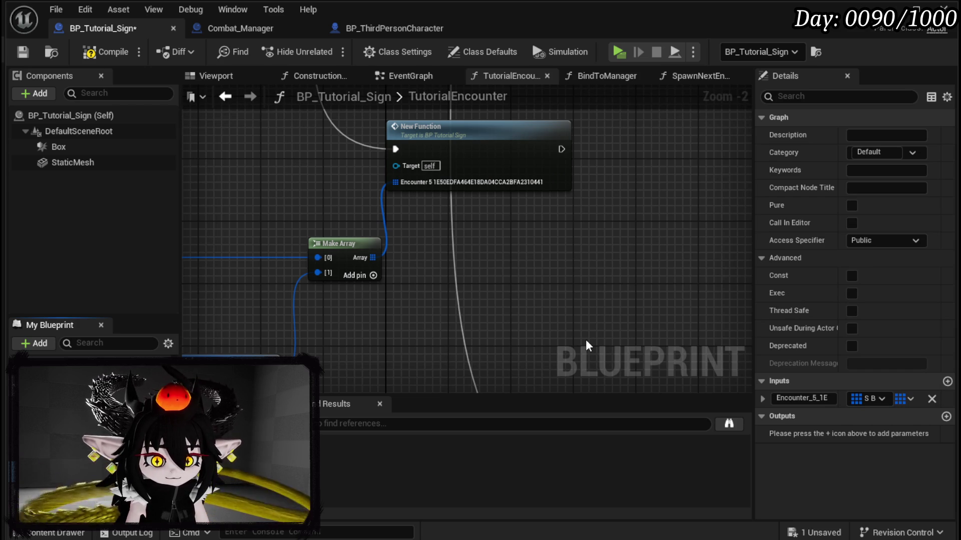
- In the MakeEncounter graph, reposition the entry node and rename its input to EnemyArray
{"action": "double_click", "coordinate": [488, 154]}
{"action": "left_click", "coordinate": [345, 260]}
{"action": "left_click_drag", "start_coordinate": [345, 260], "coordinate": [354, 315]}
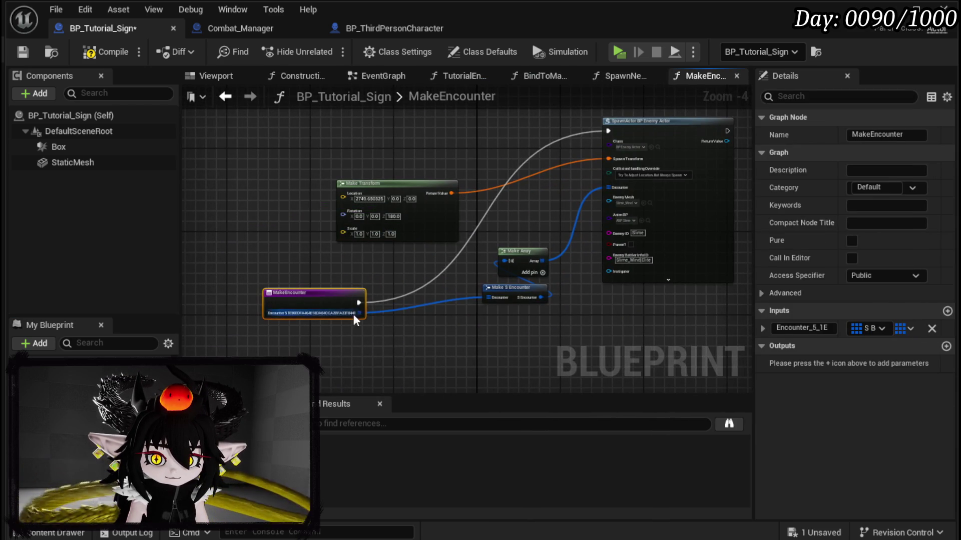
{"action": "scroll", "coordinate": [354, 316], "scroll_direction": "up", "scroll_amount": 3}
{"action": "left_click", "coordinate": [825, 328]}
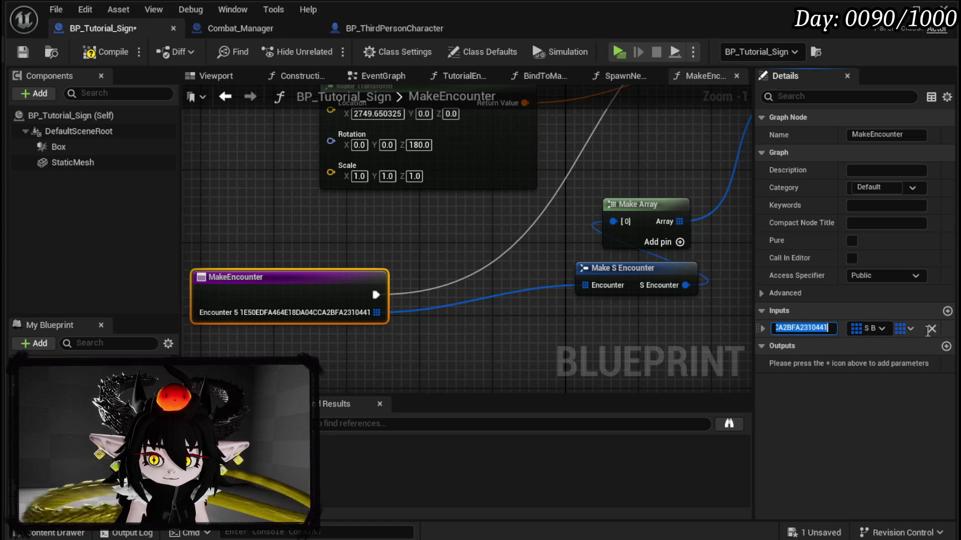
{"action": "type", "text": "Enemy"}
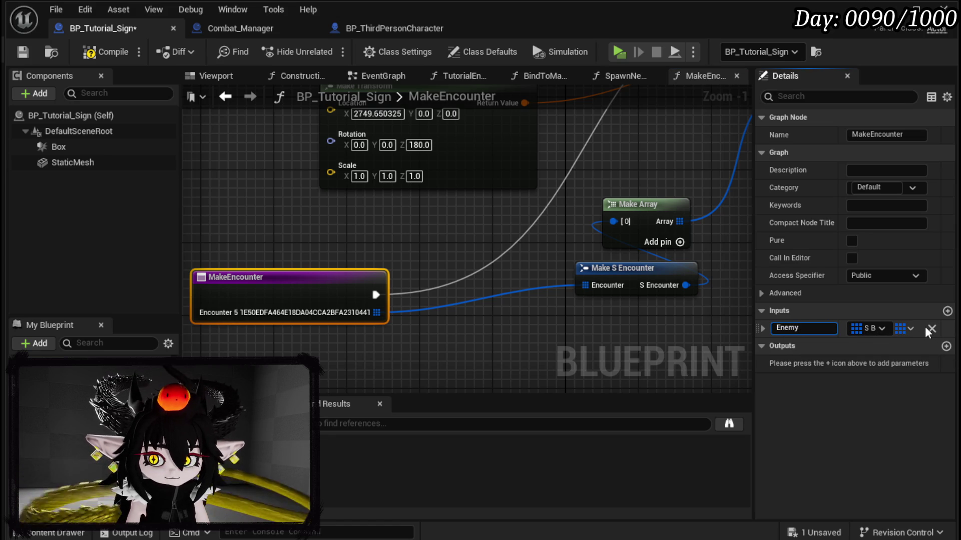
{"action": "type", "text": "Array"}
{"action": "key", "text": "Return"}
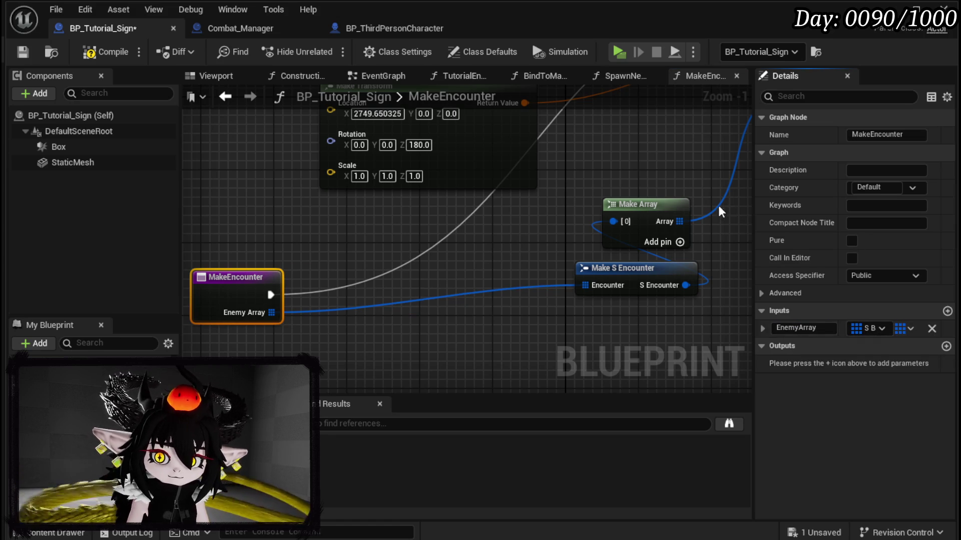
- Wire the spawn node's Enemy Mesh and Enemy Battler Info ID pins to MakeEncounter's entry as inputs
{"action": "left_click_drag", "start_coordinate": [717, 203], "coordinate": [669, 359]}
{"action": "scroll", "coordinate": [611, 236], "scroll_direction": "down", "scroll_amount": 3}
{"action": "scroll", "coordinate": [529, 232], "scroll_direction": "up", "scroll_amount": 2}
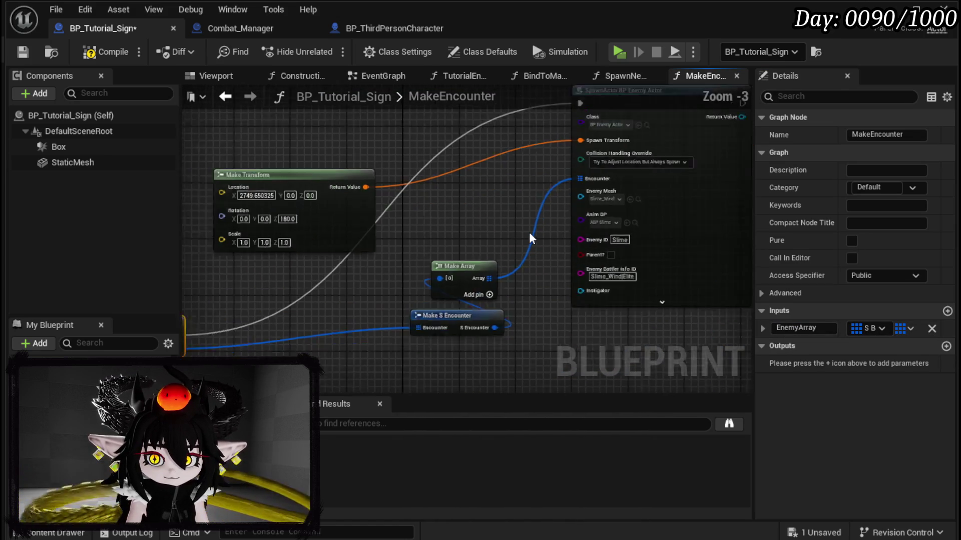
{"action": "left_click_drag", "start_coordinate": [522, 221], "coordinate": [612, 183]}
{"action": "mouse_move", "coordinate": [677, 148]}
{"action": "left_mouse_down"}
{"action": "mouse_move", "coordinate": [550, 206]}
{"action": "mouse_move", "coordinate": [206, 299]}
{"action": "left_mouse_up"}
{"action": "left_click_drag", "start_coordinate": [676, 228], "coordinate": [211, 299]}
{"action": "left_click_drag", "start_coordinate": [350, 335], "coordinate": [155, 415]}
{"action": "mouse_move", "coordinate": [157, 287]}
{"action": "left_mouse_down"}
{"action": "mouse_move", "coordinate": [175, 299]}
{"action": "mouse_move", "coordinate": [259, 192]}
{"action": "mouse_move", "coordinate": [126, 222]}
{"action": "mouse_move", "coordinate": [324, 265]}
{"action": "left_mouse_up"}
- Compile and save, then set the first Make Encounter's Enemy Mesh to Slime_Wind
{"action": "left_click", "coordinate": [106, 52]}
{"action": "left_click", "coordinate": [22, 51]}
{"action": "left_click", "coordinate": [225, 96]}
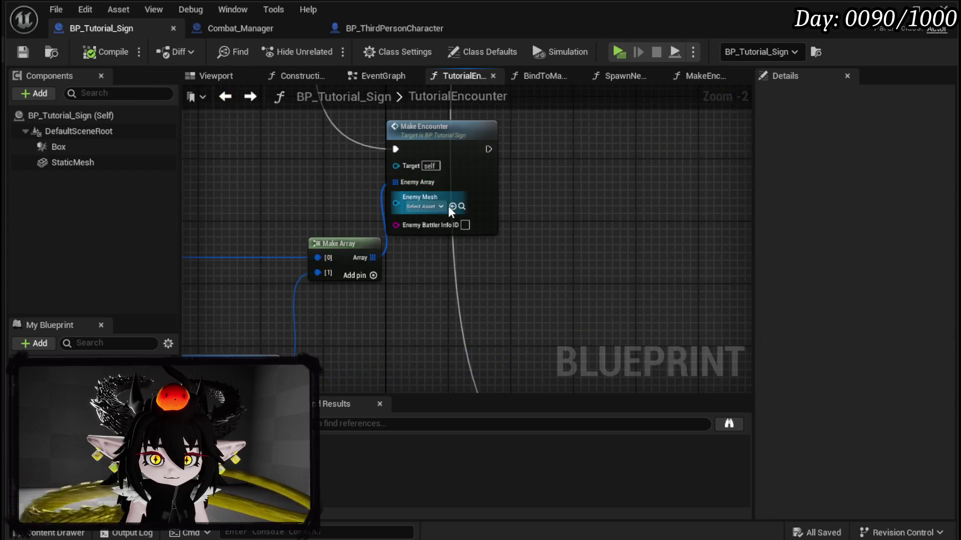
{"action": "scroll", "coordinate": [449, 205], "scroll_direction": "down", "scroll_amount": 2}
{"action": "scroll", "coordinate": [441, 215], "scroll_direction": "up", "scroll_amount": 2}
{"action": "left_click", "coordinate": [434, 234]}
{"action": "mouse_move", "coordinate": [414, 223]}
{"action": "left_mouse_down"}
{"action": "mouse_move", "coordinate": [553, 203]}
{"action": "mouse_move", "coordinate": [697, 199]}
{"action": "mouse_move", "coordinate": [648, 196]}
{"action": "left_mouse_up"}
{"action": "left_click", "coordinate": [667, 206]}
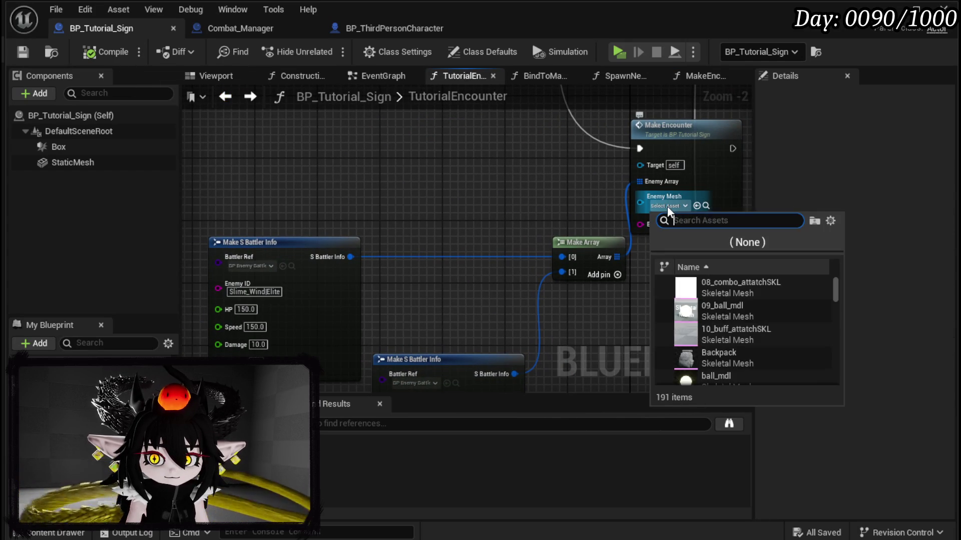
{"action": "type", "text": "wind"}
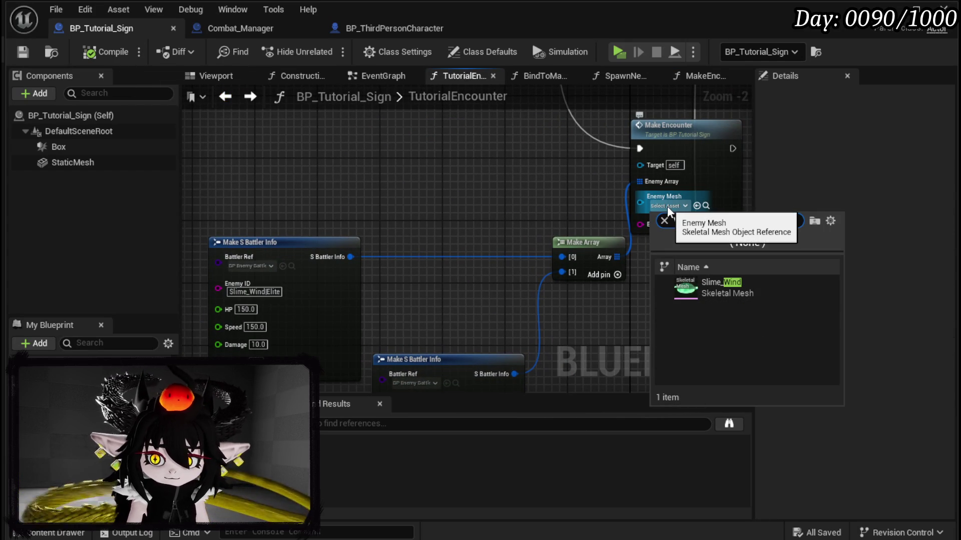
{"action": "left_click", "coordinate": [715, 287]}
- Paste Slime_WindElite into its Enemy Battler Info ID, then compile and save
{"action": "left_click_drag", "start_coordinate": [231, 291], "coordinate": [324, 293]}
{"action": "left_click", "coordinate": [709, 224]}
{"action": "key", "text": "ctrl+v"}
{"action": "scroll", "coordinate": [488, 192], "scroll_direction": "down", "scroll_amount": 3}
{"action": "left_click_drag", "start_coordinate": [471, 187], "coordinate": [403, 339]}
{"action": "left_click", "coordinate": [99, 53]}
{"action": "left_click", "coordinate": [24, 53]}
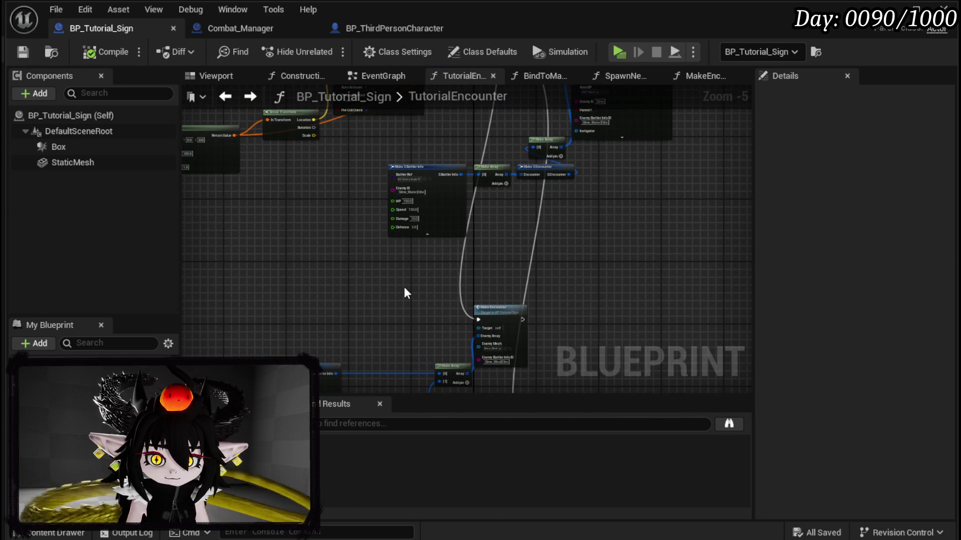
- Move the battler info nodes up and add a second Make Encounter fed by Make Array's Enemy Array
{"action": "left_click_drag", "start_coordinate": [404, 286], "coordinate": [387, 152]}
{"action": "left_click_drag", "start_coordinate": [252, 195], "coordinate": [541, 325]}
{"action": "left_click_drag", "start_coordinate": [494, 186], "coordinate": [498, 136]}
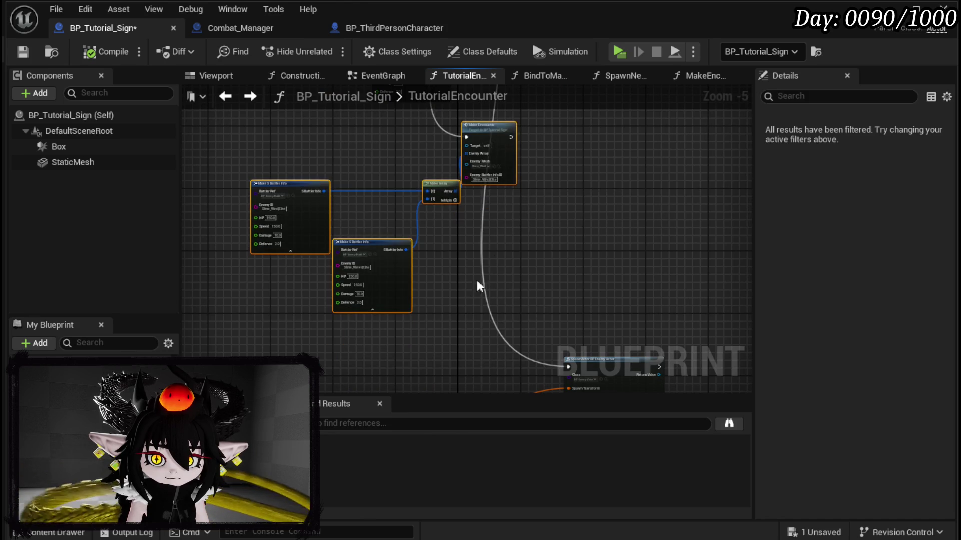
{"action": "left_click_drag", "start_coordinate": [476, 281], "coordinate": [412, 277]}
{"action": "mouse_move", "coordinate": [60, 391]}
{"action": "left_mouse_down"}
{"action": "mouse_move", "coordinate": [493, 346]}
{"action": "mouse_move", "coordinate": [495, 320]}
{"action": "left_mouse_up"}
{"action": "scroll", "coordinate": [483, 226], "scroll_direction": "up", "scroll_amount": 3}
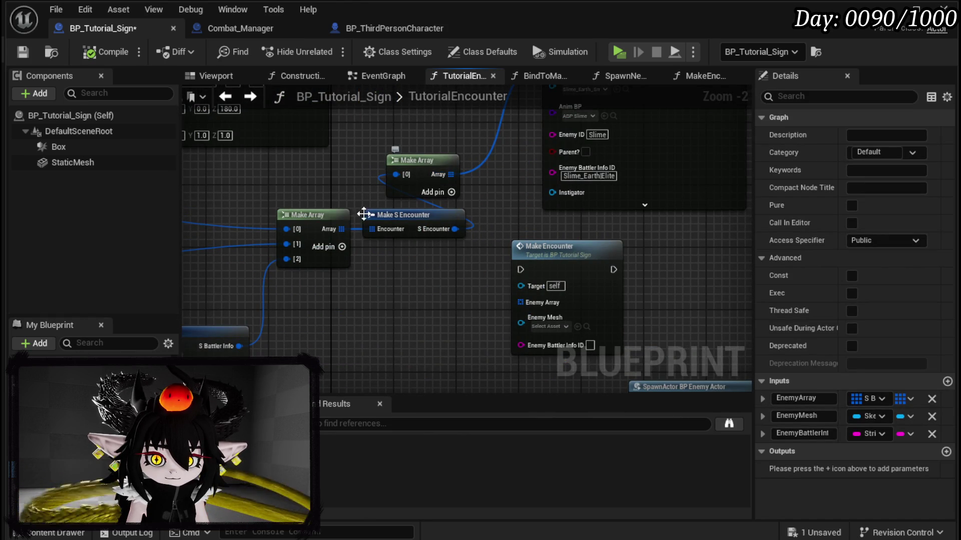
{"action": "mouse_move", "coordinate": [340, 229]}
{"action": "left_mouse_down"}
{"action": "mouse_move", "coordinate": [536, 309]}
{"action": "mouse_move", "coordinate": [520, 302]}
{"action": "mouse_move", "coordinate": [422, 338]}
{"action": "mouse_move", "coordinate": [433, 353]}
{"action": "mouse_move", "coordinate": [428, 314]}
{"action": "left_mouse_up"}
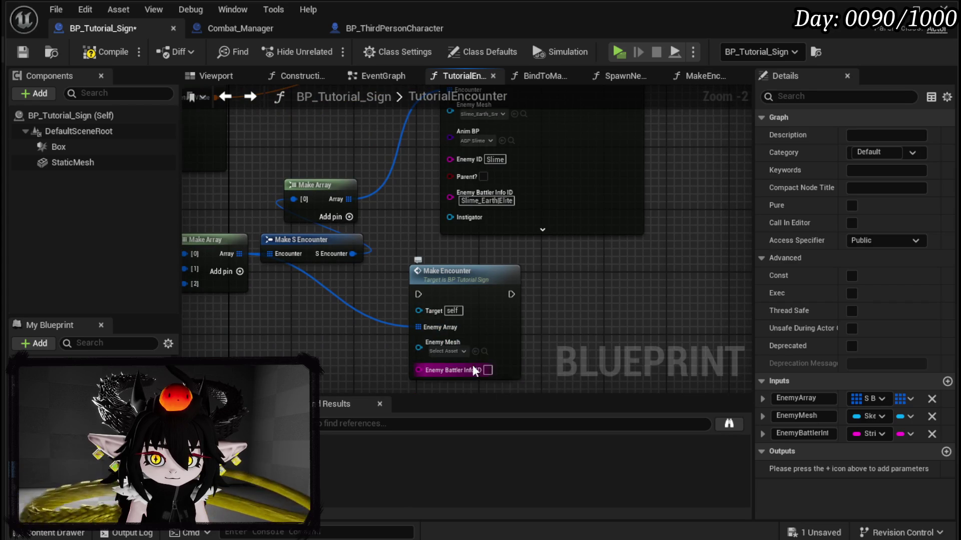
- Search the Enemy Mesh choices for 'Eart' and 'Ston' without picking, then save and return to the level
{"action": "left_click", "coordinate": [442, 351]}
{"action": "type", "text": "Eart"}
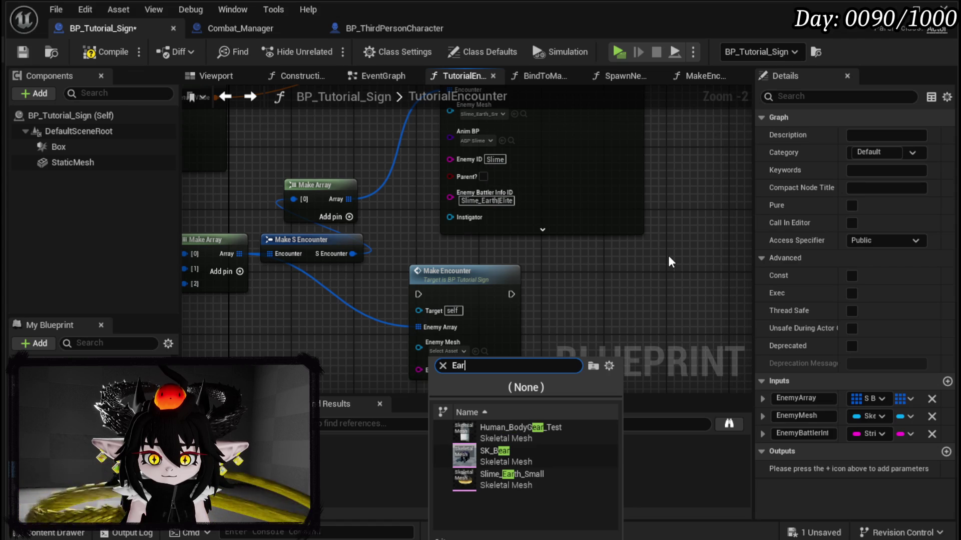
{"action": "key", "text": "BackSpace"}
{"action": "type", "text": "Ston"}
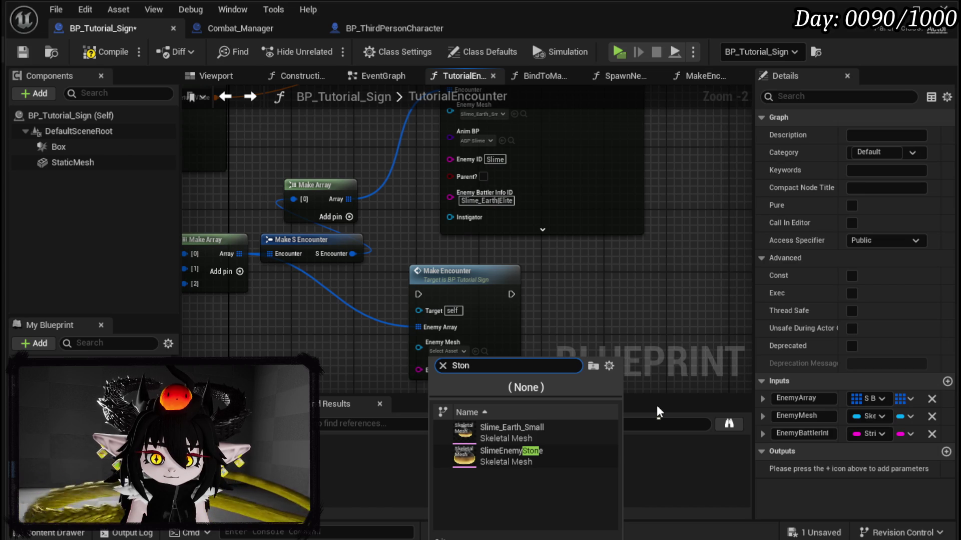
{"action": "left_click", "coordinate": [657, 406]}
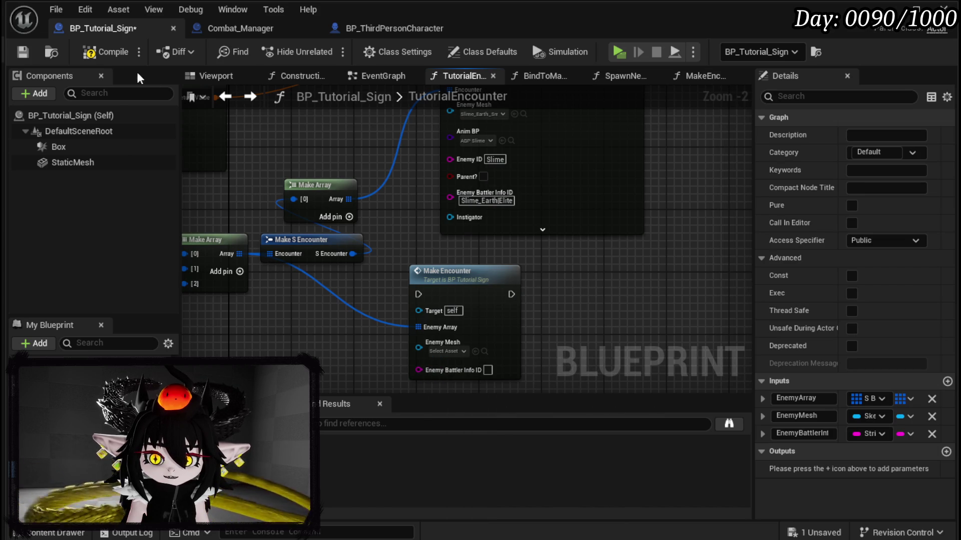
{"action": "left_click", "coordinate": [29, 50]}
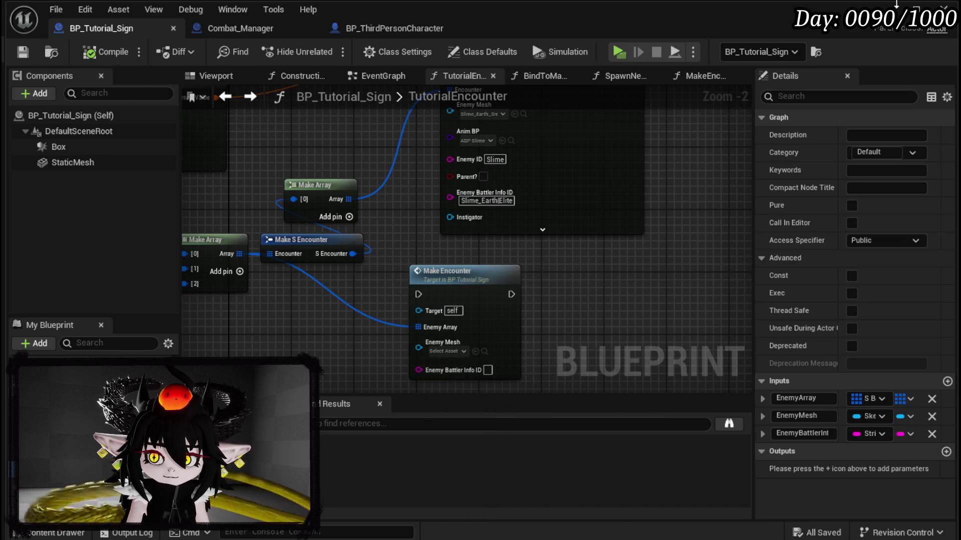
{"action": "left_click", "coordinate": [898, 7]}
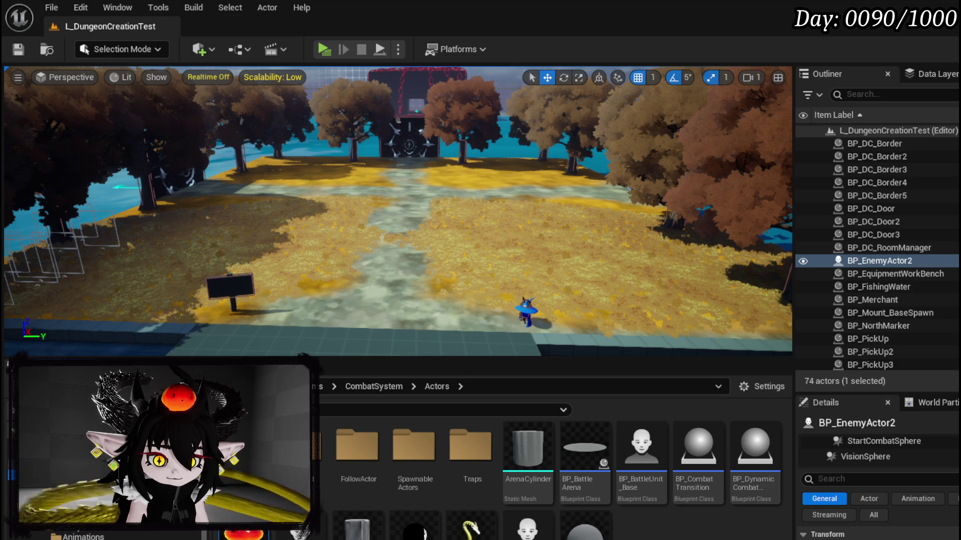
- Browse to the Slime Stone folder, then search 'Stone' in the second Make Encounter's Enemy Mesh picker
{"action": "key", "text": "alt+Left"}
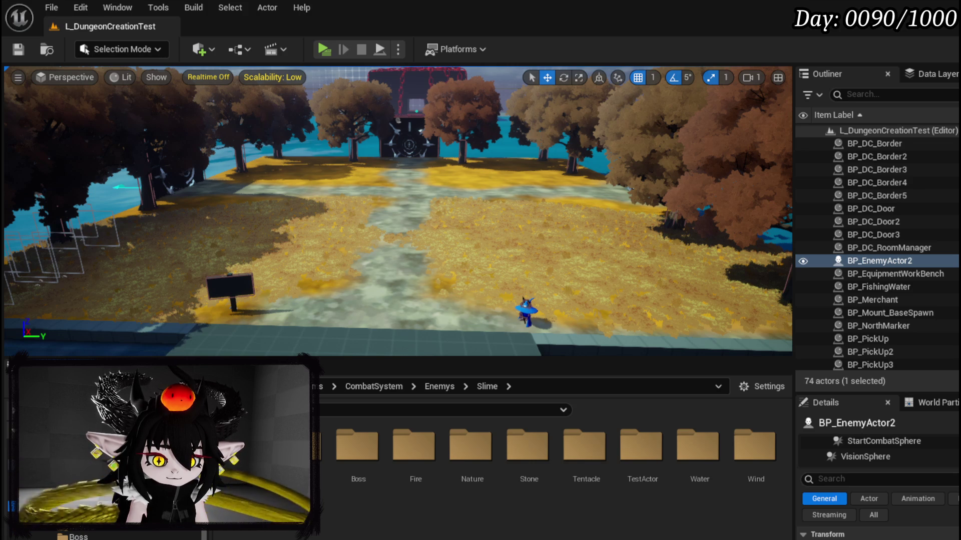
{"action": "double_click", "coordinate": [527, 446]}
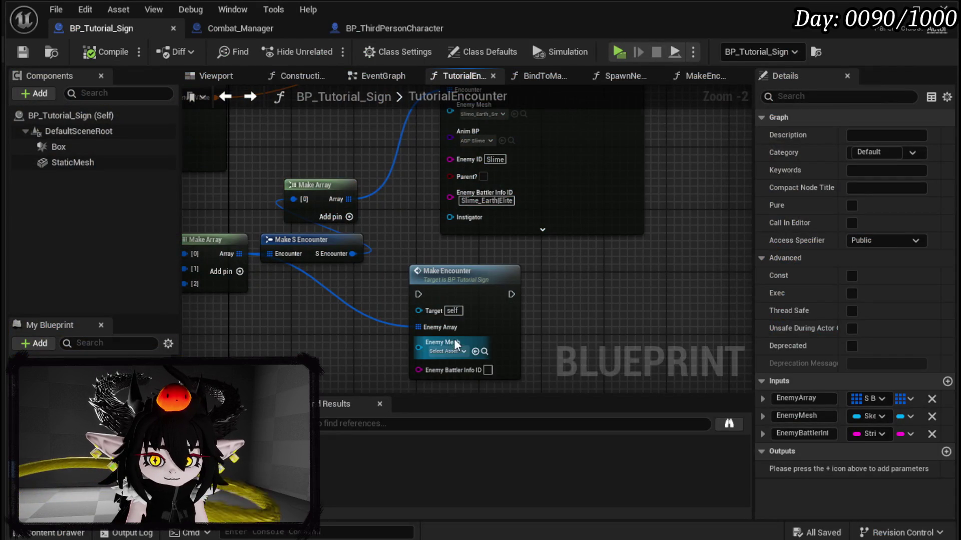
{"action": "left_click", "coordinate": [448, 351]}
{"action": "type", "text": "Stone"}
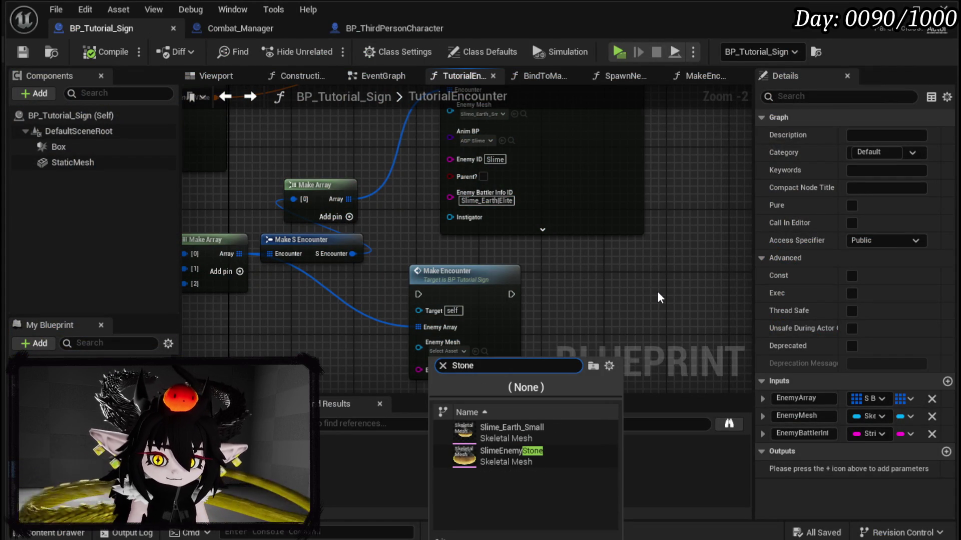
- Choose SlimeEnemyStone as the Enemy Mesh and route execution into the second Make Encounter
{"action": "left_click", "coordinate": [538, 452]}
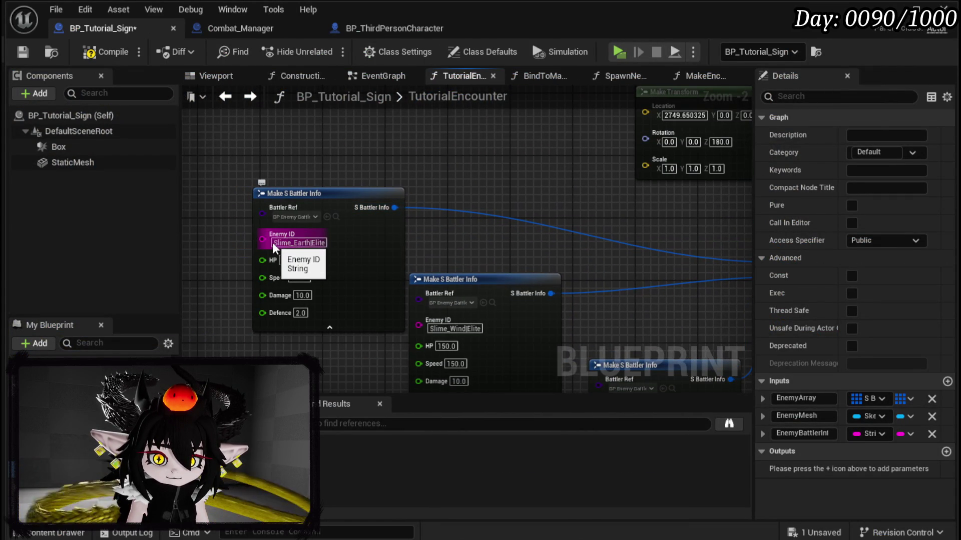
{"action": "mouse_move", "coordinate": [569, 263]}
{"action": "left_mouse_down"}
{"action": "mouse_move", "coordinate": [530, 256]}
{"action": "mouse_move", "coordinate": [666, 313]}
{"action": "mouse_move", "coordinate": [678, 266]}
{"action": "mouse_move", "coordinate": [430, 255]}
{"action": "mouse_move", "coordinate": [422, 199]}
{"action": "mouse_move", "coordinate": [446, 223]}
{"action": "left_mouse_up"}
{"action": "scroll", "coordinate": [438, 257], "scroll_direction": "down", "scroll_amount": 2}
{"action": "mouse_move", "coordinate": [458, 143]}
{"action": "left_mouse_down"}
{"action": "mouse_move", "coordinate": [464, 296]}
{"action": "mouse_move", "coordinate": [436, 337]}
{"action": "left_mouse_up"}
- Delete the SpawnActor, upper Make Array and Make Transform nodes, then rearrange the remaining nodes
{"action": "left_click", "coordinate": [497, 151]}
{"action": "key", "text": "Delete"}
{"action": "left_click", "coordinate": [395, 284]}
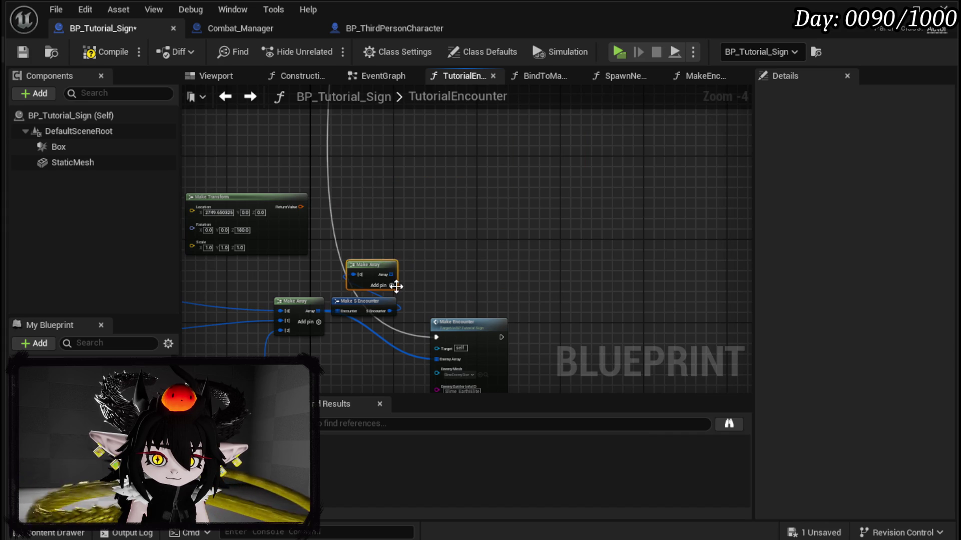
{"action": "key", "text": "Delete"}
{"action": "left_click", "coordinate": [275, 249]}
{"action": "key", "text": "Delete"}
{"action": "mouse_move", "coordinate": [465, 322]}
{"action": "left_mouse_down"}
{"action": "mouse_move", "coordinate": [439, 267]}
{"action": "mouse_move", "coordinate": [441, 200]}
{"action": "mouse_move", "coordinate": [383, 165]}
{"action": "mouse_move", "coordinate": [393, 210]}
{"action": "mouse_move", "coordinate": [468, 259]}
{"action": "mouse_move", "coordinate": [499, 264]}
{"action": "left_mouse_up"}
{"action": "scroll", "coordinate": [393, 210], "scroll_direction": "down", "scroll_amount": 2}
{"action": "left_click_drag", "start_coordinate": [319, 198], "coordinate": [488, 295]}
{"action": "mouse_move", "coordinate": [489, 242]}
{"action": "left_mouse_down"}
{"action": "mouse_move", "coordinate": [455, 53]}
{"action": "mouse_move", "coordinate": [429, 247]}
{"action": "mouse_move", "coordinate": [376, 201]}
{"action": "mouse_move", "coordinate": [388, 133]}
{"action": "left_mouse_up"}
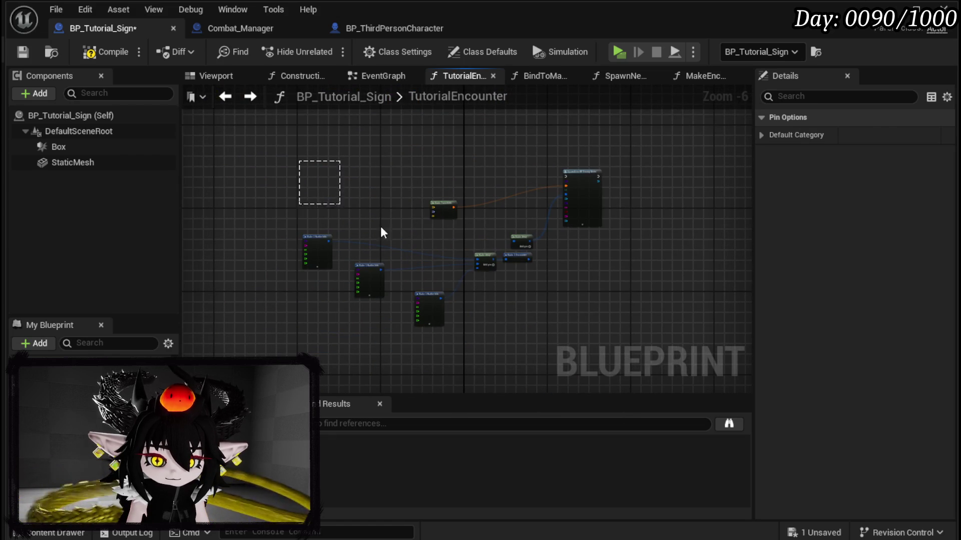
- Delete the leftover SpawnActor node plus the Make Array and Make S Encounter nodes
{"action": "key", "text": "ctrl+a"}
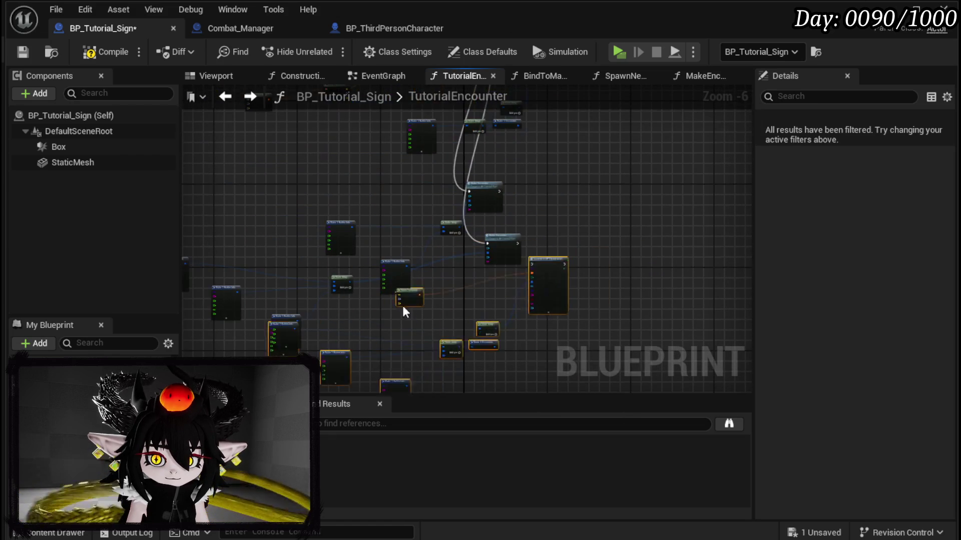
{"action": "scroll", "coordinate": [485, 295], "scroll_direction": "up", "scroll_amount": 2}
{"action": "mouse_move", "coordinate": [484, 295]}
{"action": "left_mouse_down"}
{"action": "mouse_move", "coordinate": [399, 203]}
{"action": "mouse_move", "coordinate": [515, 124]}
{"action": "mouse_move", "coordinate": [398, 176]}
{"action": "left_mouse_up"}
{"action": "left_click_drag", "start_coordinate": [552, 230], "coordinate": [425, 208]}
{"action": "left_click", "coordinate": [499, 265]}
{"action": "key", "text": "Delete"}
{"action": "left_click_drag", "start_coordinate": [363, 245], "coordinate": [406, 337]}
{"action": "key", "text": "Delete"}
{"action": "left_click_drag", "start_coordinate": [459, 311], "coordinate": [531, 283]}
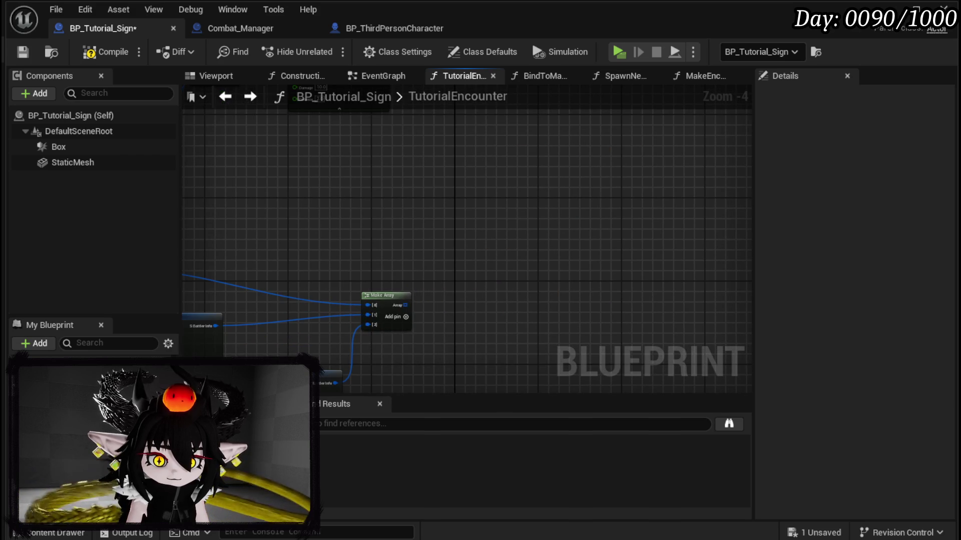
- Feed Make Array into Make Encounter's Enemy Array and set Enemy Mesh to SlimeEnemyFire
{"action": "mouse_move", "coordinate": [404, 306]}
{"action": "left_mouse_down"}
{"action": "mouse_move", "coordinate": [514, 299]}
{"action": "mouse_move", "coordinate": [498, 292]}
{"action": "left_mouse_up"}
{"action": "scroll", "coordinate": [503, 293], "scroll_direction": "up", "scroll_amount": 5}
{"action": "left_click", "coordinate": [592, 251]}
{"action": "type", "text": "Fire"}
{"action": "key", "text": "Return"}
- Wire four battler info nodes into Make Array slots [0] through [3]
{"action": "key", "text": "Home"}
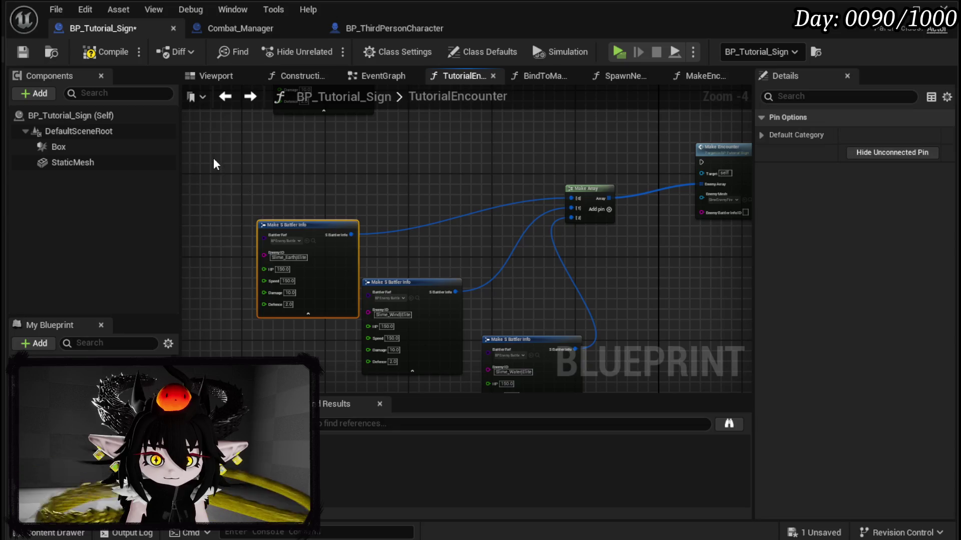
{"action": "left_click", "coordinate": [214, 157]}
{"action": "mouse_move", "coordinate": [280, 159]}
{"action": "left_mouse_down"}
{"action": "mouse_move", "coordinate": [253, 148]}
{"action": "mouse_move", "coordinate": [576, 195]}
{"action": "left_mouse_up"}
{"action": "left_click_drag", "start_coordinate": [351, 235], "coordinate": [572, 208]}
{"action": "left_click_drag", "start_coordinate": [454, 292], "coordinate": [573, 218]}
{"action": "left_click", "coordinate": [609, 209]}
{"action": "left_click_drag", "start_coordinate": [566, 319], "coordinate": [565, 199]}
- Change the enemy ID from Earth to Slime_Fire|Elite
{"action": "scroll", "coordinate": [429, 197], "scroll_direction": "up", "scroll_amount": 4}
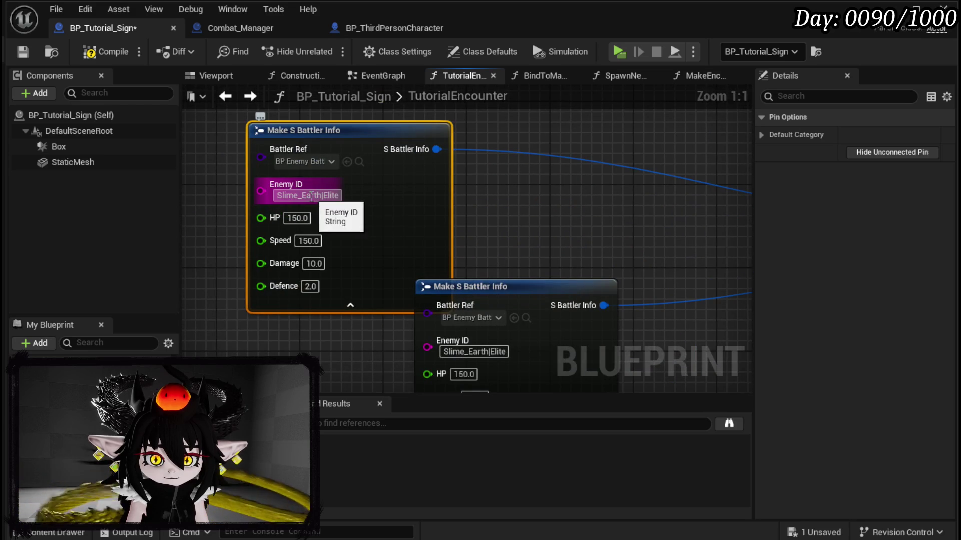
{"action": "left_click_drag", "start_coordinate": [302, 195], "coordinate": [311, 196]}
{"action": "type", "text": "Fire"}
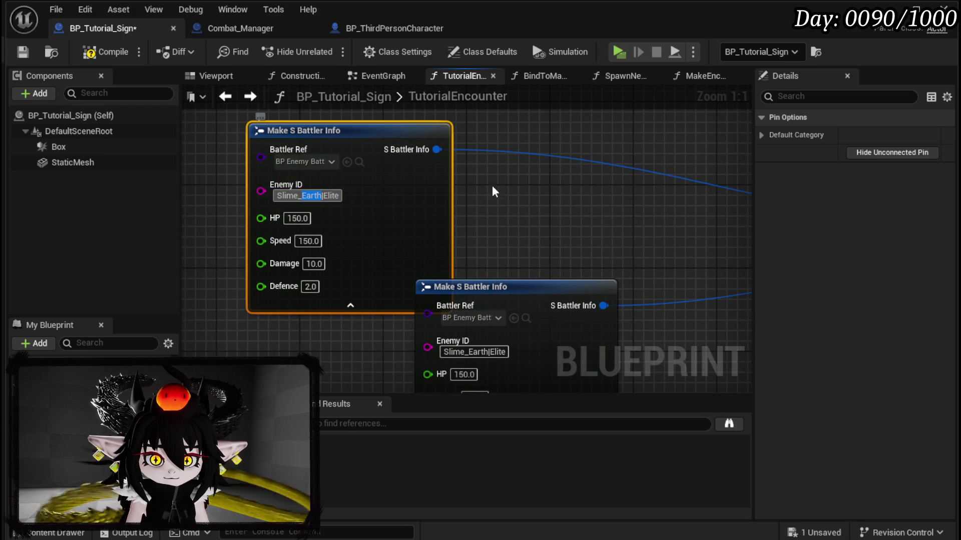
{"action": "key", "text": "Return"}
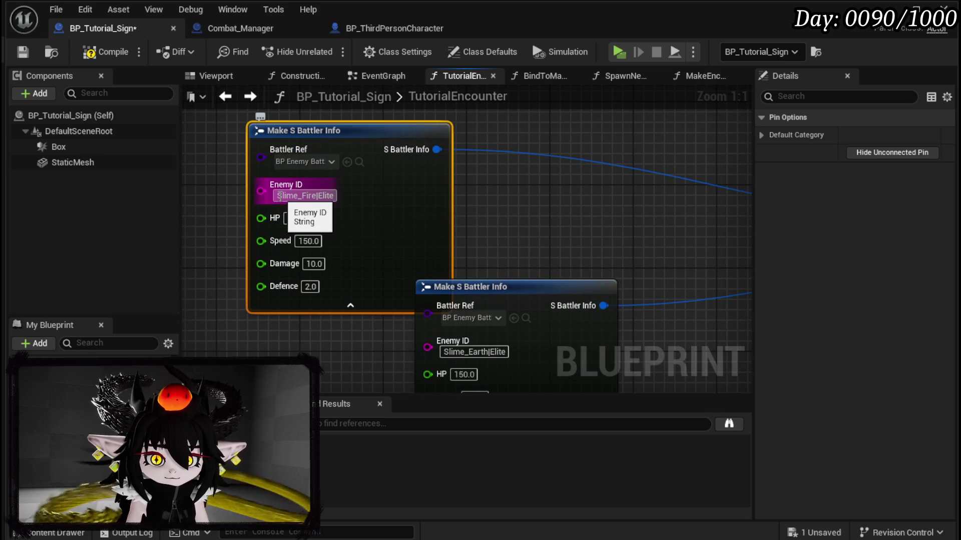
{"action": "left_click", "coordinate": [306, 196]}
- Wire the execution flow into the Make Encounter call
{"action": "scroll", "coordinate": [625, 233], "scroll_direction": "down", "scroll_amount": 2}
{"action": "left_click_drag", "start_coordinate": [626, 234], "coordinate": [489, 261]}
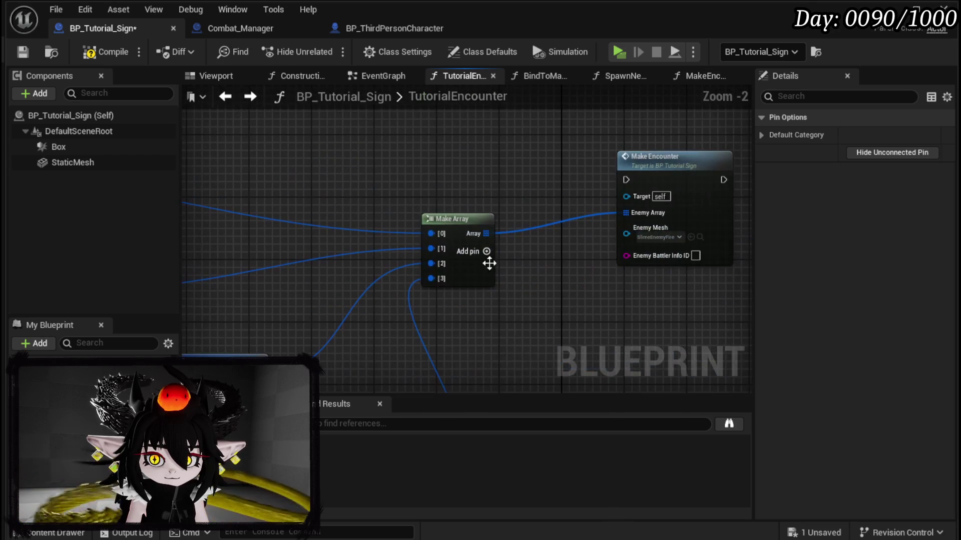
{"action": "scroll", "coordinate": [438, 360], "scroll_direction": "down", "scroll_amount": 3}
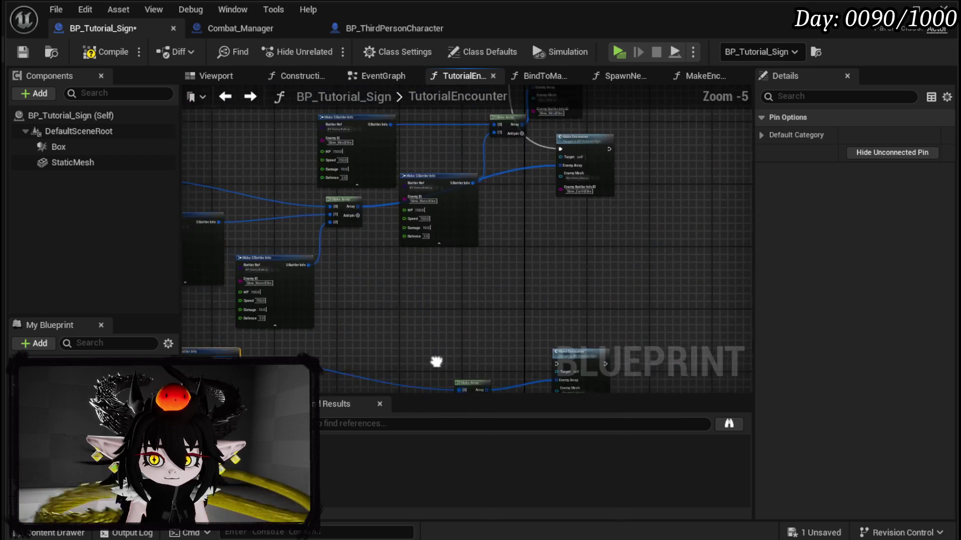
{"action": "scroll", "coordinate": [440, 385], "scroll_direction": "up", "scroll_amount": 1}
{"action": "mouse_move", "coordinate": [509, 379]}
{"action": "left_mouse_down"}
{"action": "mouse_move", "coordinate": [514, 182]}
{"action": "mouse_move", "coordinate": [457, 183]}
{"action": "mouse_move", "coordinate": [435, 468]}
{"action": "mouse_move", "coordinate": [494, 306]}
{"action": "mouse_move", "coordinate": [498, 226]}
{"action": "left_mouse_up"}
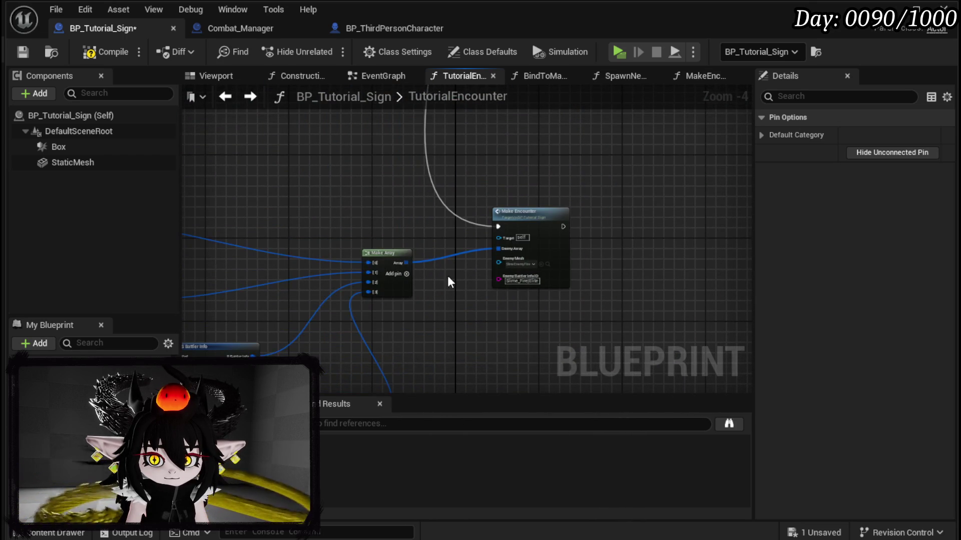
{"action": "left_click_drag", "start_coordinate": [475, 369], "coordinate": [483, 304]}
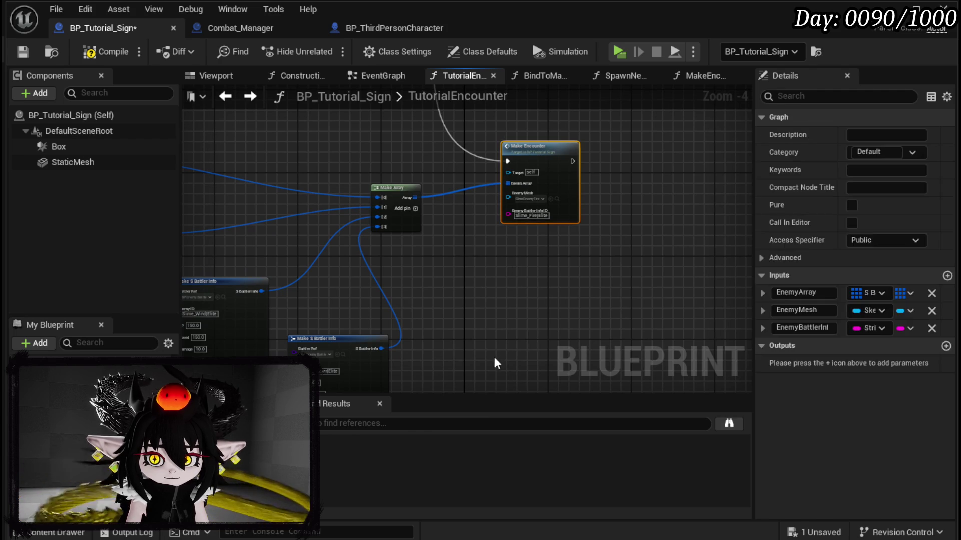
- Paste a copy of Make Encounter and extend the execution wire toward it
{"action": "key", "text": "ctrl+v"}
{"action": "scroll", "coordinate": [463, 375], "scroll_direction": "up", "scroll_amount": 3}
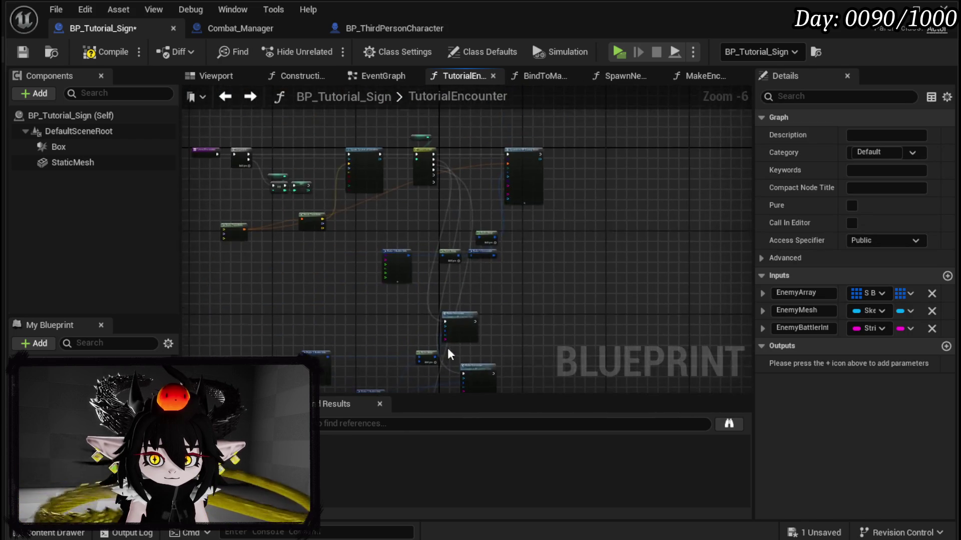
{"action": "mouse_move", "coordinate": [447, 388]}
{"action": "left_mouse_down"}
{"action": "mouse_move", "coordinate": [497, 246]}
{"action": "mouse_move", "coordinate": [506, 161]}
{"action": "mouse_move", "coordinate": [455, 419]}
{"action": "mouse_move", "coordinate": [468, 245]}
{"action": "mouse_move", "coordinate": [475, 247]}
{"action": "left_mouse_up"}
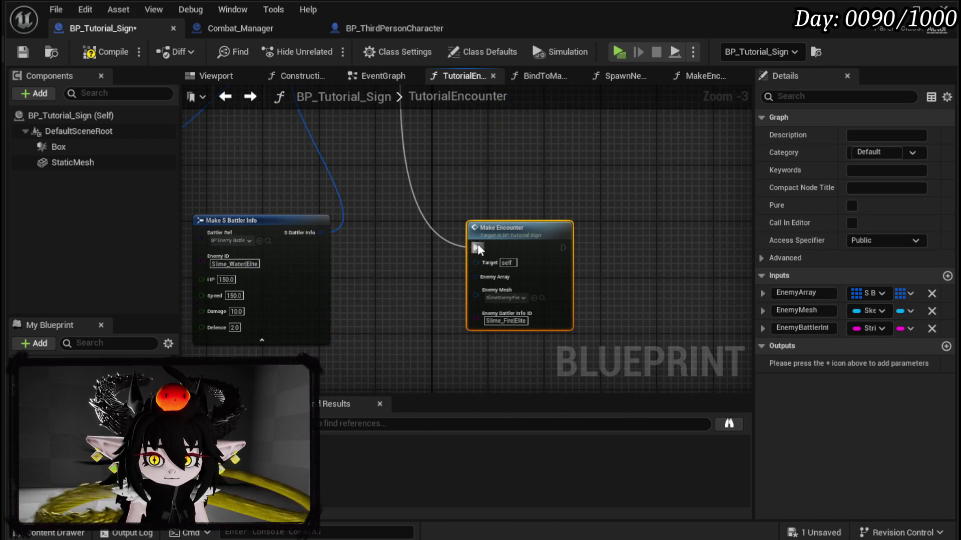
- Set the second Make Encounter's Enemy Mesh to Slime_Boss
{"action": "scroll", "coordinate": [440, 305], "scroll_direction": "up", "scroll_amount": 3}
{"action": "left_click", "coordinate": [468, 310]}
{"action": "type", "text": "Ying"}
{"action": "key", "text": "BackSpace"}
{"action": "key", "text": "BackSpace"}
{"action": "type", "text": "Y"}
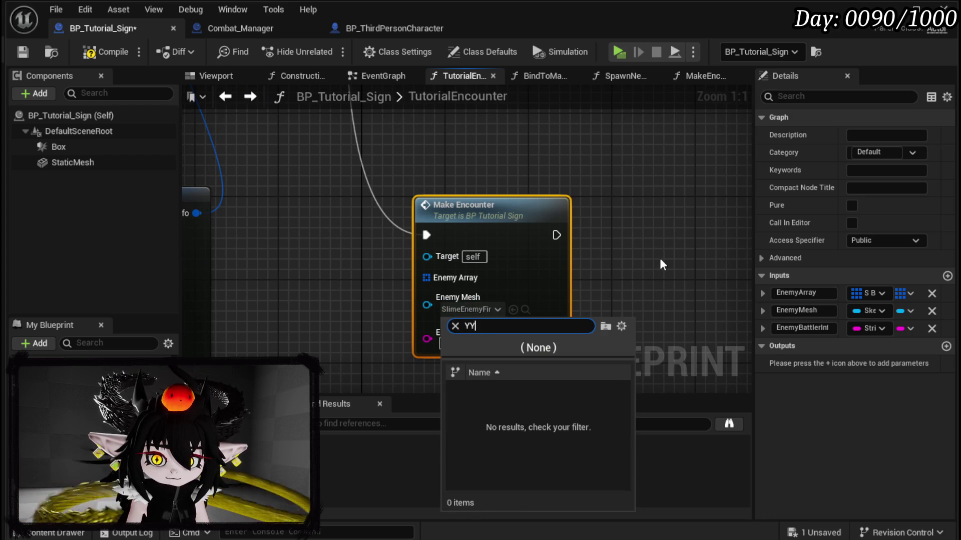
{"action": "key", "text": "BackSpace"}
{"action": "type", "text": "Slime"}
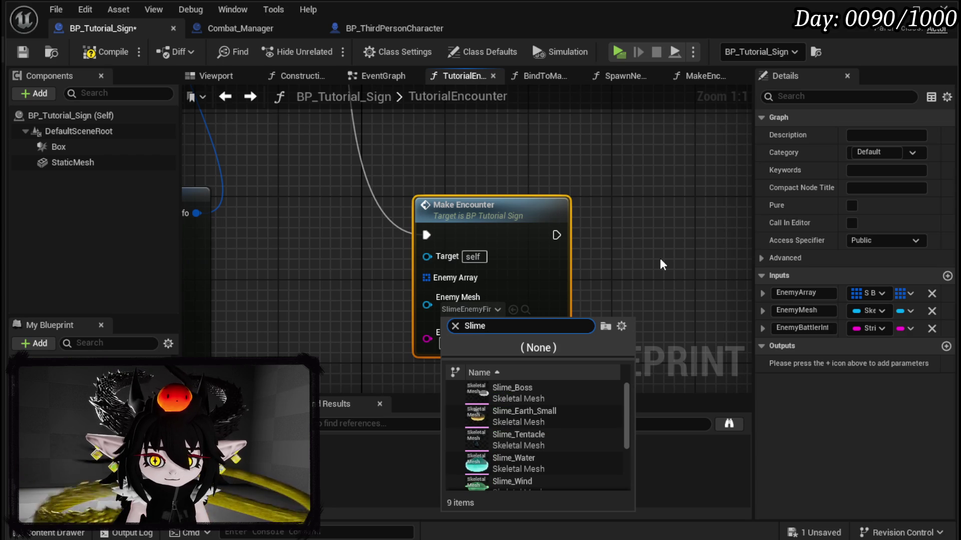
{"action": "left_click", "coordinate": [510, 390]}
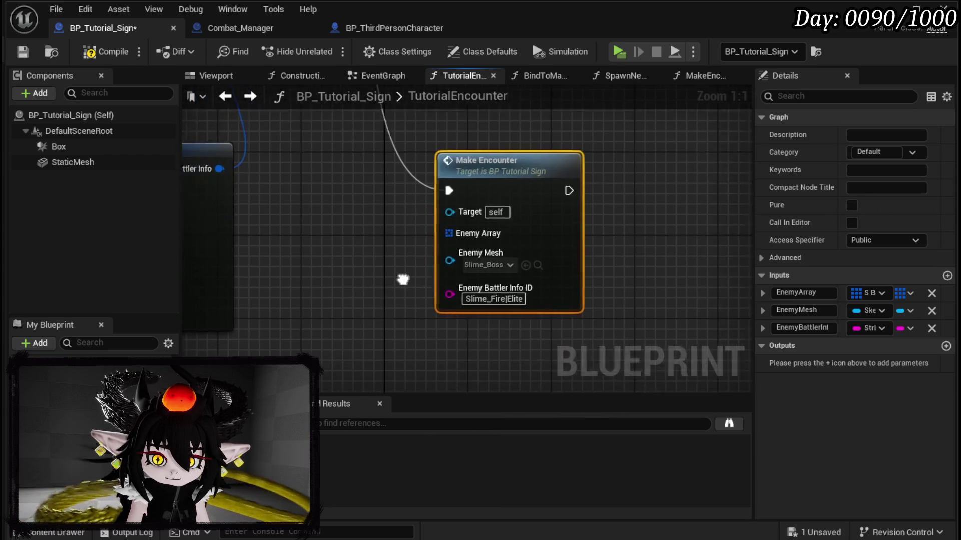
- Delete the Fire, Earth, Wind and Water battler info nodes
{"action": "scroll", "coordinate": [566, 280], "scroll_direction": "down", "scroll_amount": 4}
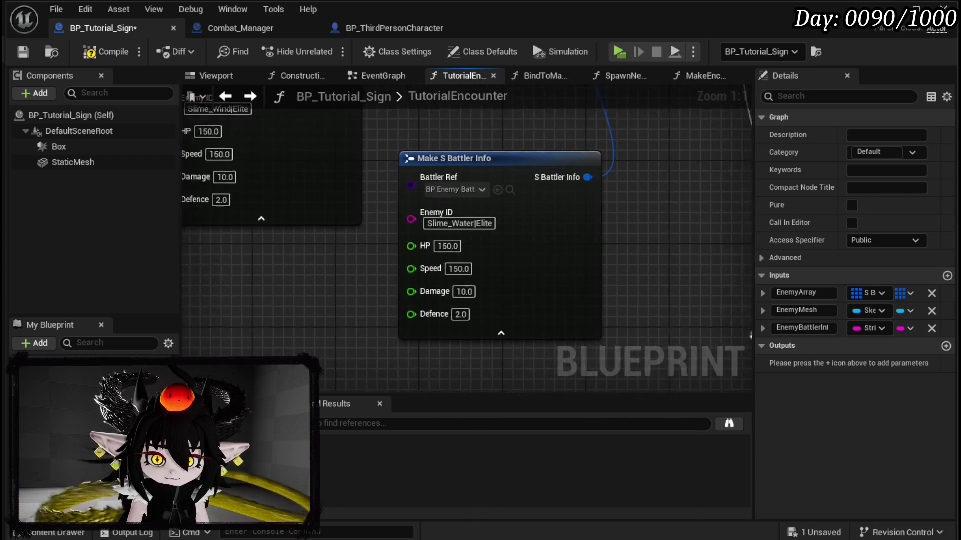
{"action": "mouse_move", "coordinate": [566, 284]}
{"action": "left_mouse_down"}
{"action": "mouse_move", "coordinate": [369, 251]}
{"action": "mouse_move", "coordinate": [457, 221]}
{"action": "mouse_move", "coordinate": [349, 220]}
{"action": "left_mouse_up"}
{"action": "left_click", "coordinate": [248, 179]}
{"action": "key", "text": "Delete"}
{"action": "left_click", "coordinate": [385, 300]}
{"action": "key", "text": "Delete"}
{"action": "left_click_drag", "start_coordinate": [393, 301], "coordinate": [264, 209]}
{"action": "left_click_drag", "start_coordinate": [280, 176], "coordinate": [386, 290]}
{"action": "key", "text": "Delete"}
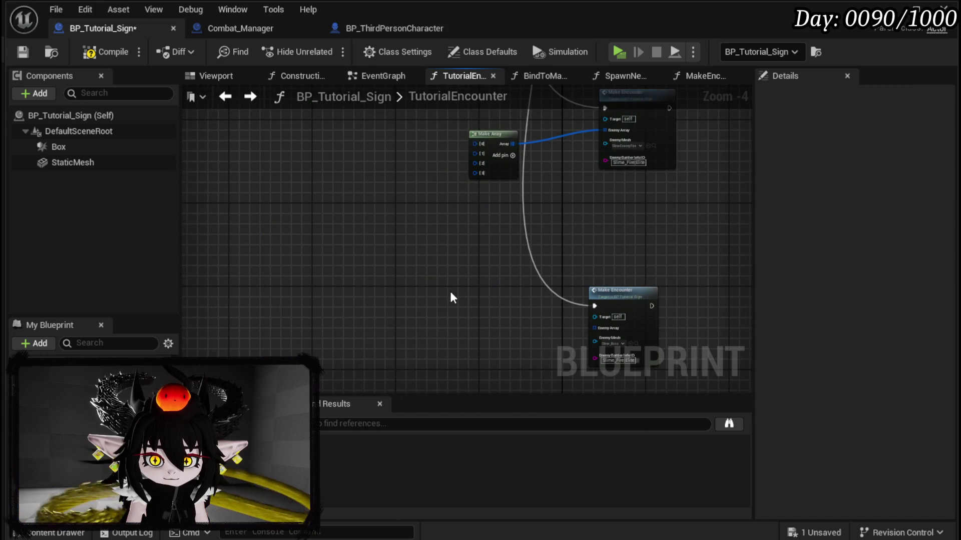
- Restore the deleted battler nodes and move them and the second Make Encounter aside
{"action": "scroll", "coordinate": [380, 296], "scroll_direction": "up", "scroll_amount": 3}
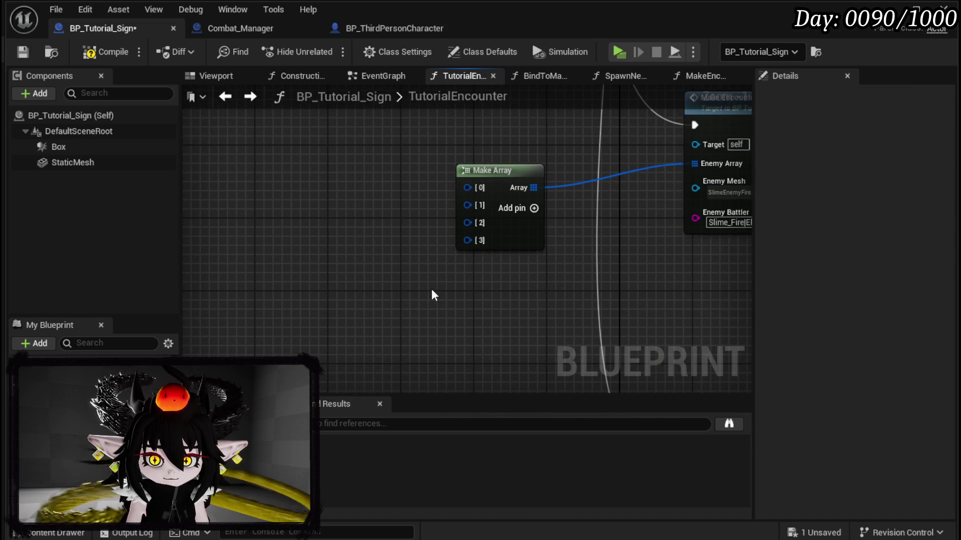
{"action": "scroll", "coordinate": [466, 252], "scroll_direction": "down", "scroll_amount": 3}
{"action": "key", "text": "ctrl+z"}
{"action": "key", "text": "ctrl+z"}
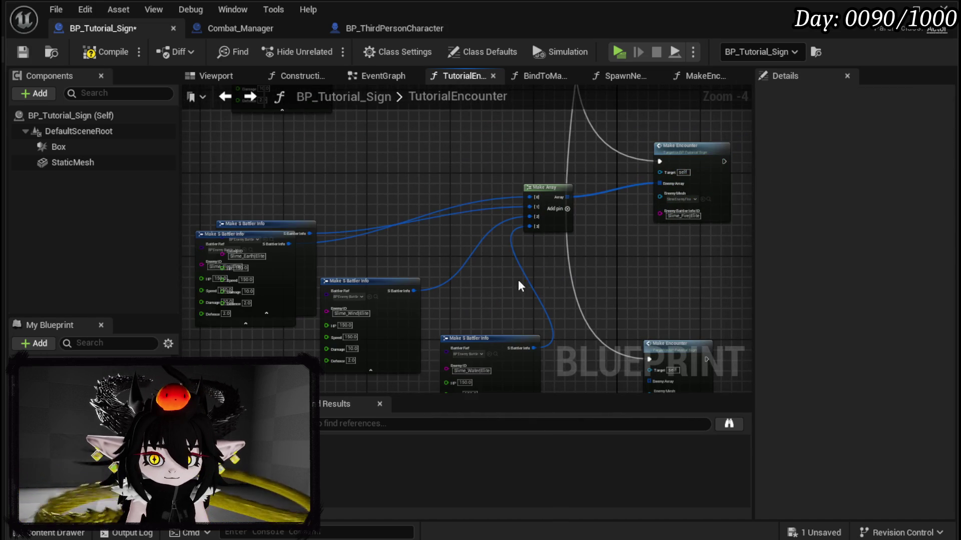
{"action": "left_click_drag", "start_coordinate": [371, 228], "coordinate": [282, 137]}
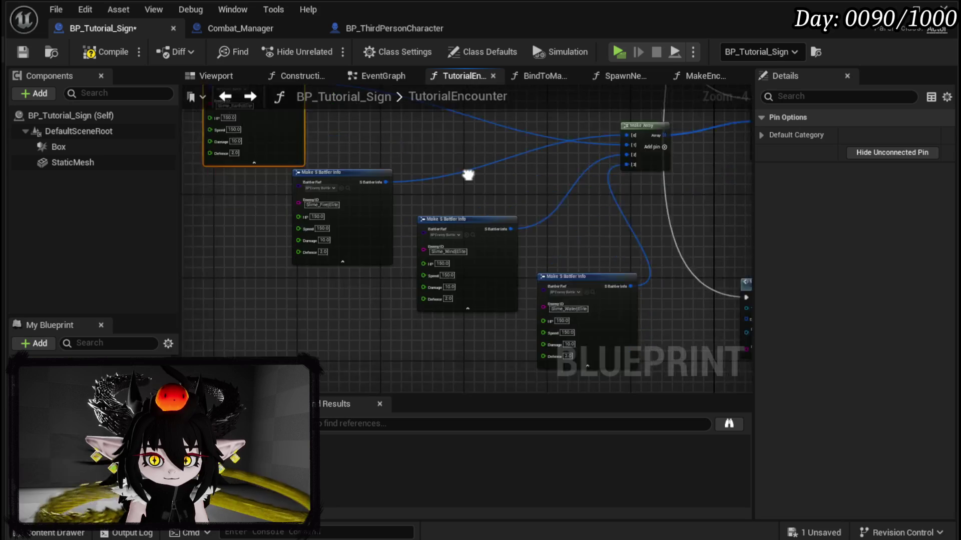
{"action": "left_click_drag", "start_coordinate": [432, 202], "coordinate": [509, 268]}
{"action": "scroll", "coordinate": [406, 236], "scroll_direction": "up", "scroll_amount": 3}
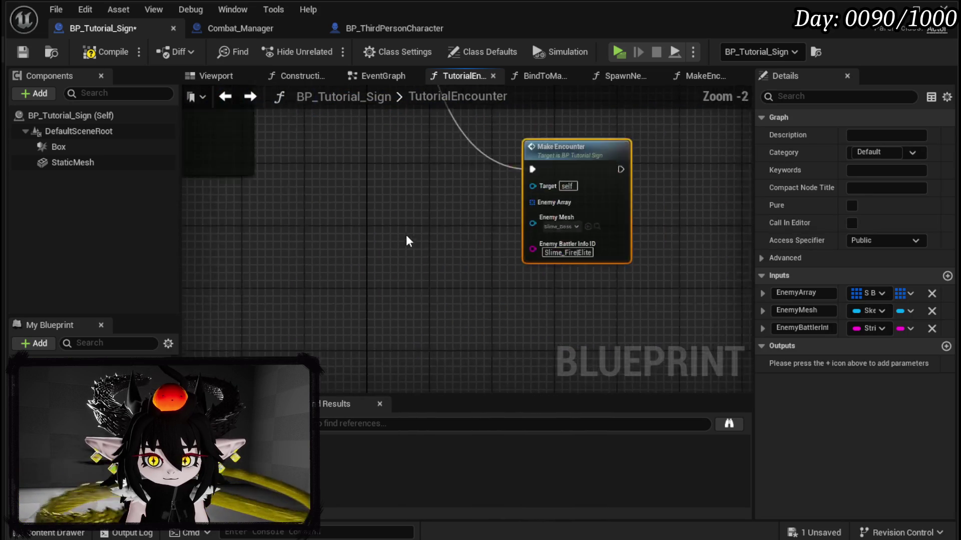
- Add a Make Array on Enemy Array with a Make S Battler Info in slot [0]
{"action": "left_click_drag", "start_coordinate": [552, 196], "coordinate": [434, 231]}
{"action": "type", "text": "make"}
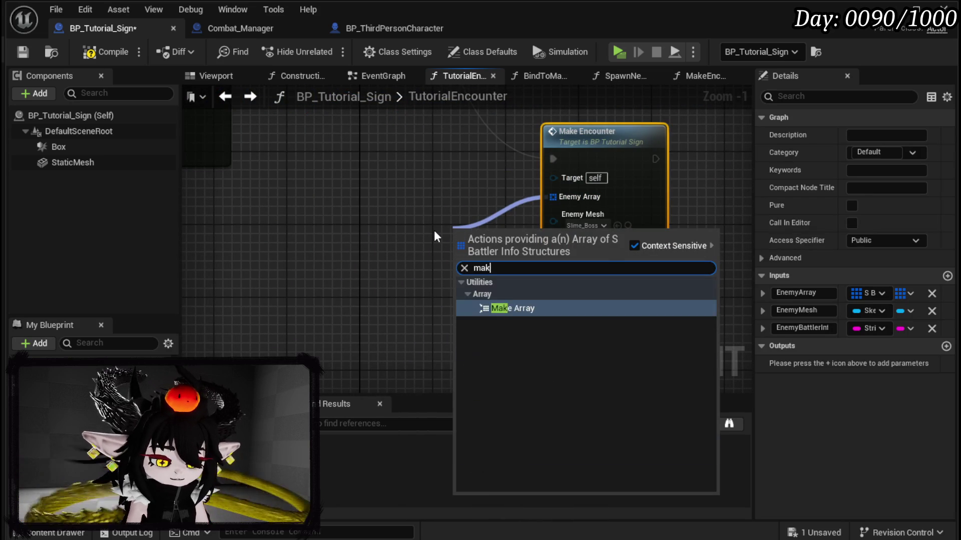
{"action": "key", "text": "Return"}
{"action": "left_click_drag", "start_coordinate": [481, 232], "coordinate": [383, 237]}
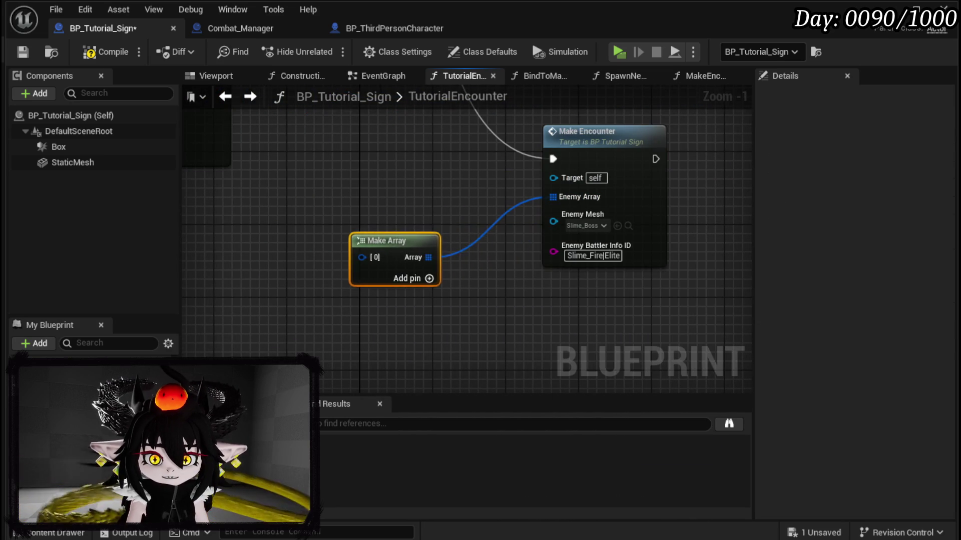
{"action": "left_click_drag", "start_coordinate": [478, 245], "coordinate": [338, 254]}
{"action": "type", "text": "make"}
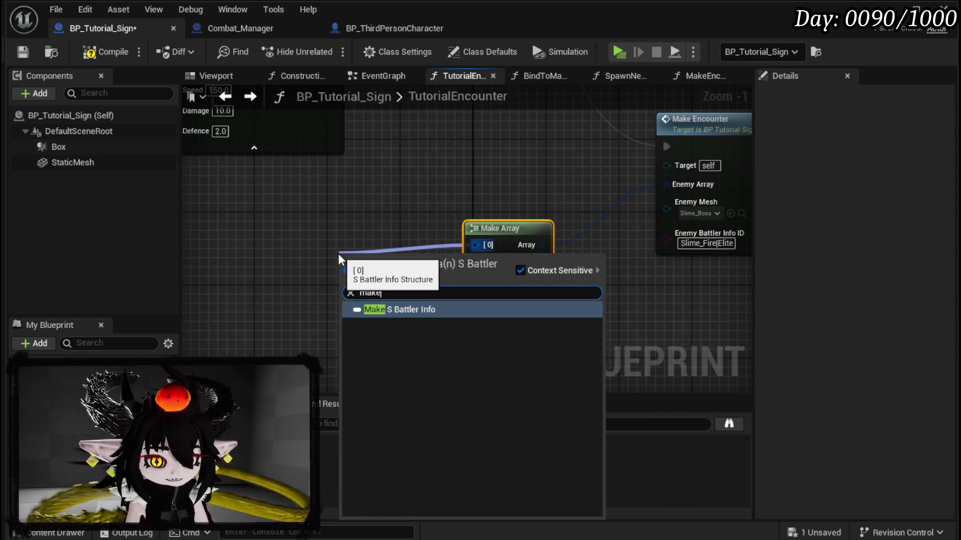
{"action": "key", "text": "Return"}
{"action": "left_click_drag", "start_coordinate": [339, 254], "coordinate": [140, 218]}
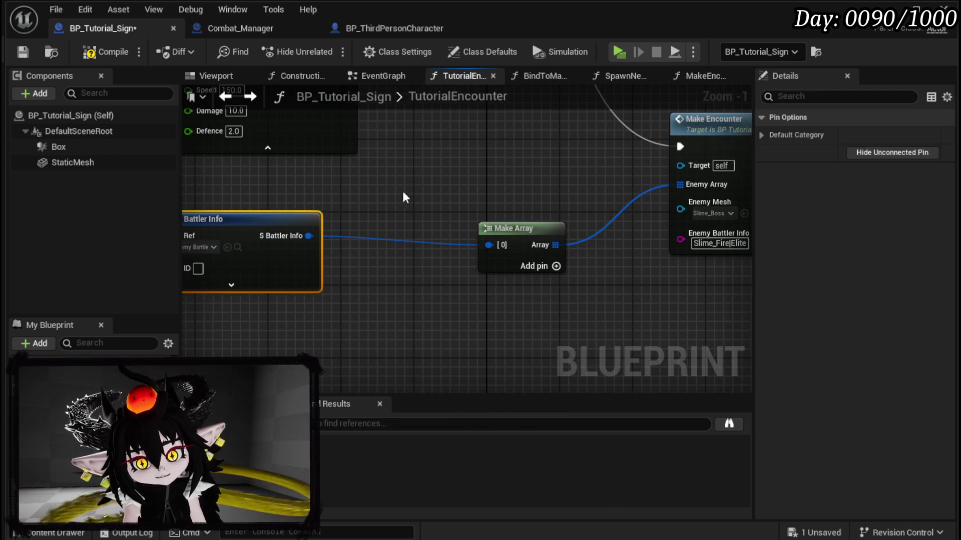
{"action": "left_click", "coordinate": [404, 196]}
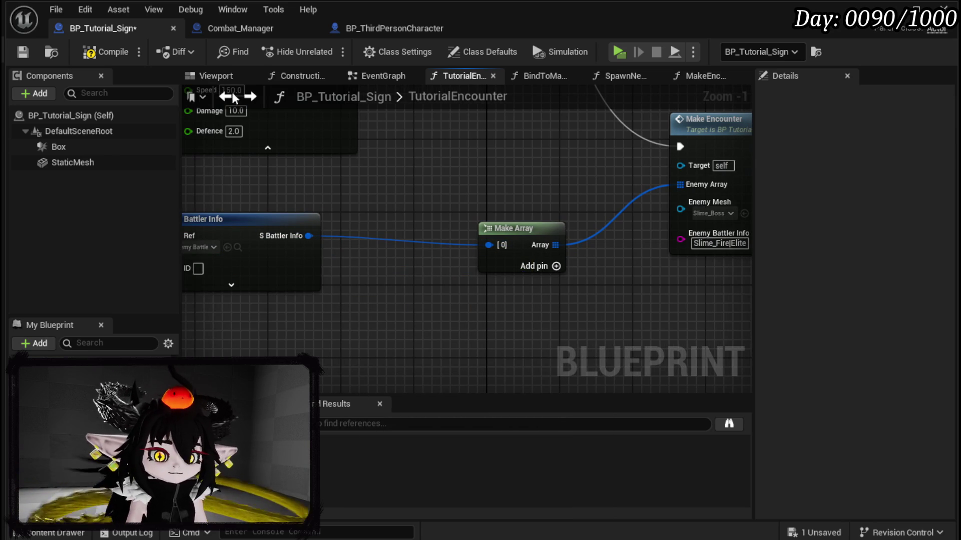
- Compile and save all, repositioning the Make S Battler Info node
{"action": "left_click", "coordinate": [107, 59]}
{"action": "left_click", "coordinate": [23, 55]}
{"action": "mouse_move", "coordinate": [438, 219]}
{"action": "left_mouse_down"}
{"action": "mouse_move", "coordinate": [441, 207]}
{"action": "mouse_move", "coordinate": [495, 224]}
{"action": "left_mouse_up"}
{"action": "left_click_drag", "start_coordinate": [352, 244], "coordinate": [376, 248]}
{"action": "mouse_move", "coordinate": [553, 229]}
{"action": "left_mouse_down"}
{"action": "mouse_move", "coordinate": [525, 215]}
{"action": "mouse_move", "coordinate": [239, 244]}
{"action": "mouse_move", "coordinate": [263, 224]}
{"action": "mouse_move", "coordinate": [333, 214]}
{"action": "left_mouse_up"}
{"action": "key", "text": "ctrl+s"}
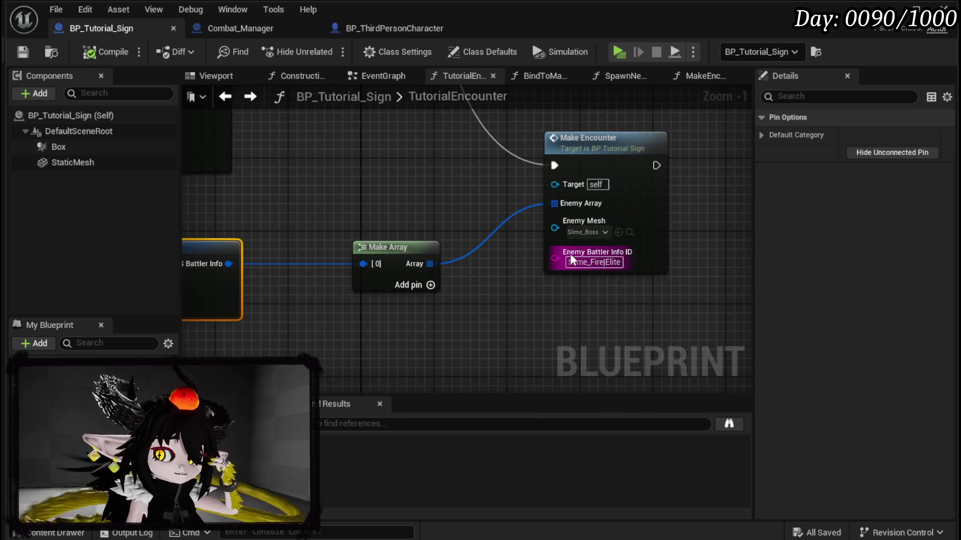
{"action": "left_click_drag", "start_coordinate": [503, 258], "coordinate": [610, 252]}
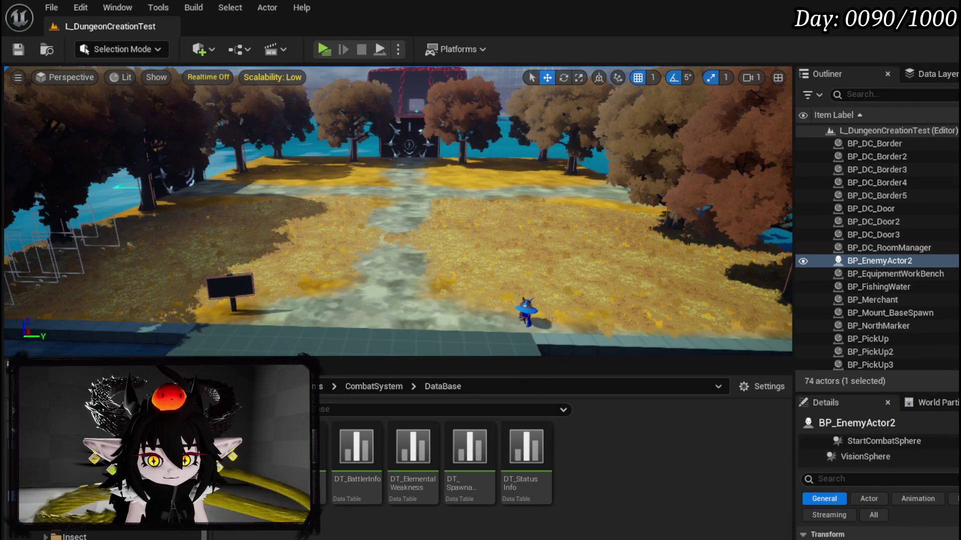
- Check the Slime_YY|Boss row name in DT_BattlerInfo, then return to BP_Tutorial_Sign
{"action": "double_click", "coordinate": [353, 462]}
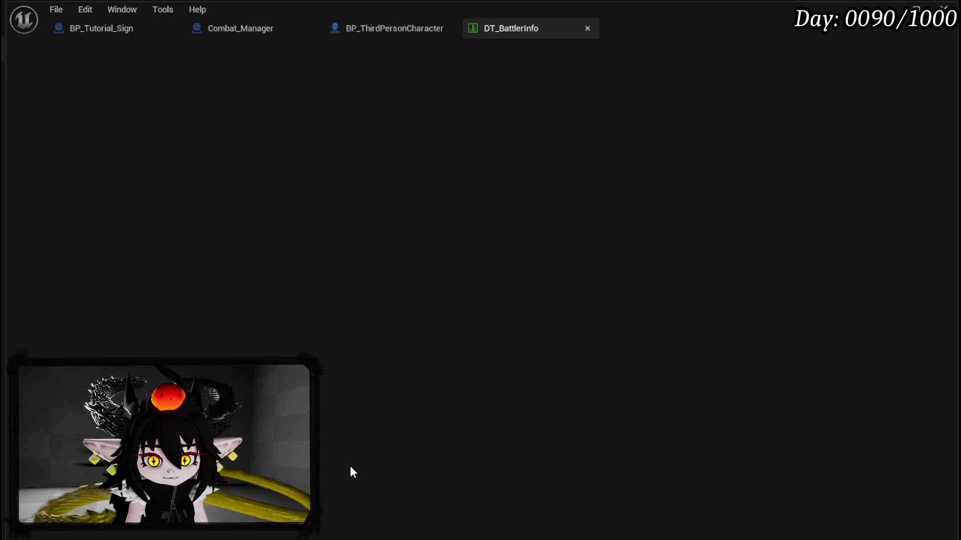
{"action": "scroll", "coordinate": [150, 251], "scroll_direction": "down", "scroll_amount": 5}
{"action": "scroll", "coordinate": [127, 232], "scroll_direction": "down", "scroll_amount": 2}
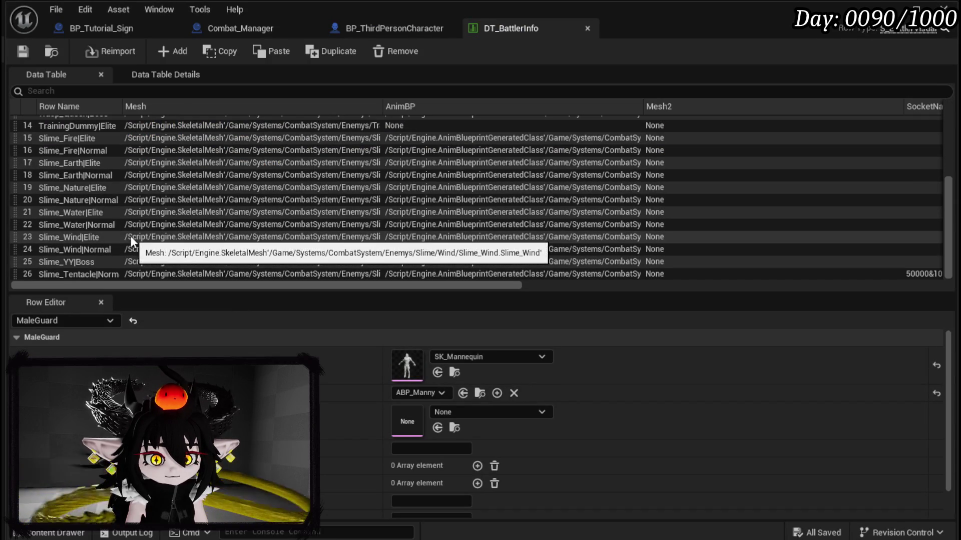
{"action": "left_click", "coordinate": [92, 260]}
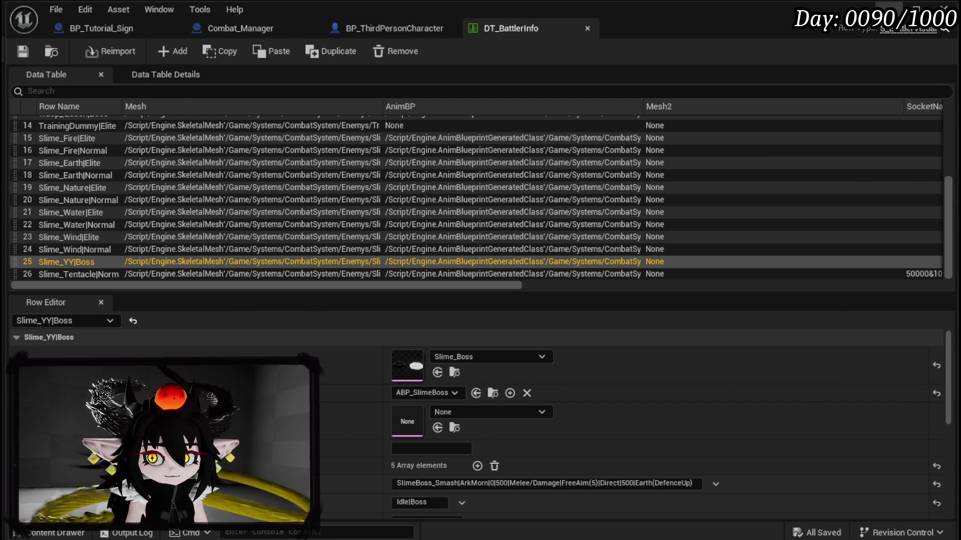
{"action": "left_click", "coordinate": [944, 7]}
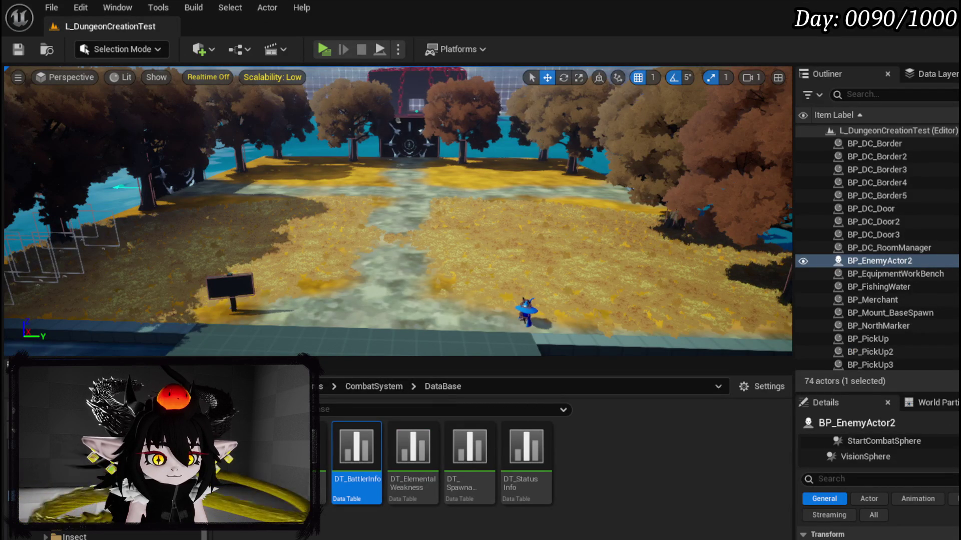
{"action": "double_click", "coordinate": [356, 446]}
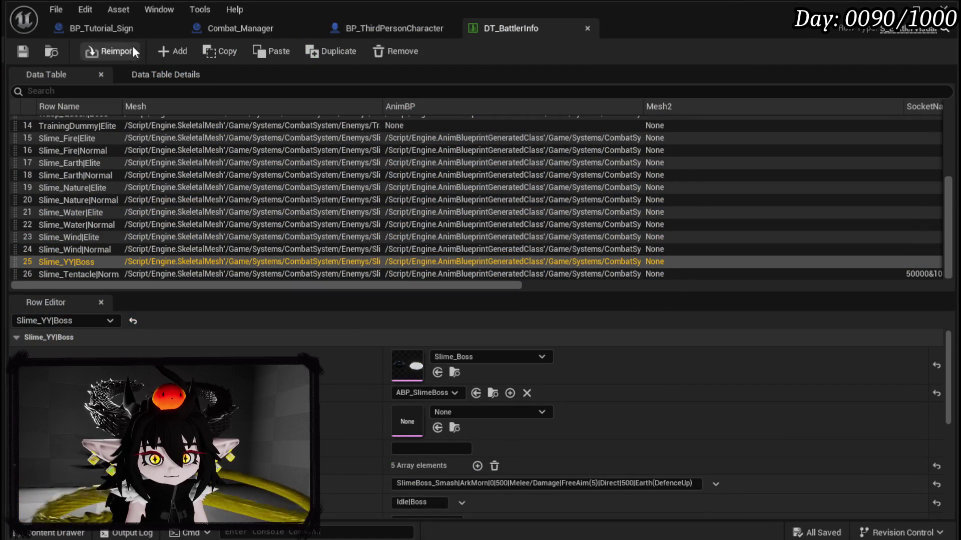
{"action": "left_click", "coordinate": [395, 29]}
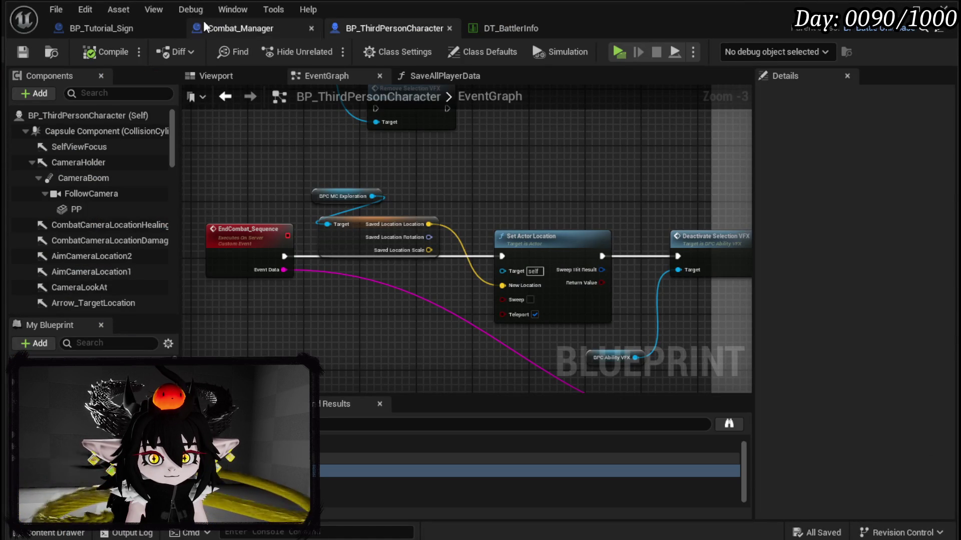
{"action": "left_click", "coordinate": [134, 27]}
- Paste Slime_YY|Boss into the battler's Enemy ID and Make Encounter's Enemy Battler Info ID
{"action": "left_click", "coordinate": [338, 249]}
{"action": "type", "text": "Slime_YY|Boss"}
{"action": "left_click_drag", "start_coordinate": [572, 275], "coordinate": [247, 309]}
{"action": "left_click", "coordinate": [475, 249]}
{"action": "type", "text": "Slime_YY|Boss"}
{"action": "mouse_move", "coordinate": [429, 325]}
{"action": "left_mouse_down"}
{"action": "mouse_move", "coordinate": [661, 251]}
{"action": "mouse_move", "coordinate": [746, 246]}
{"action": "left_mouse_up"}
{"action": "left_click", "coordinate": [383, 239]}
- Enter the boss battler's stats: HP 5000, Damage 20 and Defence 20
{"action": "scroll", "coordinate": [489, 253], "scroll_direction": "up", "scroll_amount": 1}
{"action": "key", "text": "Tab"}
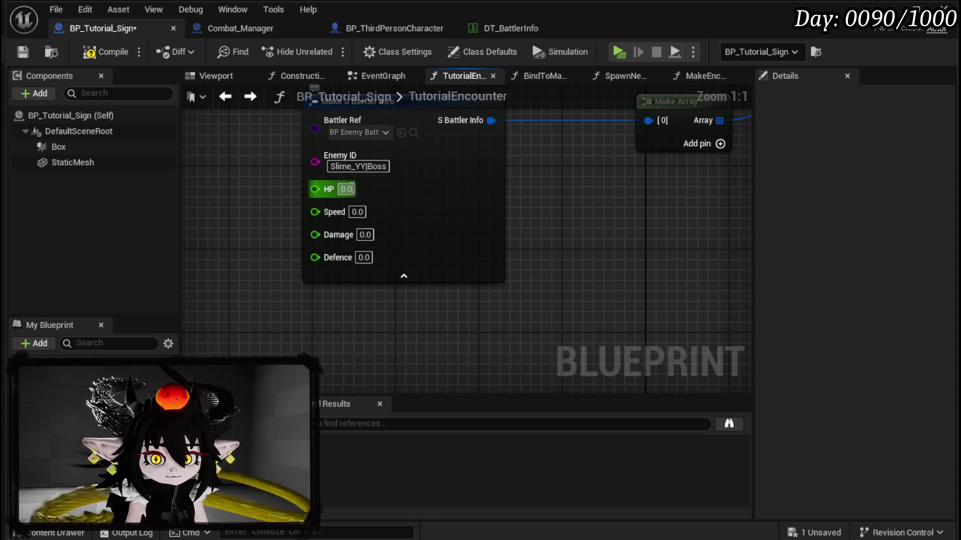
{"action": "type", "text": "5000"}
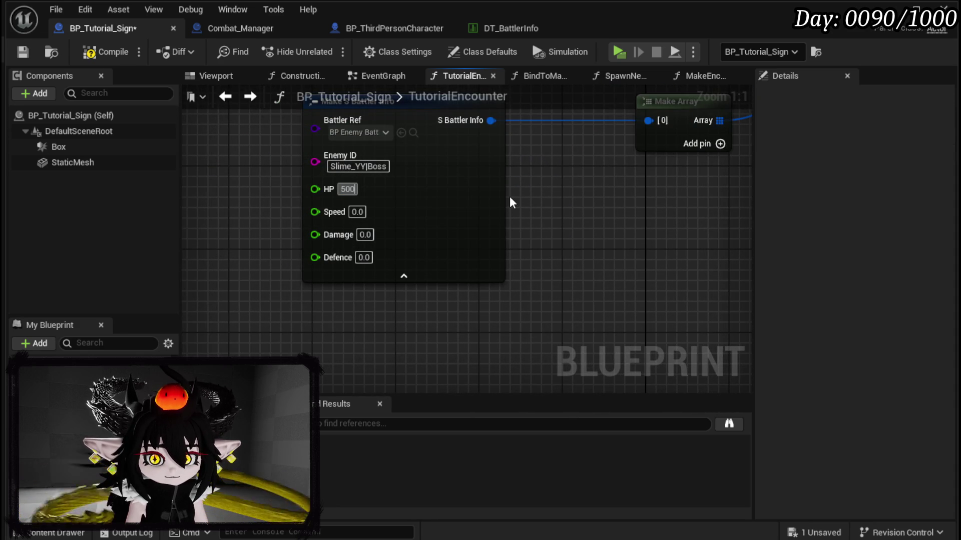
{"action": "key", "text": "Tab"}
{"action": "type", "text": "00"}
{"action": "key", "text": "Tab"}
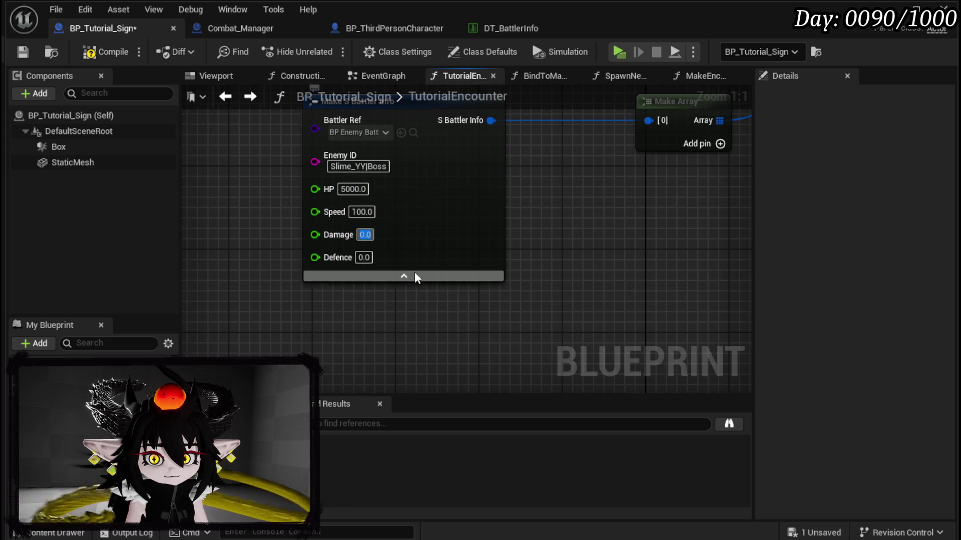
{"action": "type", "text": "20"}
{"action": "key", "text": "Tab"}
{"action": "type", "text": "20"}
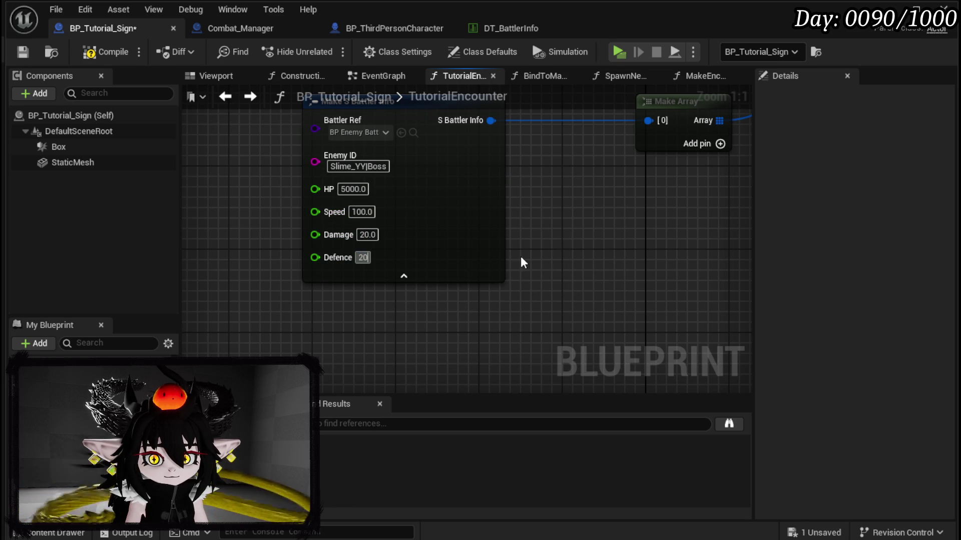
- Compile and save the BP_Tutorial_Sign blueprint
{"action": "scroll", "coordinate": [561, 247], "scroll_direction": "down", "scroll_amount": 3}
{"action": "mouse_move", "coordinate": [599, 237]}
{"action": "left_mouse_down"}
{"action": "mouse_move", "coordinate": [390, 304]}
{"action": "mouse_move", "coordinate": [395, 288]}
{"action": "mouse_move", "coordinate": [99, 73]}
{"action": "left_mouse_up"}
{"action": "left_click", "coordinate": [100, 51]}
{"action": "left_click", "coordinate": [22, 51]}
- Rearrange the battler info nodes and save the blueprint again
{"action": "left_click_drag", "start_coordinate": [448, 209], "coordinate": [530, 293]}
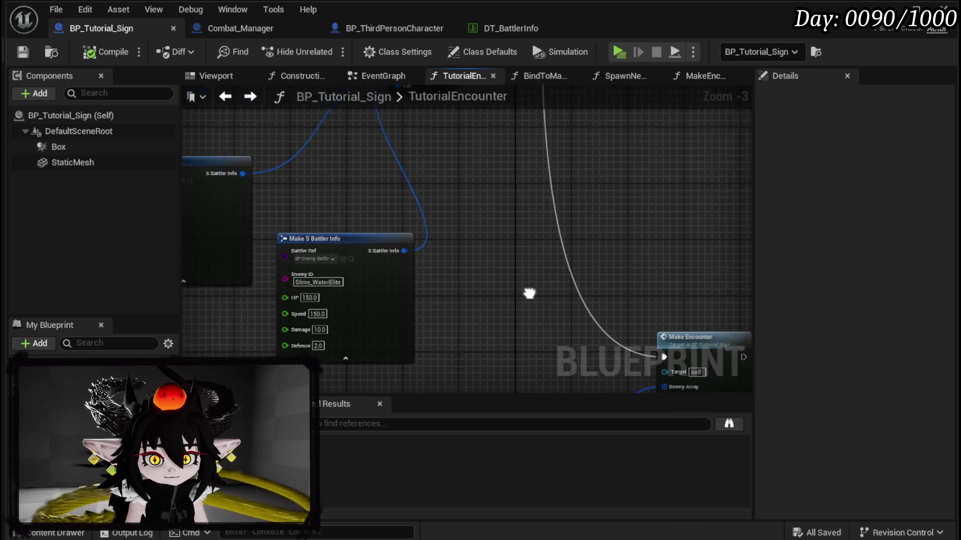
{"action": "scroll", "coordinate": [555, 266], "scroll_direction": "down", "scroll_amount": 2}
{"action": "left_click_drag", "start_coordinate": [390, 179], "coordinate": [371, 225]}
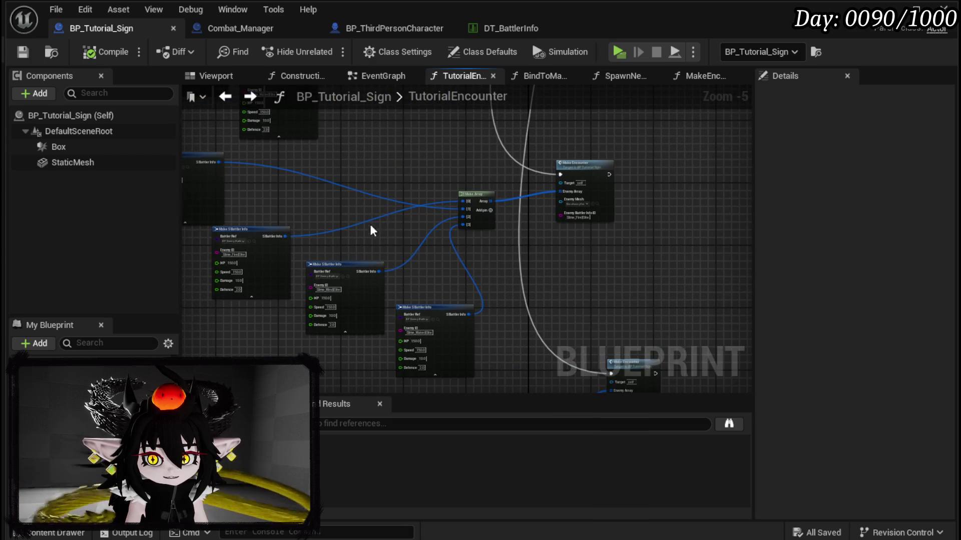
{"action": "left_click_drag", "start_coordinate": [259, 234], "coordinate": [302, 158]}
{"action": "left_click_drag", "start_coordinate": [190, 157], "coordinate": [225, 235]}
{"action": "left_click", "coordinate": [242, 188]}
{"action": "left_click", "coordinate": [23, 52]}
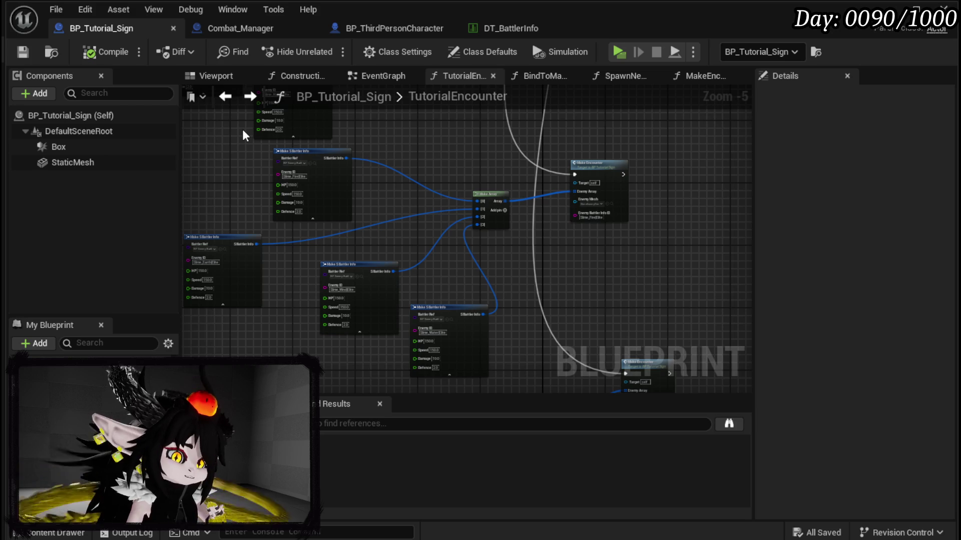
{"action": "scroll", "coordinate": [407, 248], "scroll_direction": "down", "scroll_amount": 2}
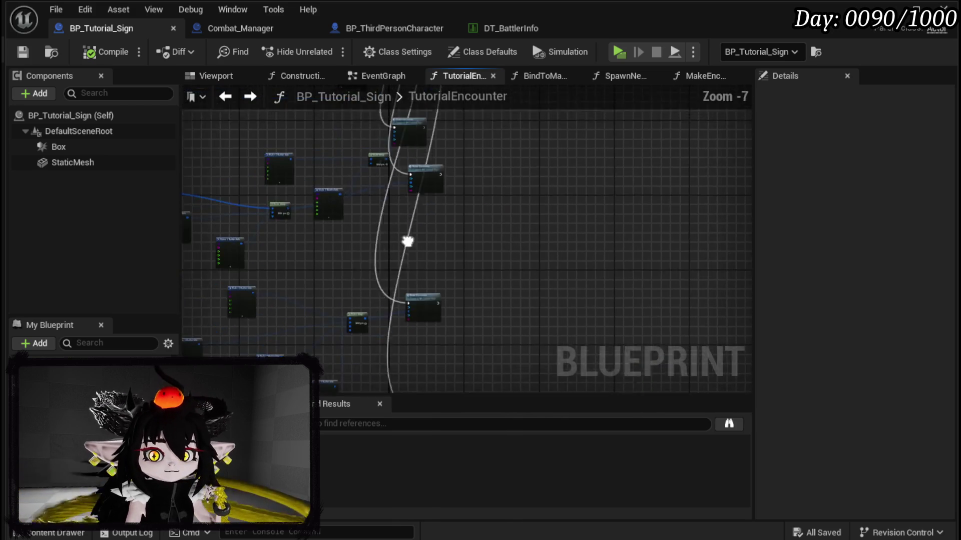
{"action": "scroll", "coordinate": [414, 290], "scroll_direction": "up", "scroll_amount": 4}
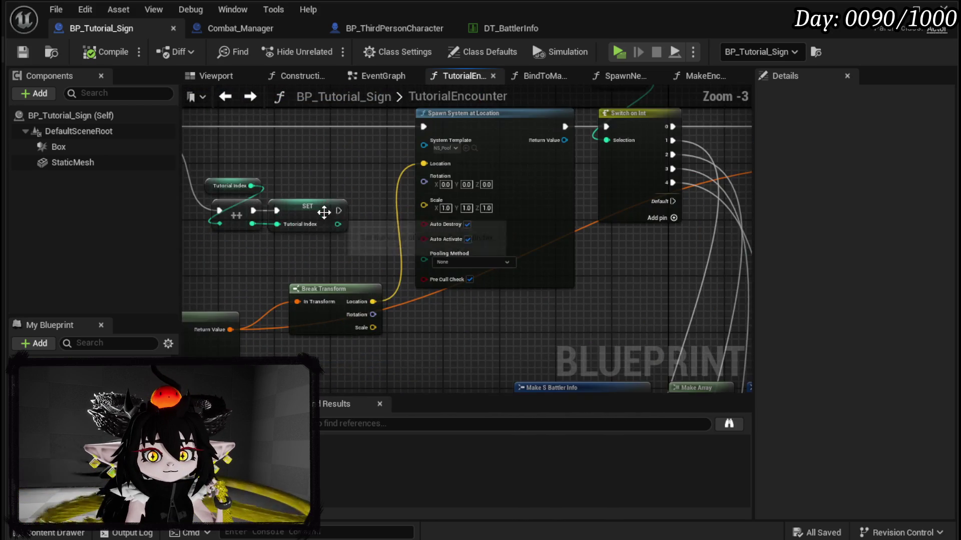
{"action": "scroll", "coordinate": [374, 204], "scroll_direction": "down", "scroll_amount": 3}
{"action": "scroll", "coordinate": [390, 225], "scroll_direction": "up", "scroll_amount": 3}
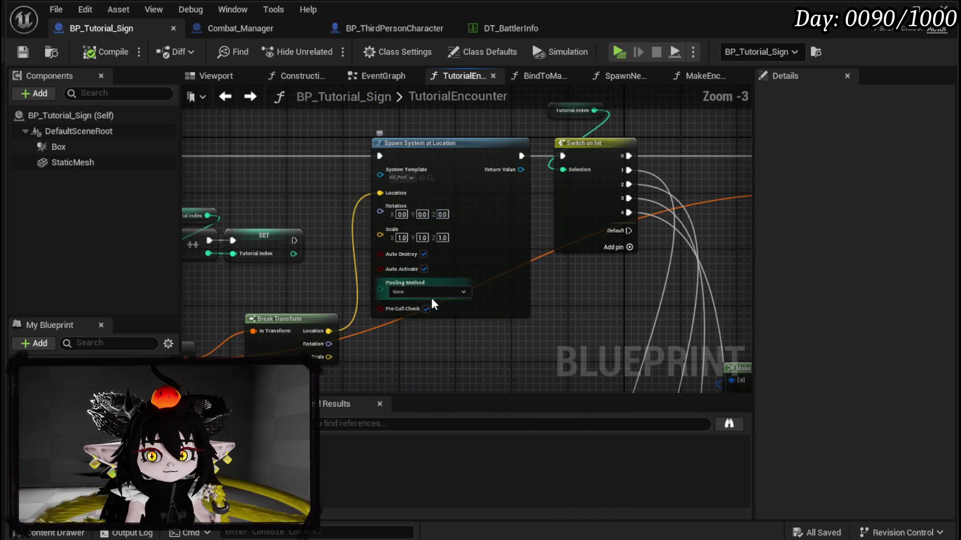
{"action": "scroll", "coordinate": [571, 311], "scroll_direction": "down", "scroll_amount": 5}
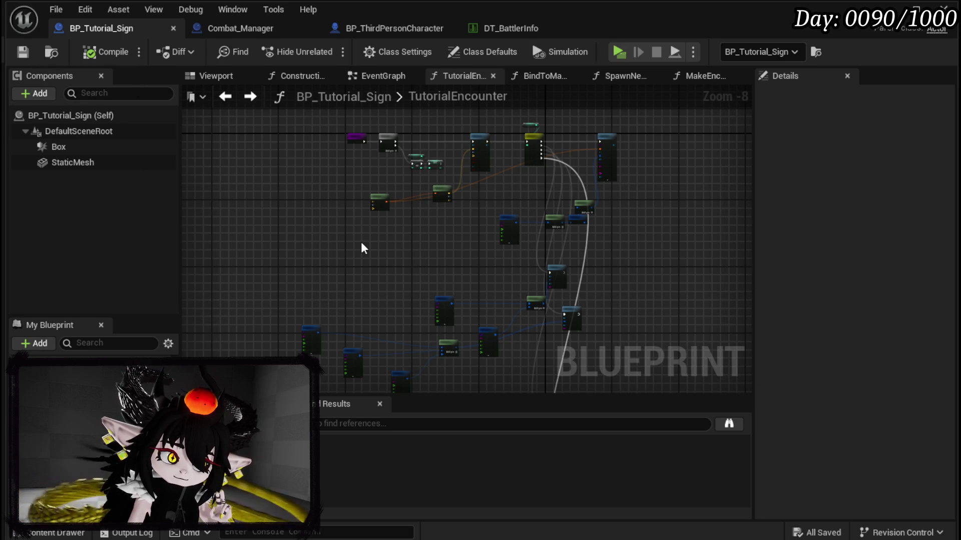
{"action": "left_click", "coordinate": [412, 28]}
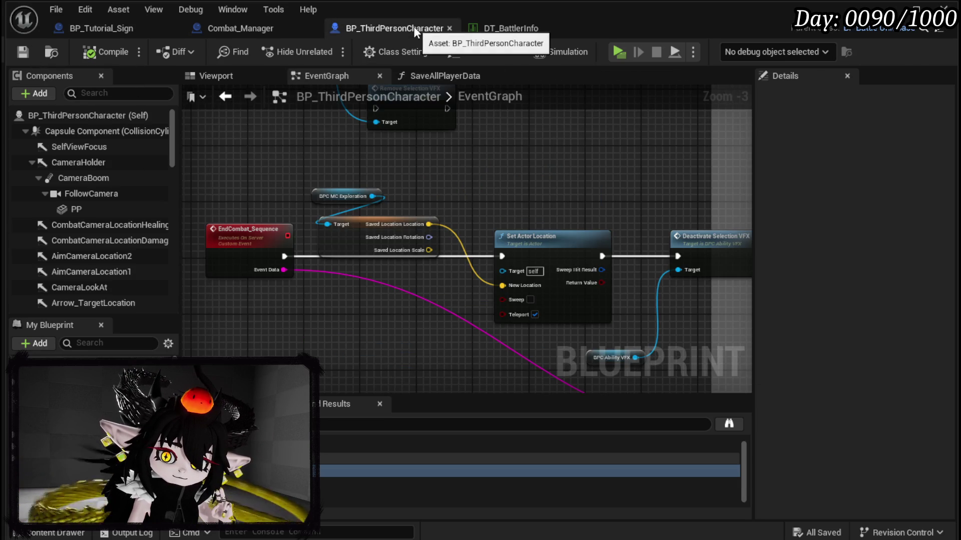
{"action": "left_click", "coordinate": [225, 35]}
{"action": "left_click", "coordinate": [352, 31]}
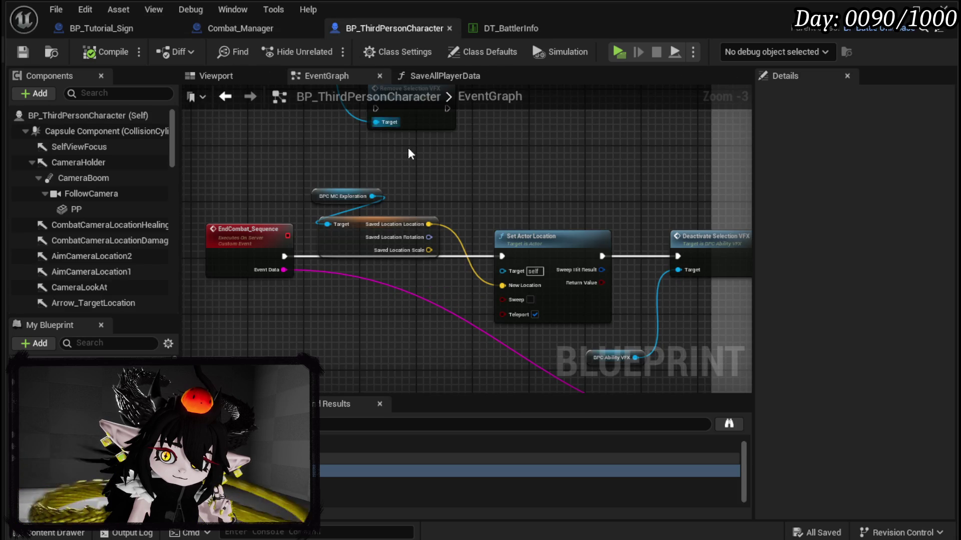
{"action": "scroll", "coordinate": [561, 196], "scroll_direction": "down", "scroll_amount": 3}
{"action": "scroll", "coordinate": [294, 236], "scroll_direction": "up", "scroll_amount": 4}
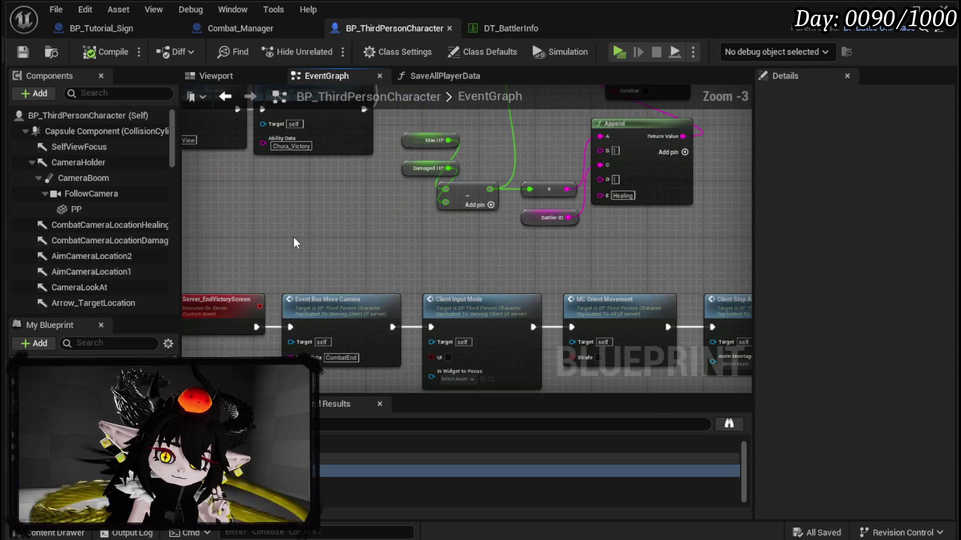
{"action": "left_click_drag", "start_coordinate": [317, 235], "coordinate": [262, 171]}
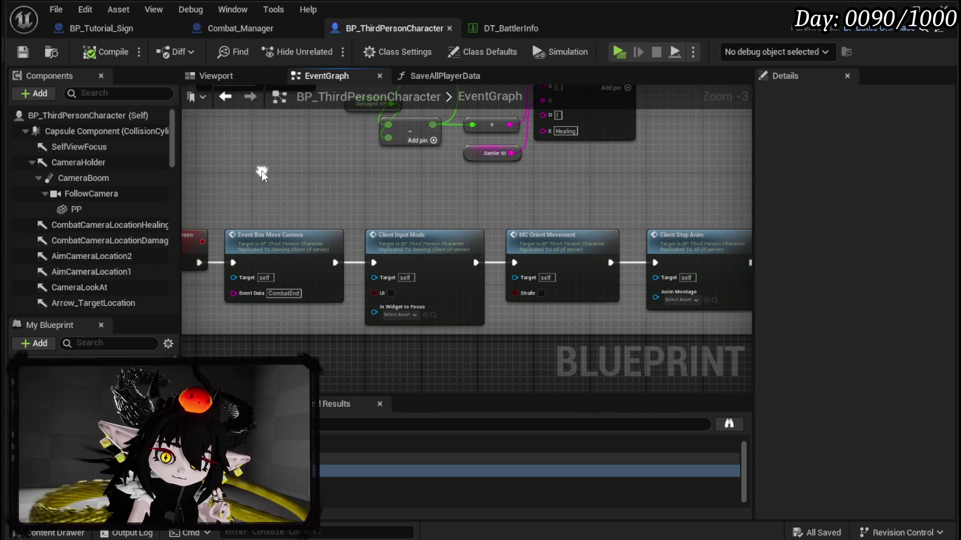
{"action": "left_click_drag", "start_coordinate": [418, 202], "coordinate": [201, 194]}
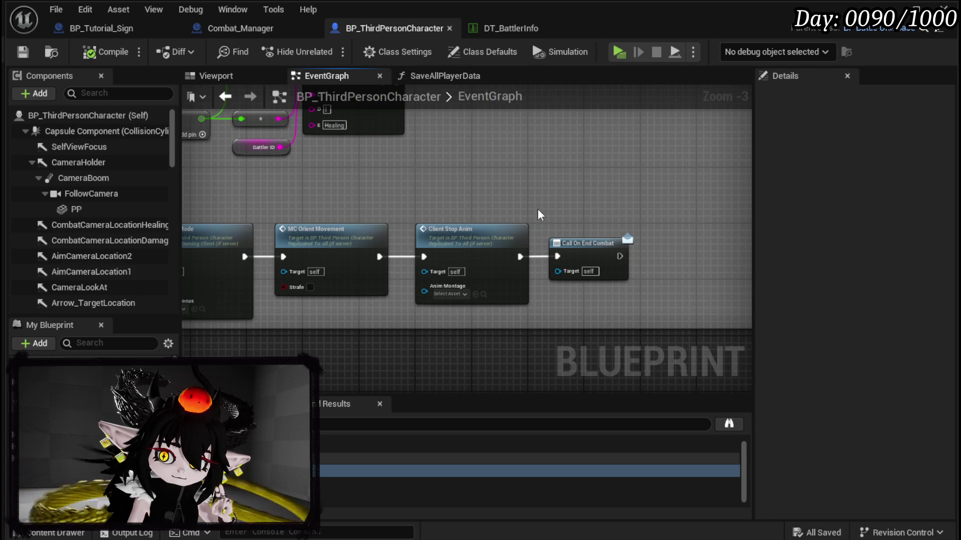
{"action": "left_click", "coordinate": [591, 244]}
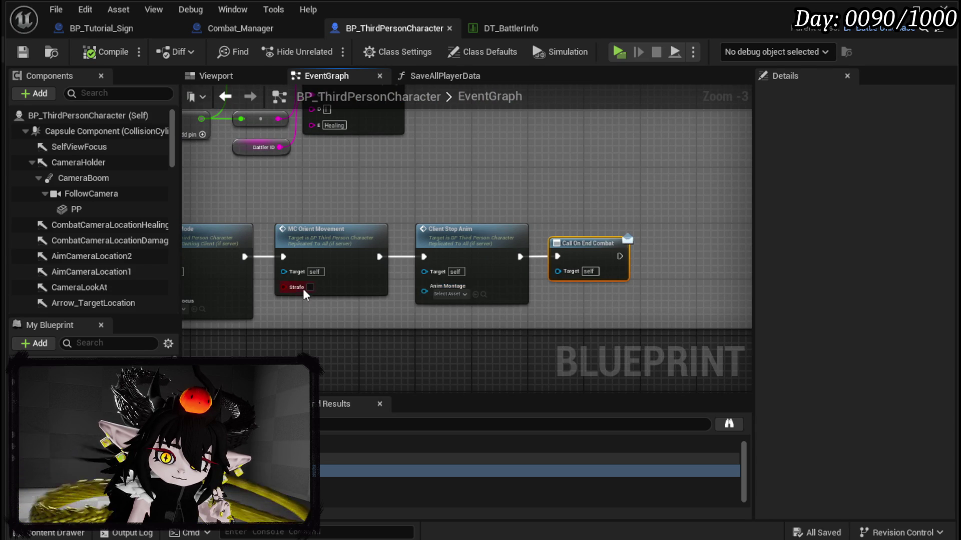
{"action": "mouse_move", "coordinate": [564, 165]}
{"action": "left_mouse_down"}
{"action": "mouse_move", "coordinate": [671, 155]}
{"action": "mouse_move", "coordinate": [582, 197]}
{"action": "left_mouse_up"}
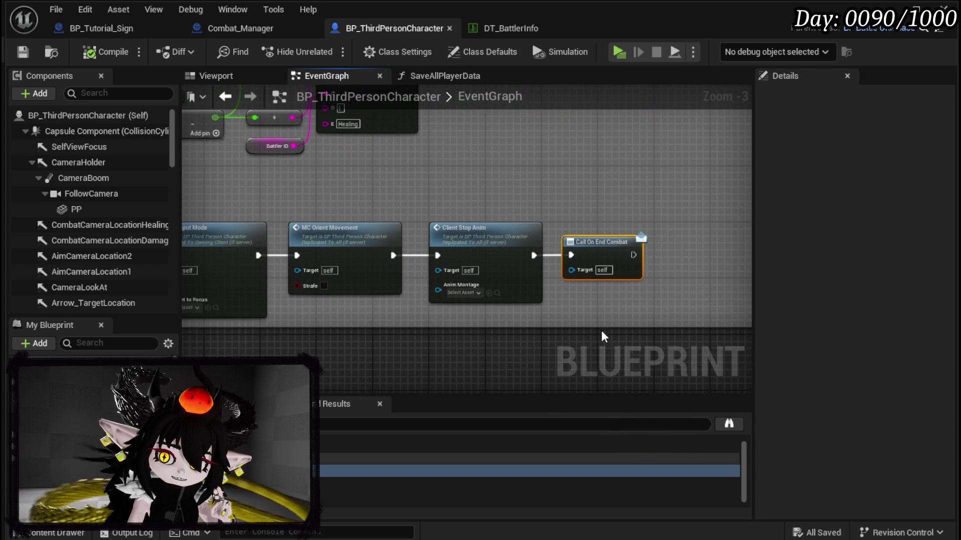
{"action": "left_click", "coordinate": [23, 52]}
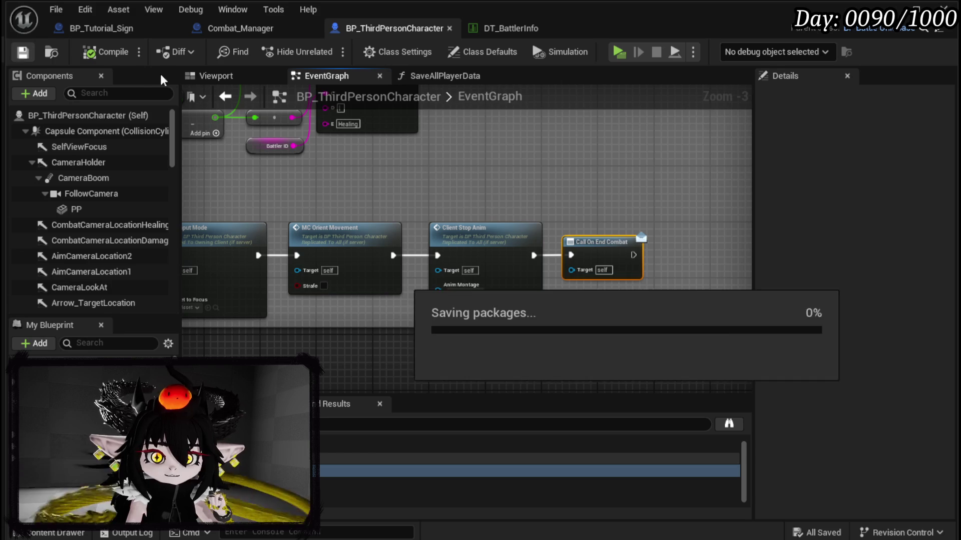
{"action": "left_click", "coordinate": [58, 29]}
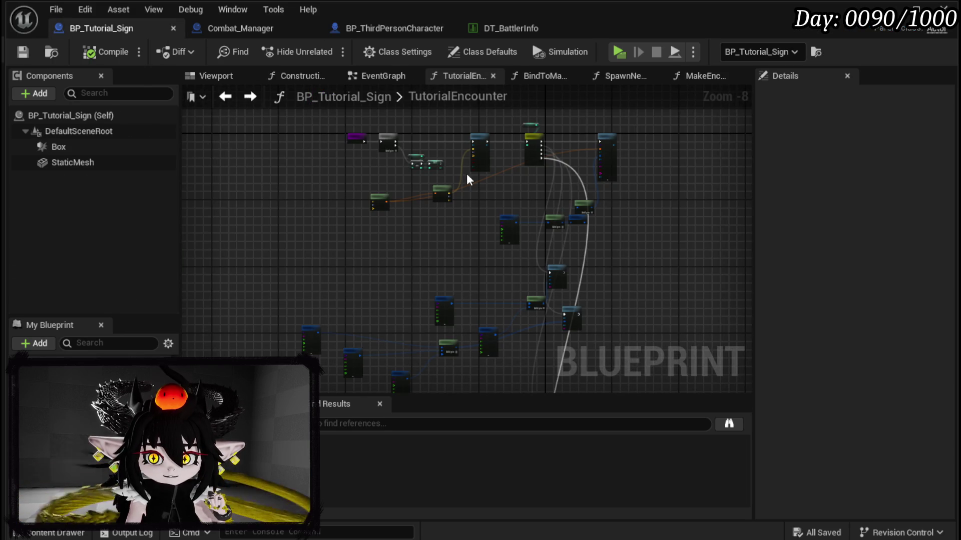
- In Bind to Manager, delete Get Actor Of Class through Create Event, keeping Print String
{"action": "left_click", "coordinate": [370, 77]}
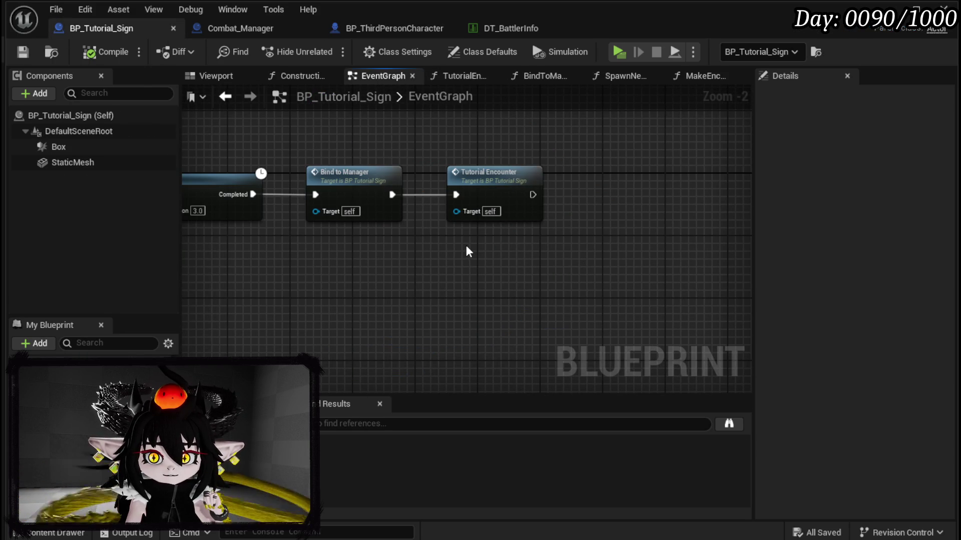
{"action": "mouse_move", "coordinate": [464, 249]}
{"action": "left_mouse_down"}
{"action": "mouse_move", "coordinate": [646, 247]}
{"action": "mouse_move", "coordinate": [450, 262]}
{"action": "mouse_move", "coordinate": [242, 220]}
{"action": "mouse_move", "coordinate": [452, 274]}
{"action": "left_mouse_up"}
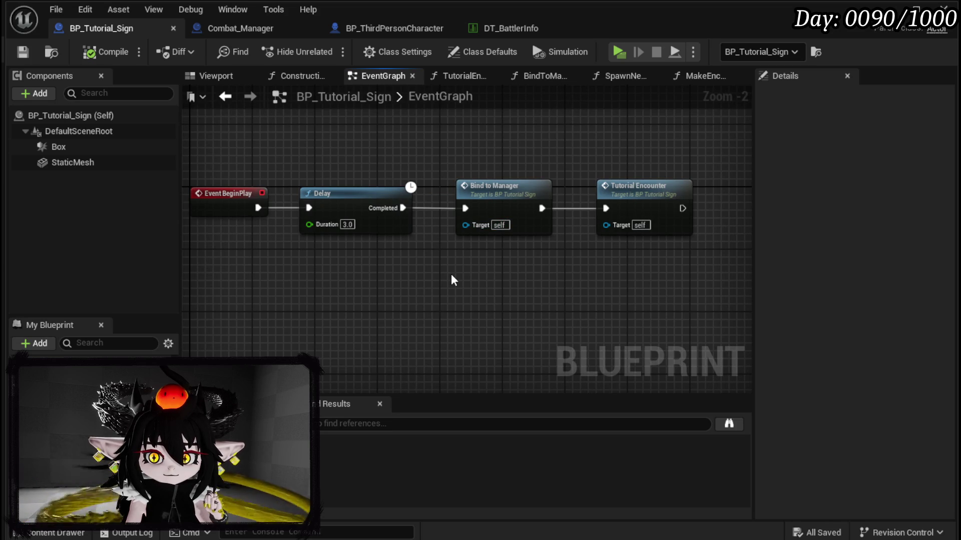
{"action": "double_click", "coordinate": [500, 200]}
{"action": "scroll", "coordinate": [391, 225], "scroll_direction": "down", "scroll_amount": 1}
{"action": "left_click_drag", "start_coordinate": [391, 225], "coordinate": [432, 226]}
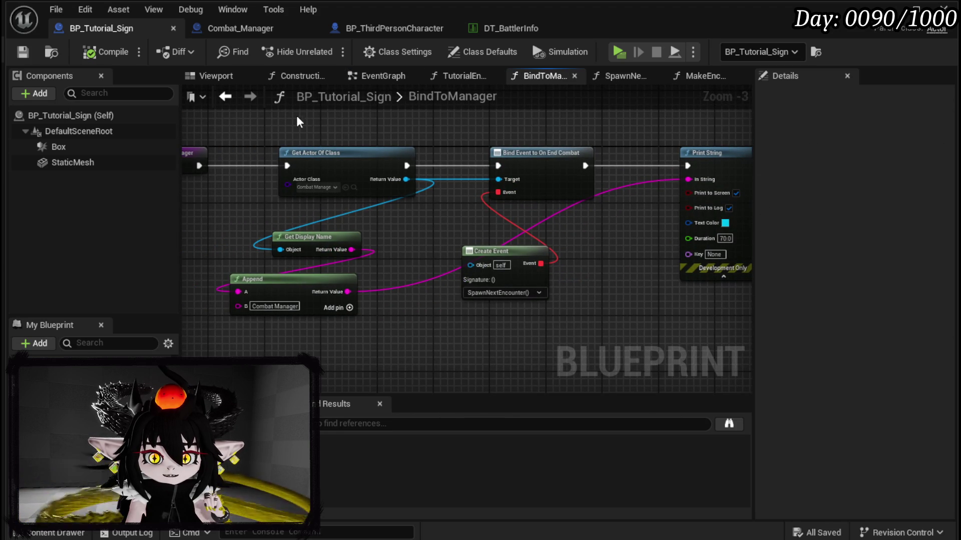
{"action": "left_click_drag", "start_coordinate": [269, 134], "coordinate": [534, 328]}
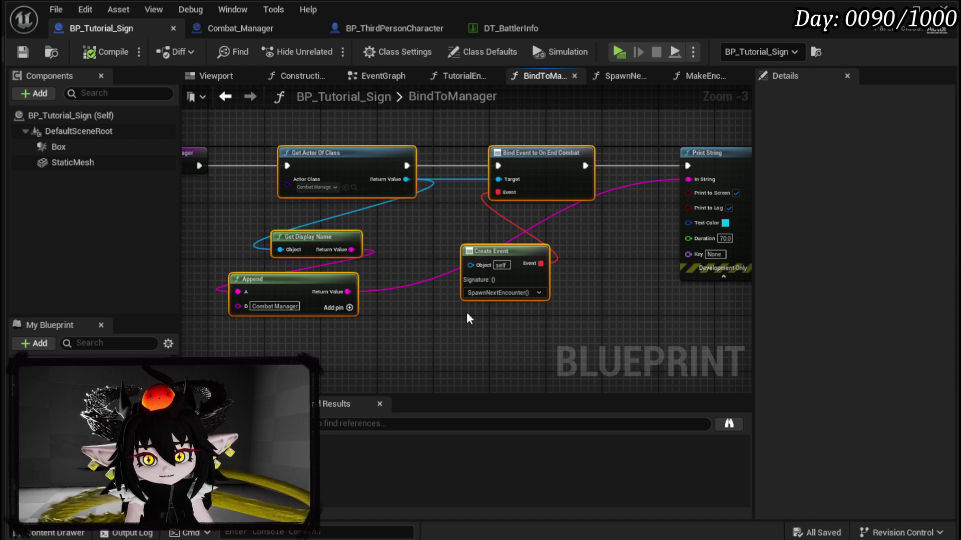
{"action": "key", "text": "Delete"}
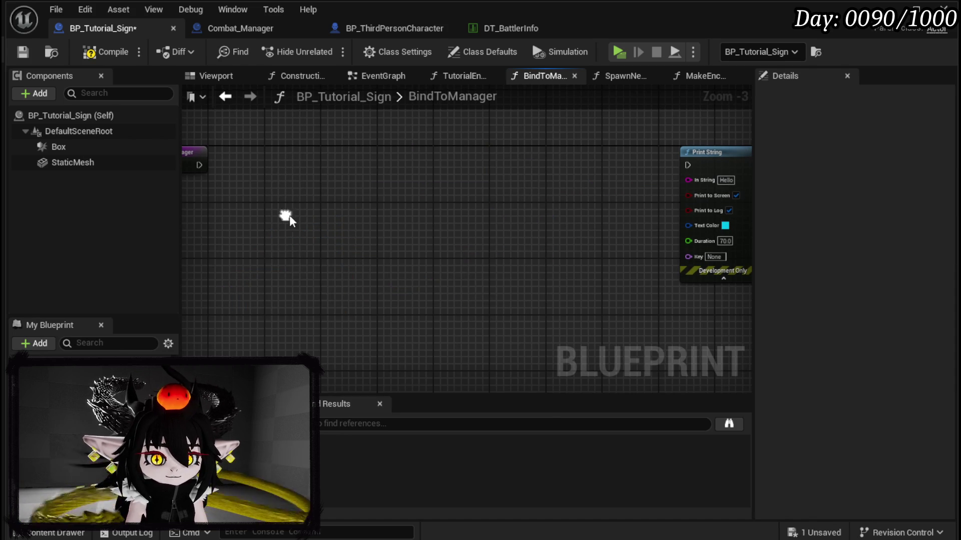
- Add a Get Actor Of Class node for BP_ThirdPersonCharacter after the function start
{"action": "right_click", "coordinate": [293, 217]}
{"action": "type", "text": "get actor o"}
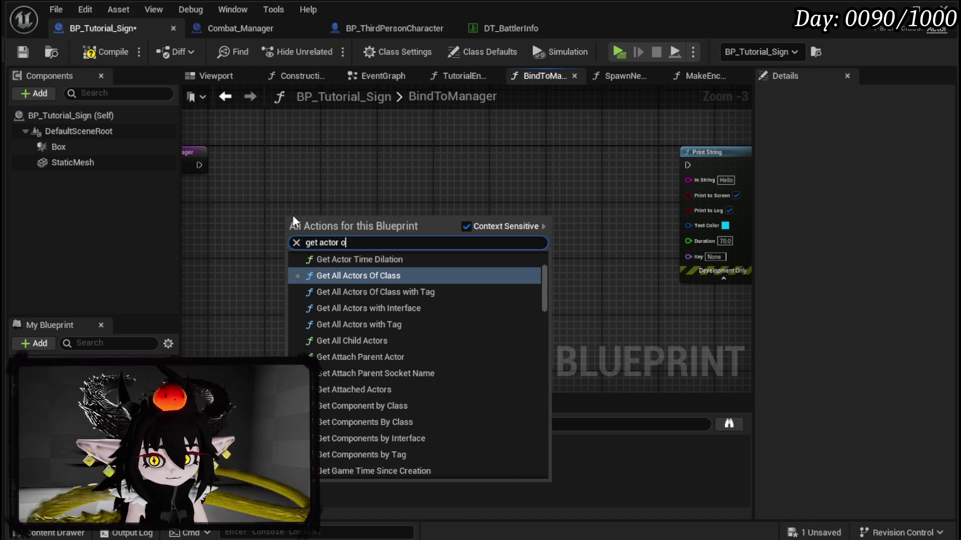
{"action": "type", "text": "fc"}
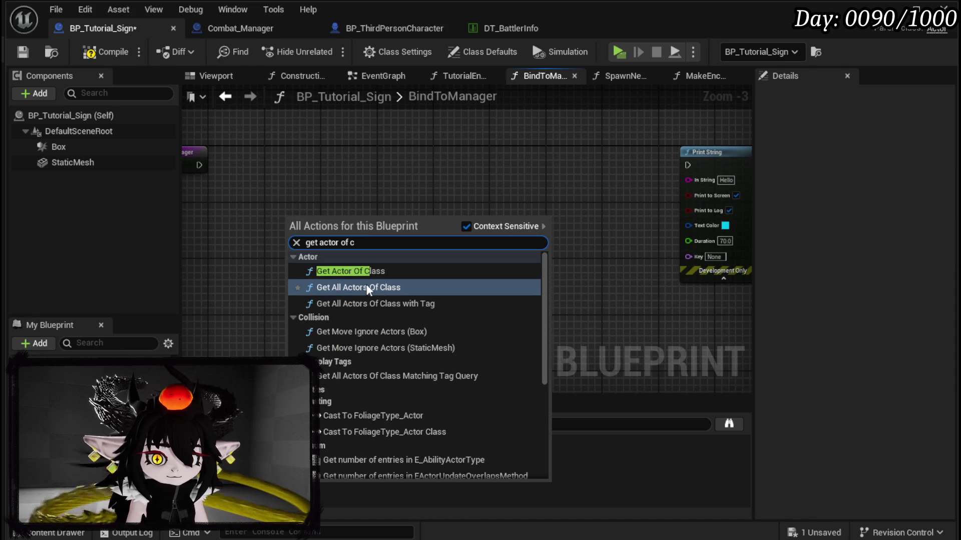
{"action": "left_click", "coordinate": [355, 273]}
{"action": "left_click", "coordinate": [356, 280]}
{"action": "mouse_move", "coordinate": [197, 165]}
{"action": "left_mouse_down"}
{"action": "mouse_move", "coordinate": [289, 229]}
{"action": "mouse_move", "coordinate": [291, 161]}
{"action": "left_mouse_up"}
{"action": "left_click", "coordinate": [288, 186]}
{"action": "type", "text": "Thirder"}
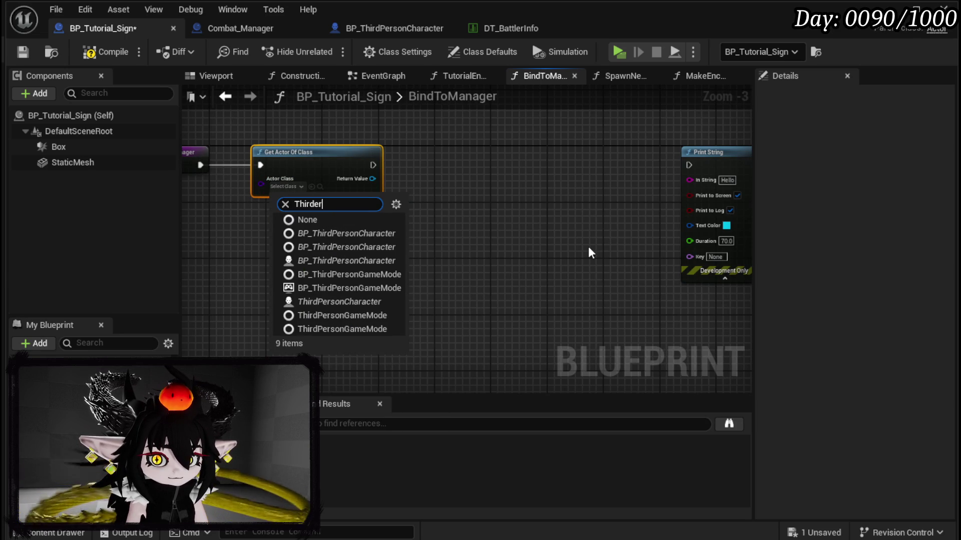
{"action": "key", "text": "BackSpace"}
{"action": "key", "text": "BackSpace"}
{"action": "key", "text": "BackSpace"}
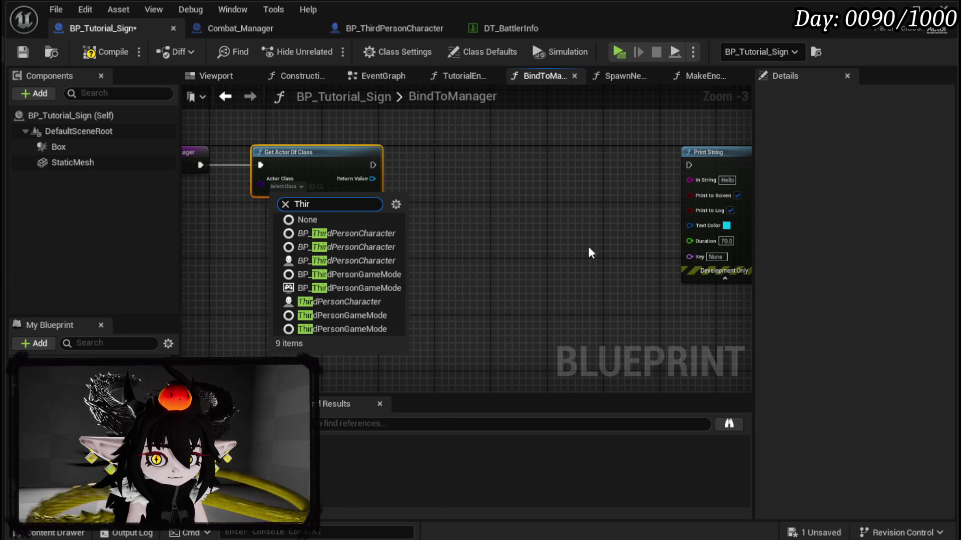
{"action": "type", "text": "dperson"}
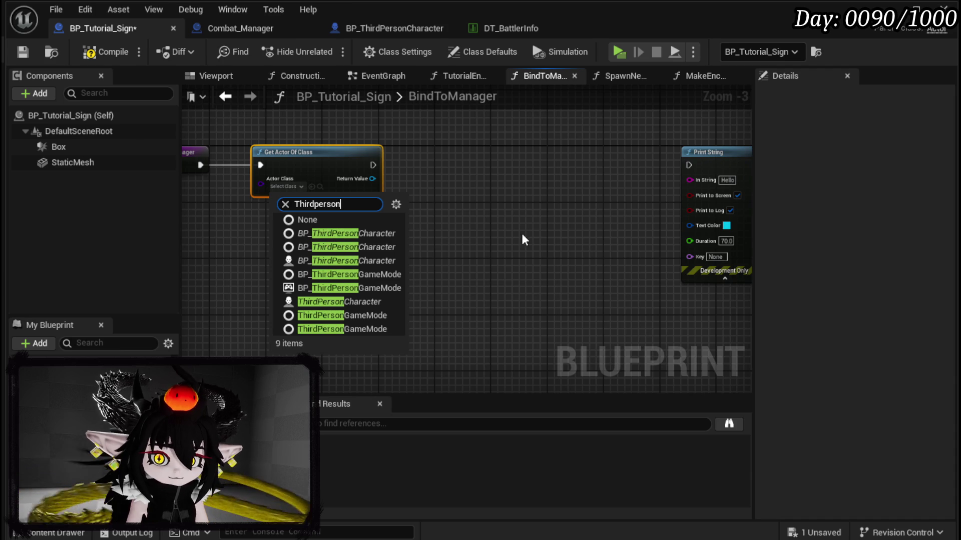
{"action": "left_click", "coordinate": [368, 255]}
- Promote the found actor to a new variable named Player
{"action": "right_click", "coordinate": [379, 179]}
{"action": "left_click", "coordinate": [420, 219]}
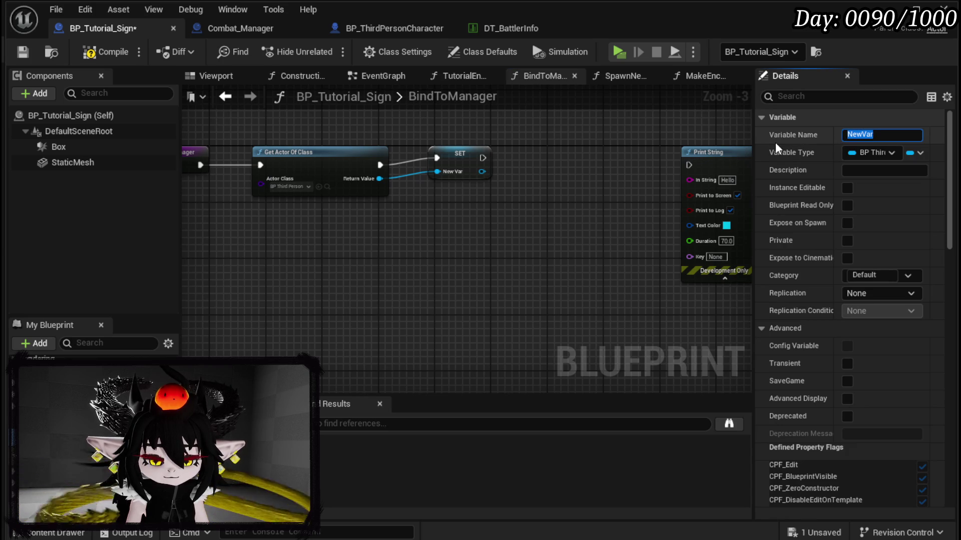
{"action": "type", "text": "Playe"}
{"action": "type", "text": "r"}
{"action": "key", "text": "Return"}
{"action": "mouse_move", "coordinate": [453, 155]}
{"action": "left_mouse_down"}
{"action": "mouse_move", "coordinate": [442, 171]}
{"action": "mouse_move", "coordinate": [433, 163]}
{"action": "mouse_move", "coordinate": [509, 203]}
{"action": "left_mouse_up"}
- Bind Player's On End Combat to a Create Event calling TutorialEncounter, wired after SET
{"action": "type", "text": "Bind on E"}
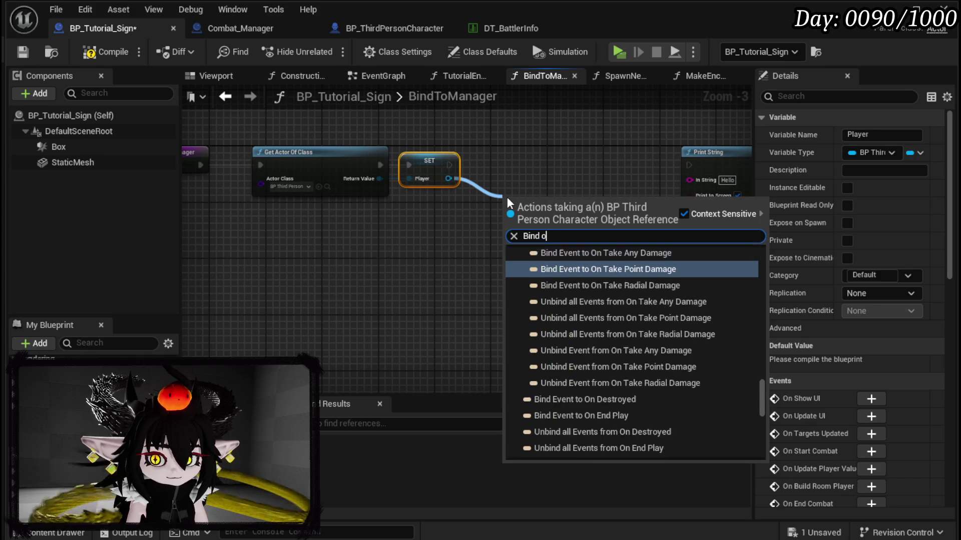
{"action": "type", "text": "nd Com"}
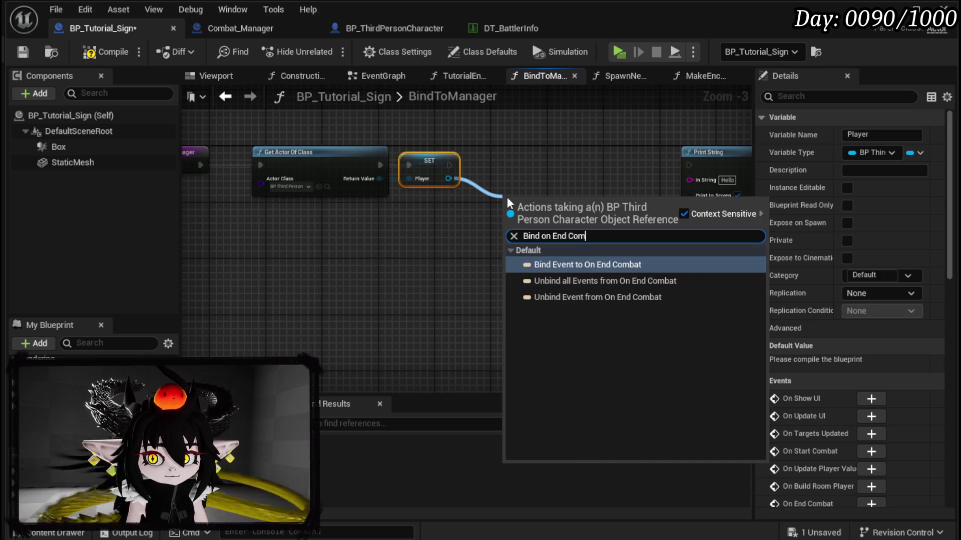
{"action": "left_click", "coordinate": [601, 264]}
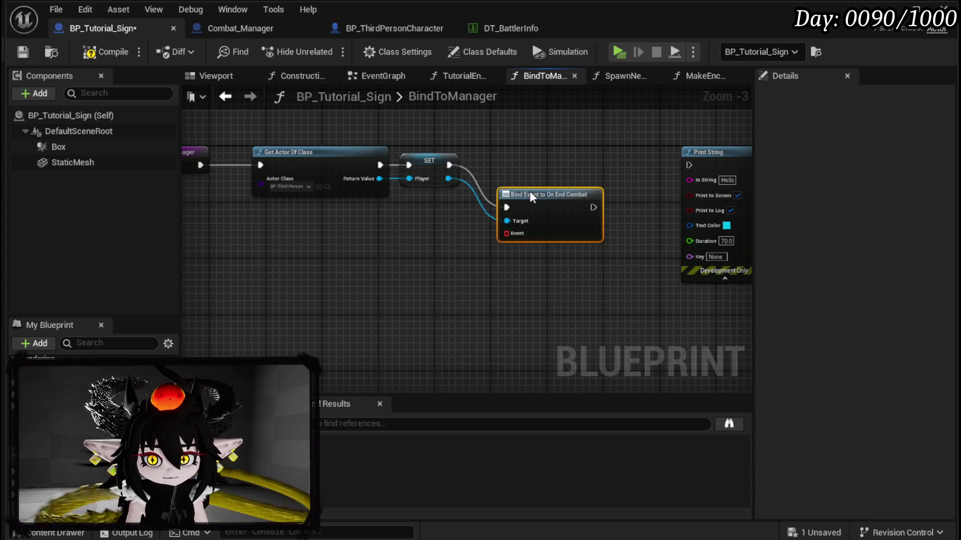
{"action": "left_click_drag", "start_coordinate": [524, 201], "coordinate": [510, 159]}
{"action": "mouse_move", "coordinate": [485, 195]}
{"action": "left_mouse_down"}
{"action": "mouse_move", "coordinate": [461, 262]}
{"action": "mouse_move", "coordinate": [454, 256]}
{"action": "left_mouse_up"}
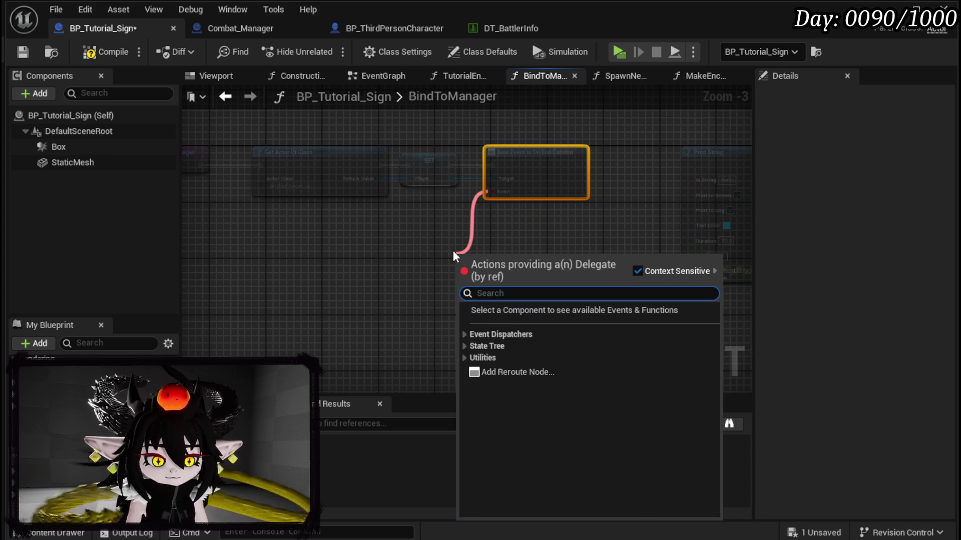
{"action": "type", "text": "create"}
{"action": "key", "text": "Return"}
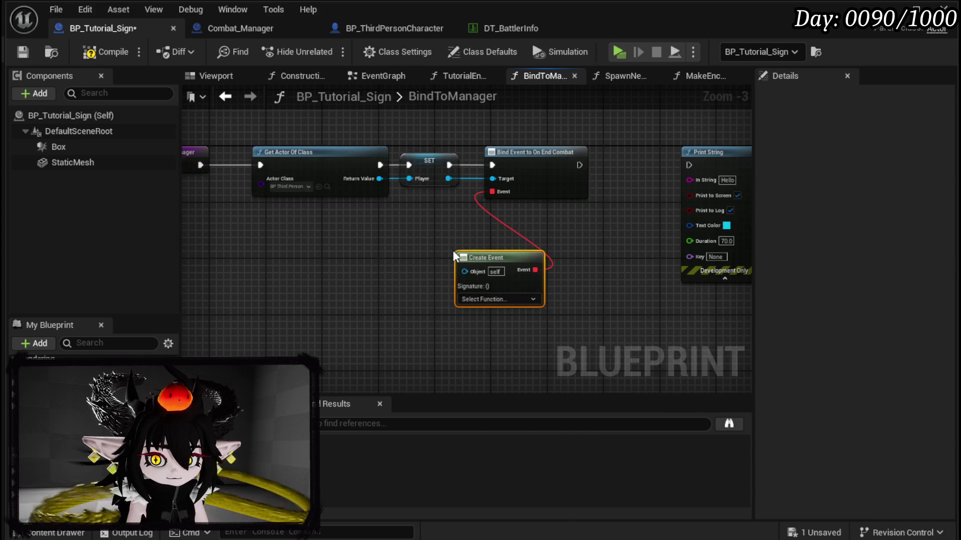
{"action": "left_click", "coordinate": [498, 299]}
{"action": "type", "text": "Tutor"}
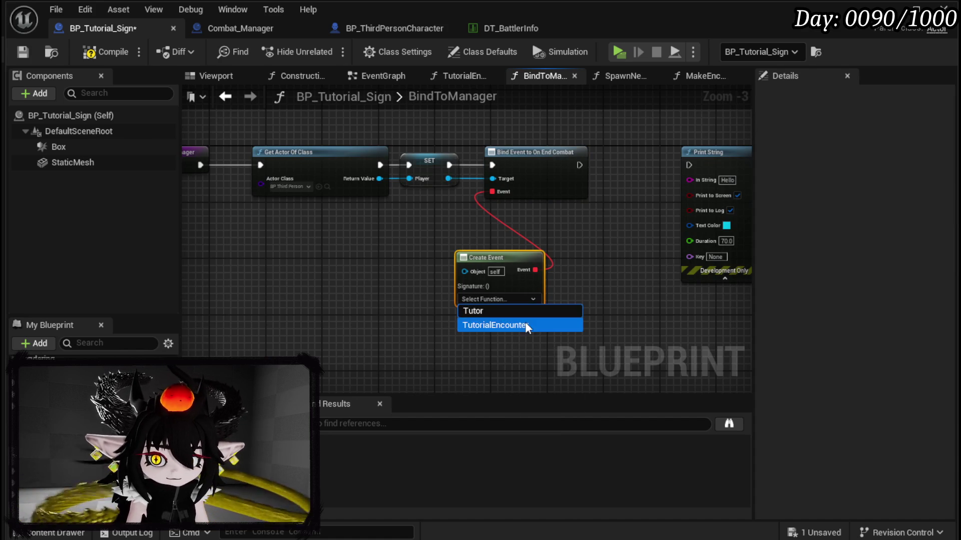
{"action": "left_click", "coordinate": [515, 325]}
{"action": "mouse_move", "coordinate": [579, 165]}
{"action": "left_mouse_down"}
{"action": "mouse_move", "coordinate": [675, 173]}
{"action": "mouse_move", "coordinate": [650, 178]}
{"action": "left_mouse_up"}
- Delete the leftover Print String node, then compile and save the blueprint
{"action": "left_click", "coordinate": [711, 151]}
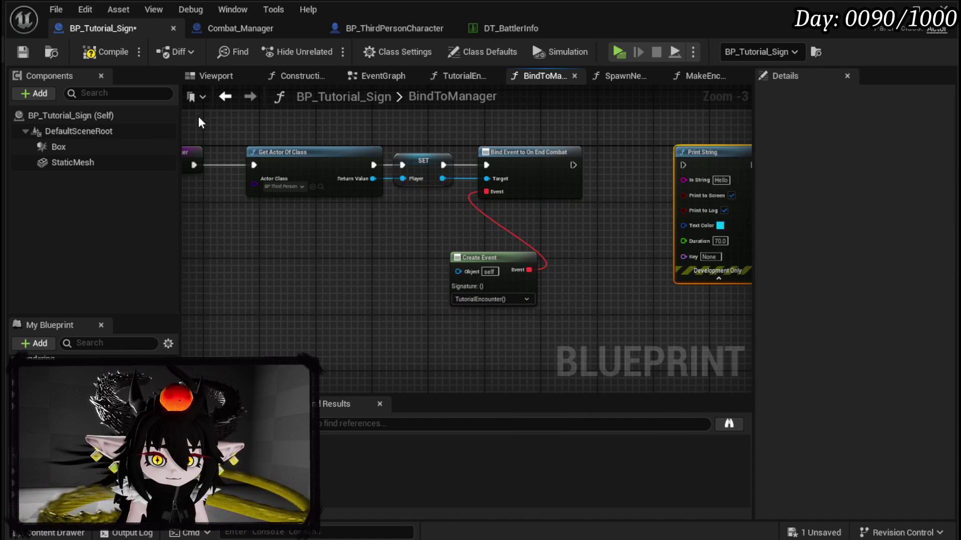
{"action": "key", "text": "Delete"}
{"action": "left_click", "coordinate": [106, 52]}
{"action": "left_click", "coordinate": [22, 52]}
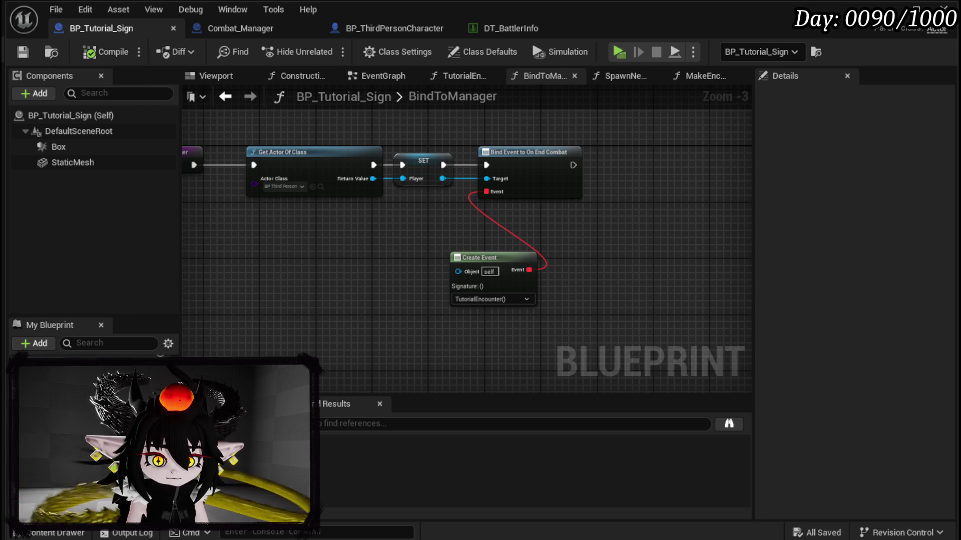
- Open the TutorialEncounter function graph and frame its nodes
{"action": "double_click", "coordinate": [479, 304]}
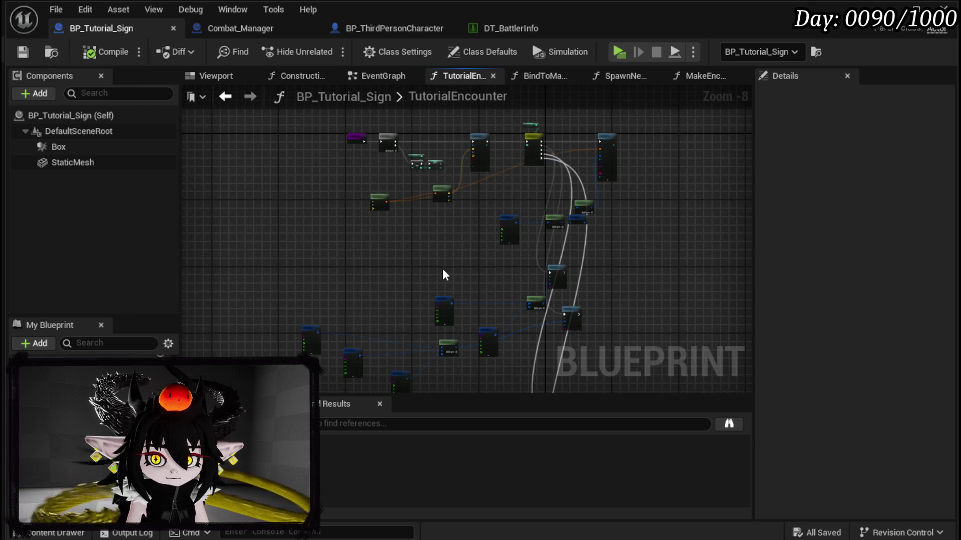
{"action": "scroll", "coordinate": [446, 275], "scroll_direction": "up", "scroll_amount": 3}
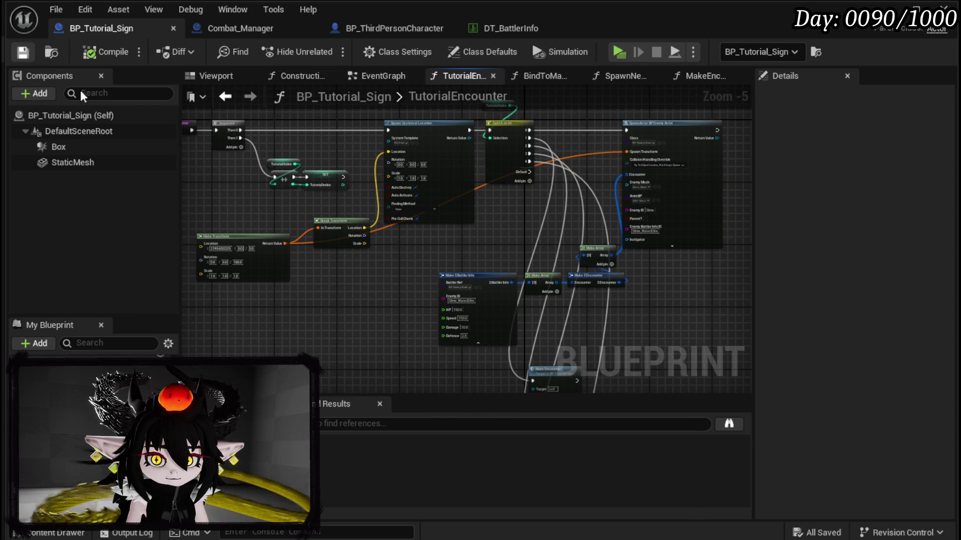
{"action": "left_click_drag", "start_coordinate": [361, 206], "coordinate": [279, 235]}
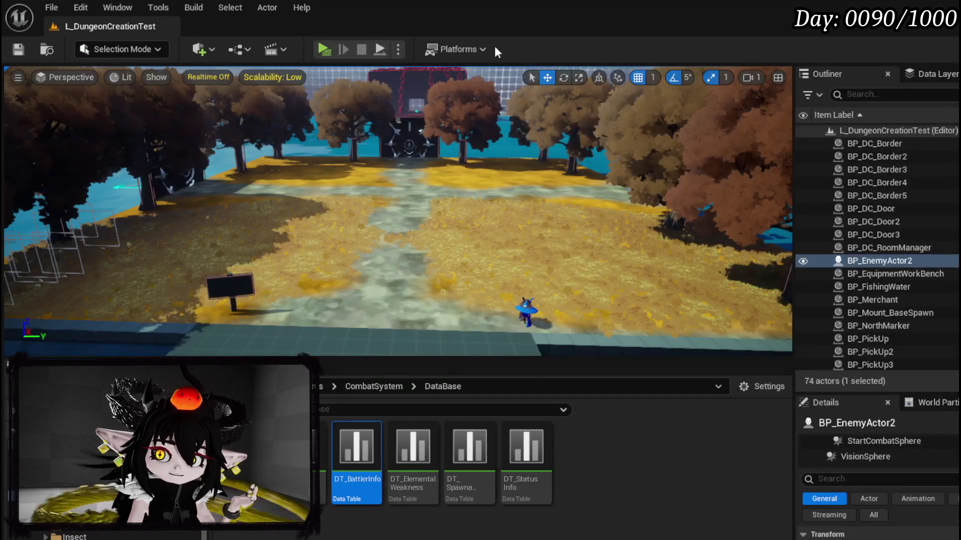
- Play-test by defeating the slime, converting loot to essence and collecting all, then stop and save
{"action": "key", "text": "alt+p"}
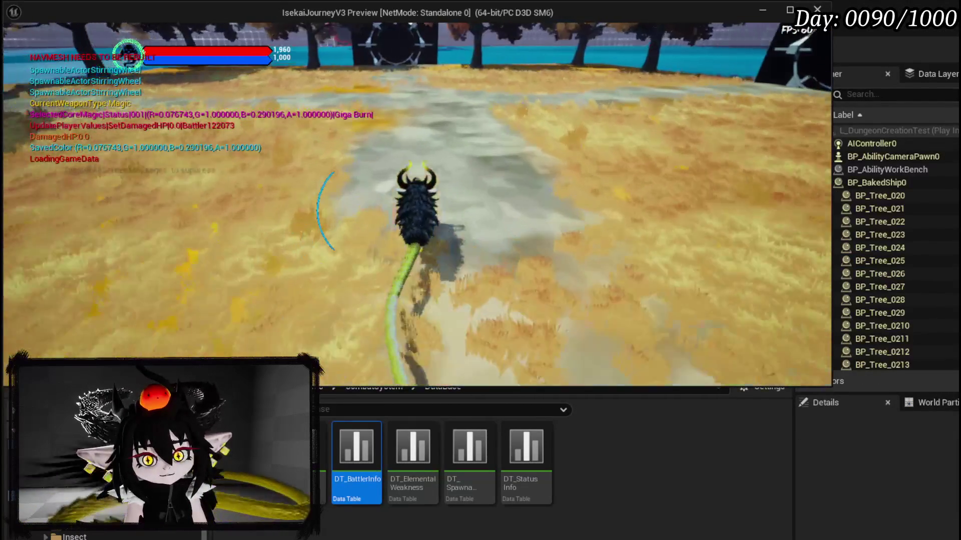
{"action": "key", "text": "1"}
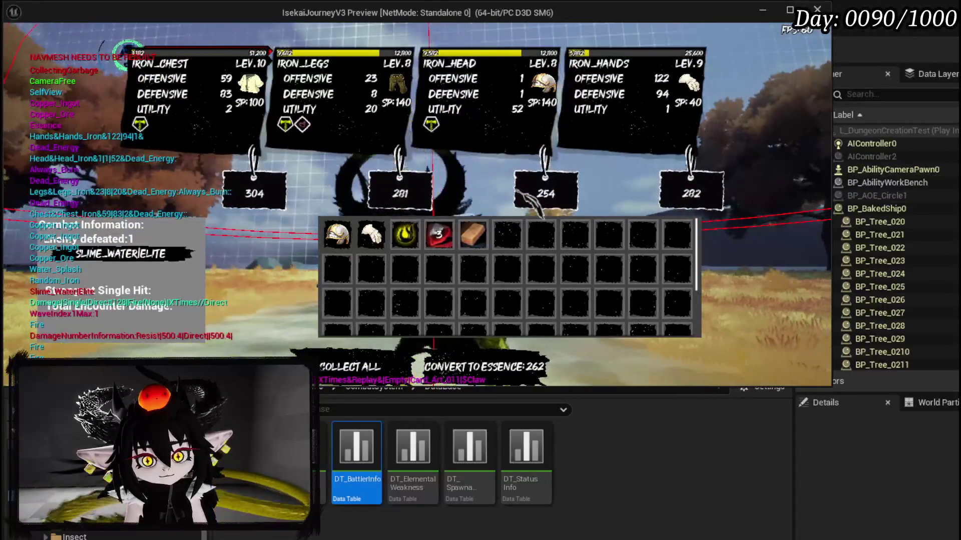
{"action": "left_click", "coordinate": [480, 367]}
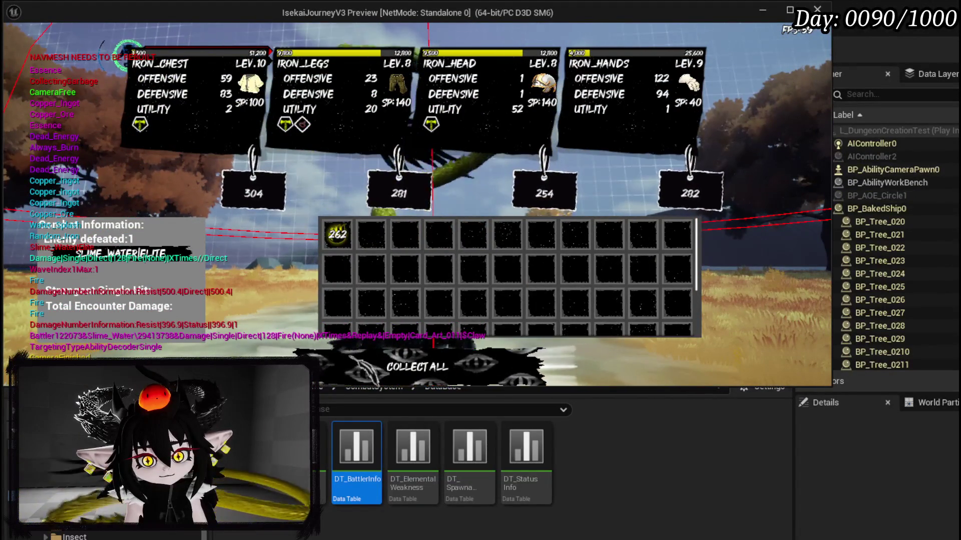
{"action": "left_click", "coordinate": [481, 367]}
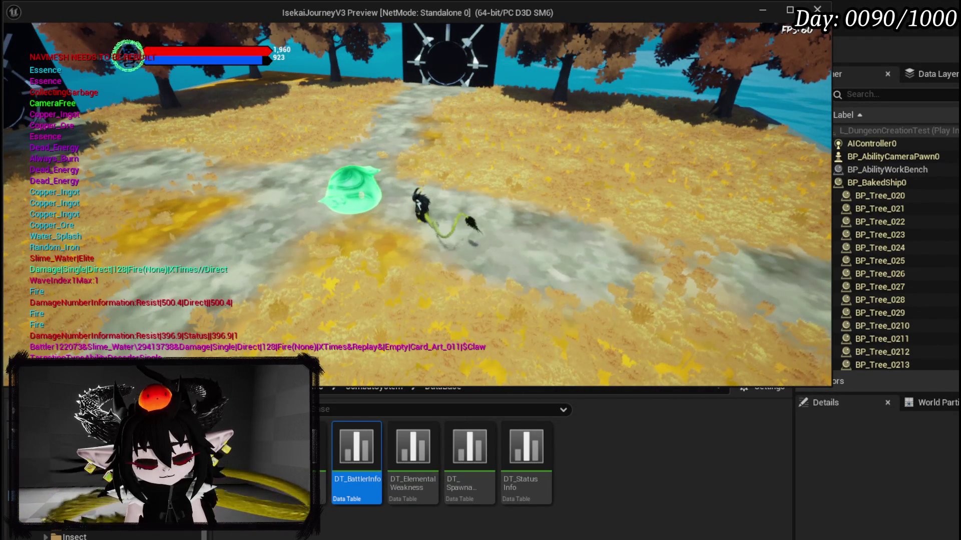
{"action": "key", "text": "Escape"}
{"action": "left_click", "coordinate": [25, 51]}
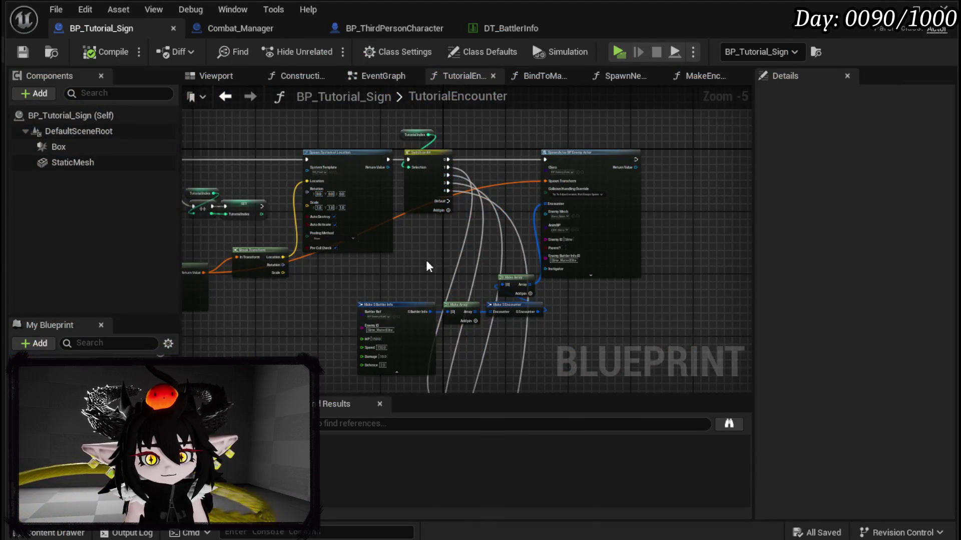
{"action": "scroll", "coordinate": [605, 264], "scroll_direction": "down", "scroll_amount": 2}
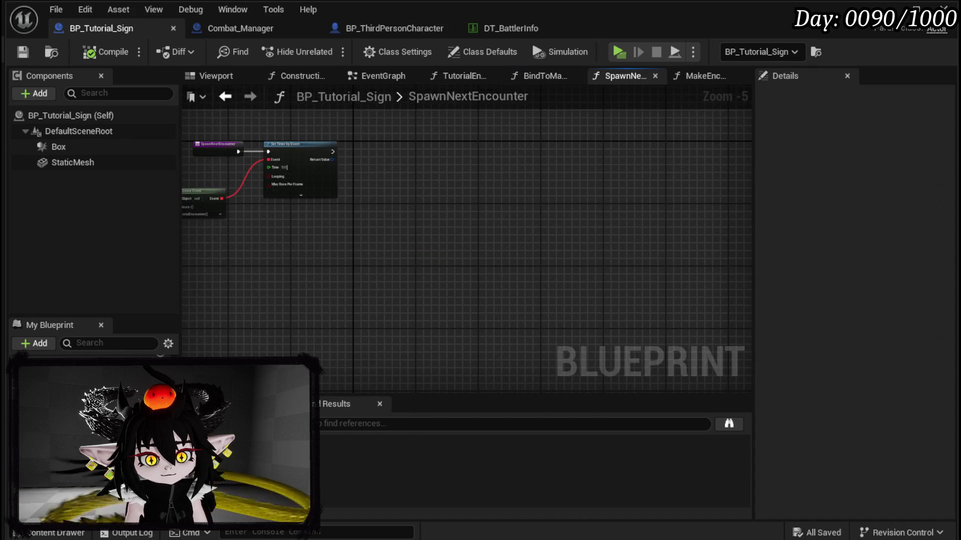
- Add a Print String printing 'SpawnFight' at the start of TutorialEncounter
{"action": "scroll", "coordinate": [269, 223], "scroll_direction": "up", "scroll_amount": 4}
{"action": "mouse_move", "coordinate": [269, 223]}
{"action": "left_mouse_down"}
{"action": "mouse_move", "coordinate": [368, 293]}
{"action": "mouse_move", "coordinate": [546, 300]}
{"action": "left_mouse_up"}
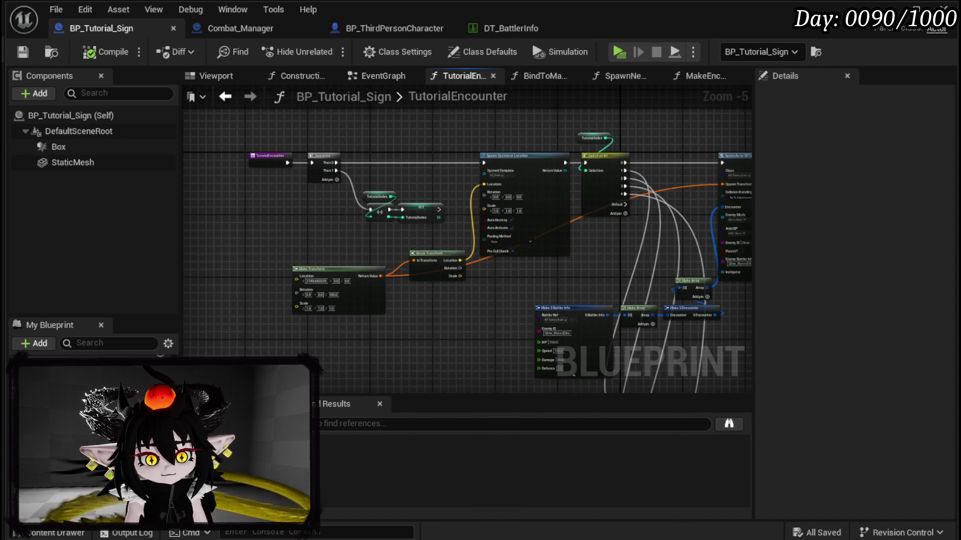
{"action": "scroll", "coordinate": [264, 223], "scroll_direction": "up", "scroll_amount": 2}
{"action": "left_click_drag", "start_coordinate": [264, 223], "coordinate": [380, 287]}
{"action": "mouse_move", "coordinate": [366, 233]}
{"action": "left_mouse_down"}
{"action": "mouse_move", "coordinate": [219, 233]}
{"action": "mouse_move", "coordinate": [301, 249]}
{"action": "left_mouse_up"}
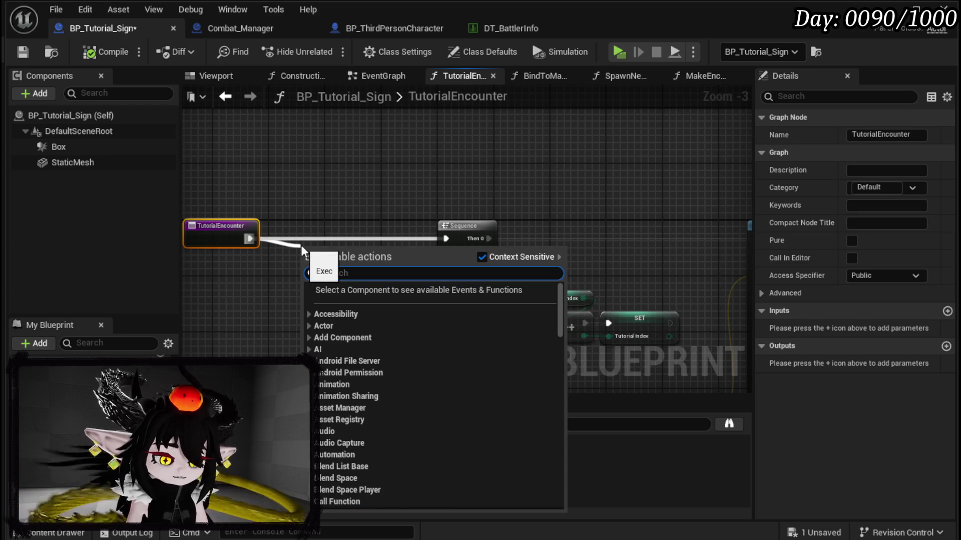
{"action": "type", "text": "print string"}
{"action": "key", "text": "Return"}
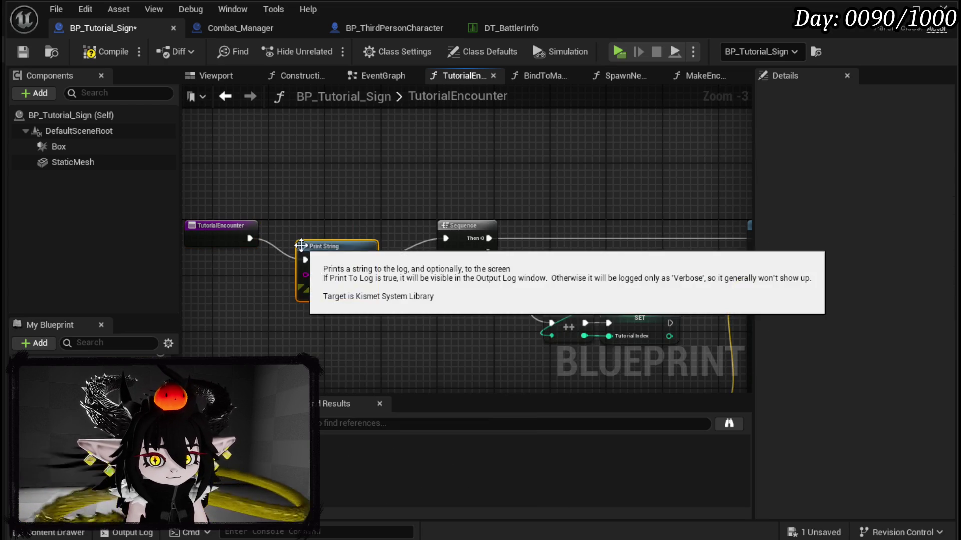
{"action": "type", "text": "SpawnFight"}
{"action": "key", "text": "Return"}
{"action": "left_click_drag", "start_coordinate": [353, 246], "coordinate": [351, 226]}
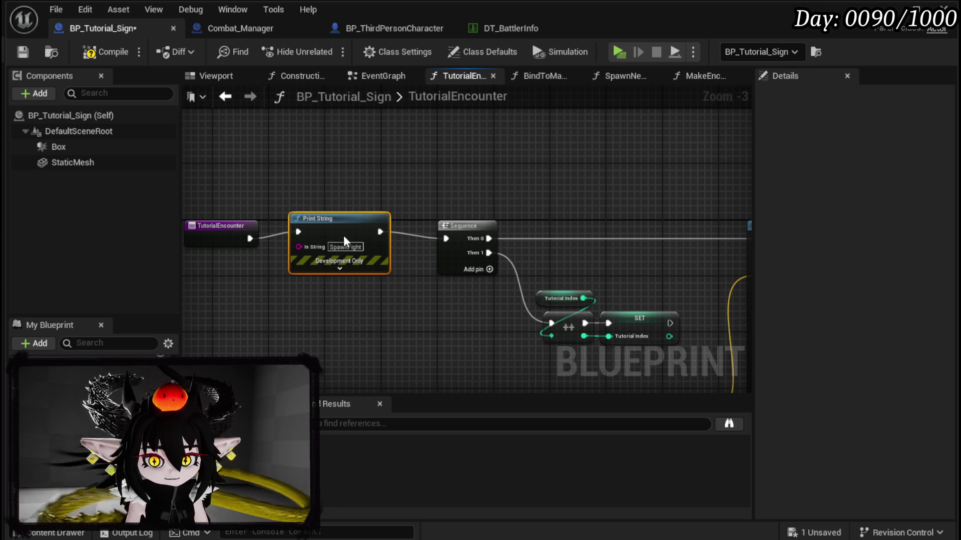
{"action": "left_click", "coordinate": [370, 211]}
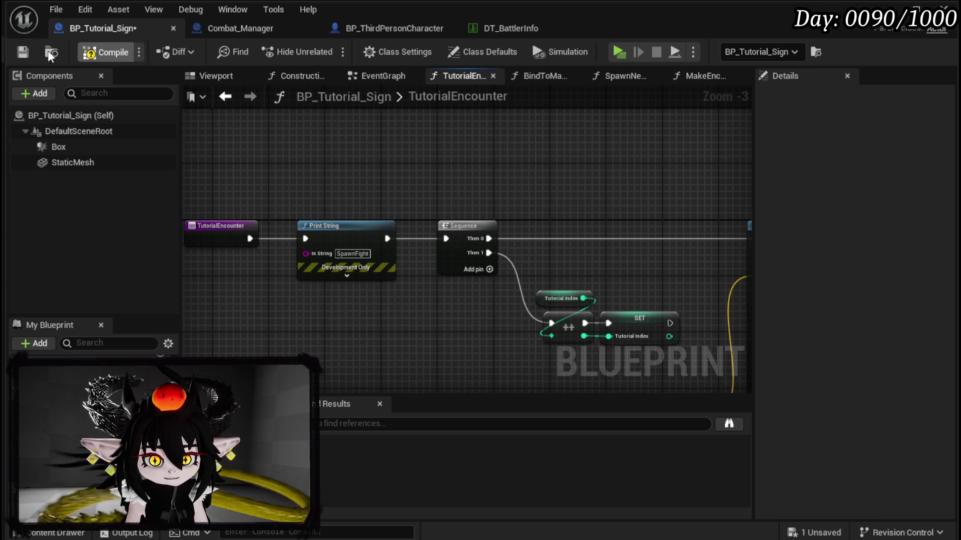
- Save the blueprint and add a new function named CreateMessage
{"action": "left_click", "coordinate": [22, 51]}
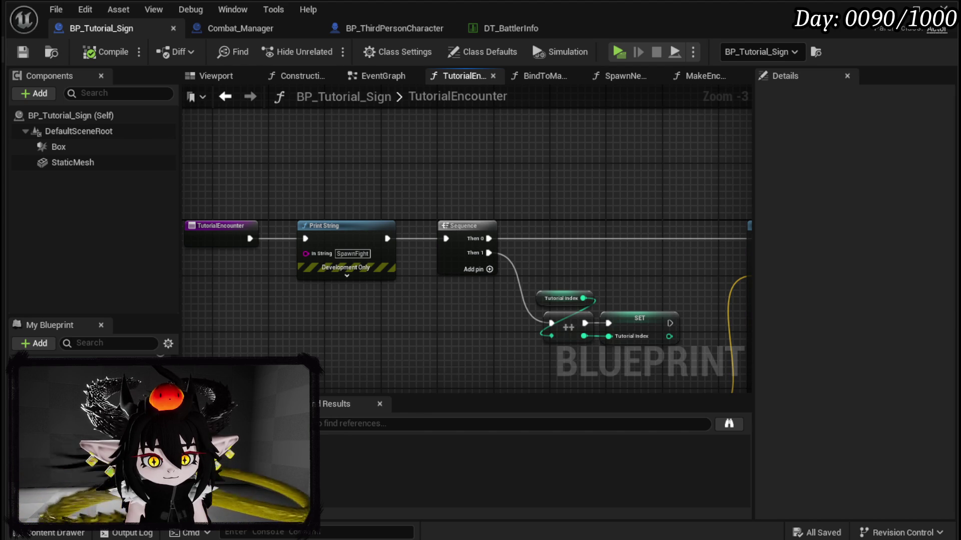
{"action": "left_click", "coordinate": [168, 390]}
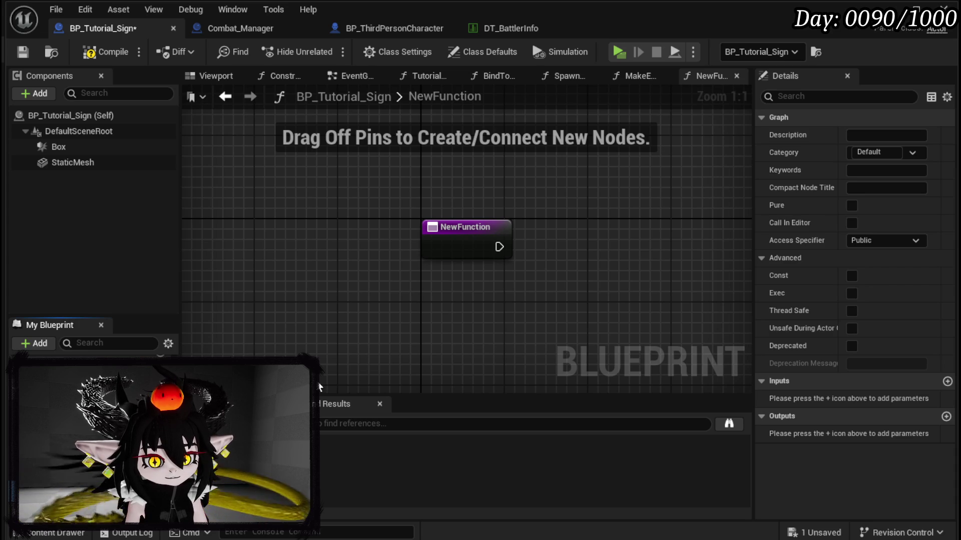
{"action": "key", "text": "Return"}
- Compile and save, wire a Create Widget node after CreateMessage's entry, then compile and save again
{"action": "left_click", "coordinate": [105, 51]}
{"action": "left_click", "coordinate": [23, 51]}
{"action": "mouse_move", "coordinate": [605, 262]}
{"action": "left_mouse_down"}
{"action": "mouse_move", "coordinate": [392, 289]}
{"action": "mouse_move", "coordinate": [404, 189]}
{"action": "left_mouse_up"}
{"action": "mouse_move", "coordinate": [313, 183]}
{"action": "left_mouse_down"}
{"action": "mouse_move", "coordinate": [376, 198]}
{"action": "mouse_move", "coordinate": [411, 189]}
{"action": "left_mouse_up"}
{"action": "type", "text": "Create W"}
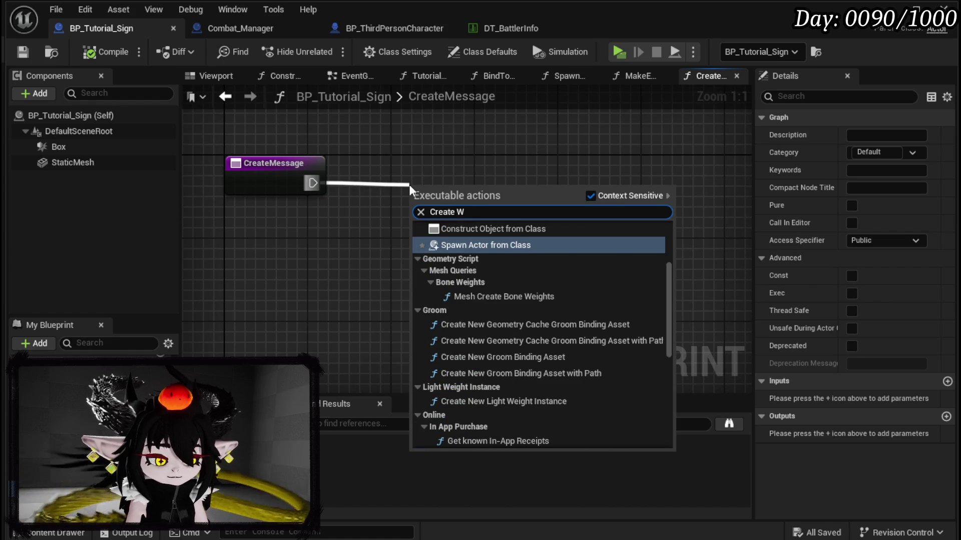
{"action": "type", "text": "idget"}
{"action": "key", "text": "Return"}
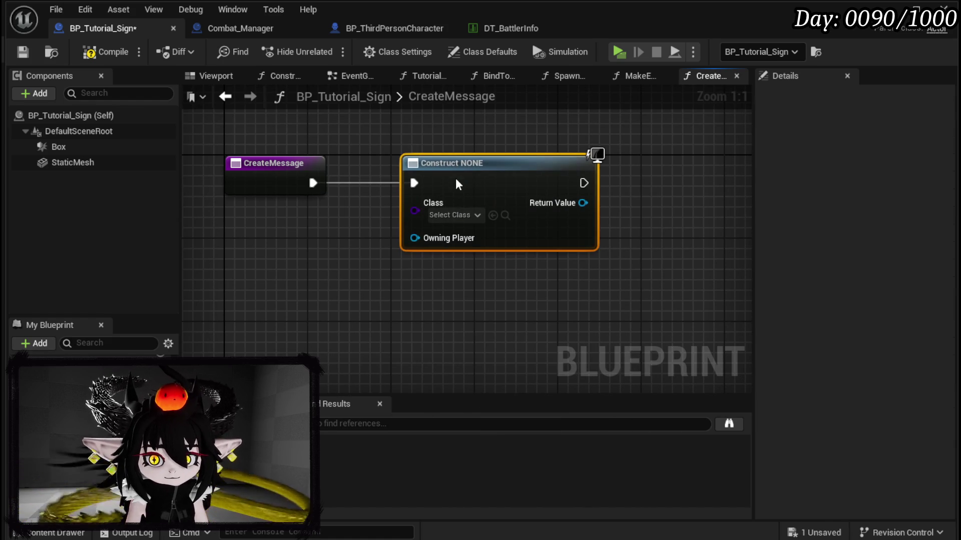
{"action": "left_click_drag", "start_coordinate": [669, 239], "coordinate": [577, 247]}
{"action": "left_click", "coordinate": [102, 52]}
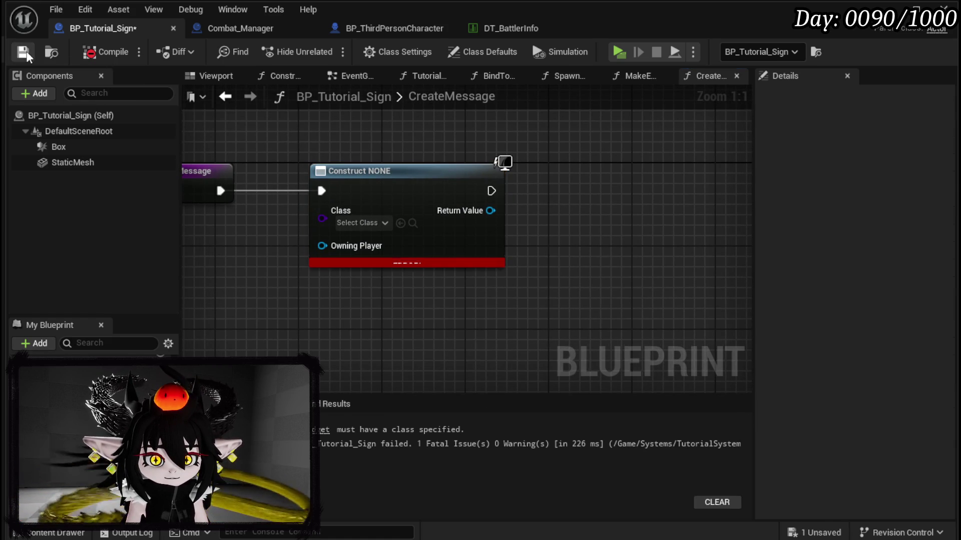
{"action": "key", "text": "ctrl+s"}
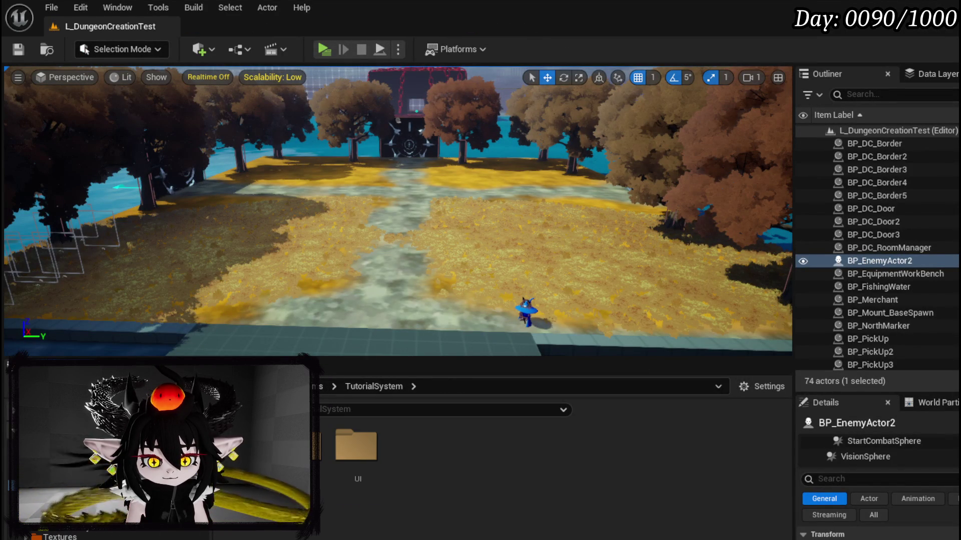
- Create a new Widget Blueprint with UserWidget parent inside the UI folder
{"action": "double_click", "coordinate": [356, 445]}
{"action": "right_click", "coordinate": [347, 521]}
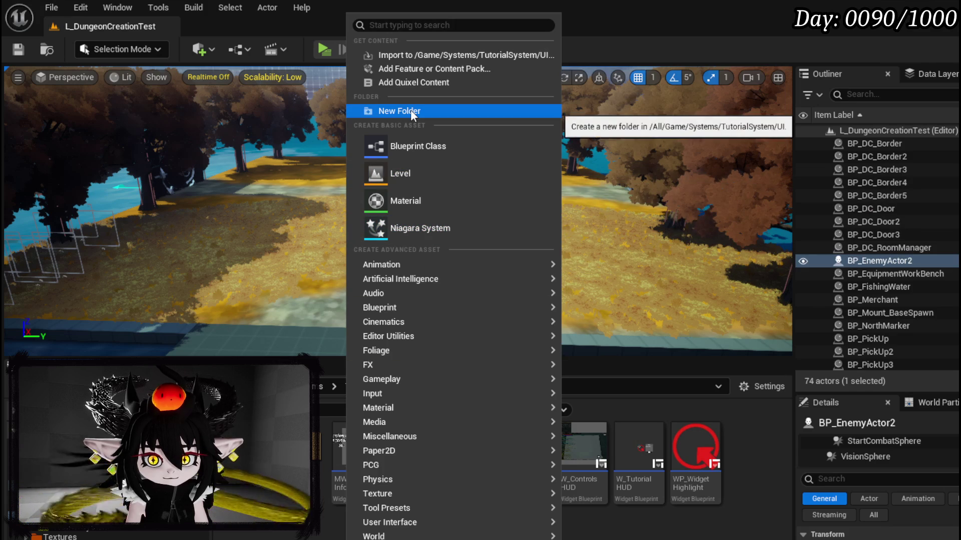
{"action": "mouse_move", "coordinate": [405, 526]}
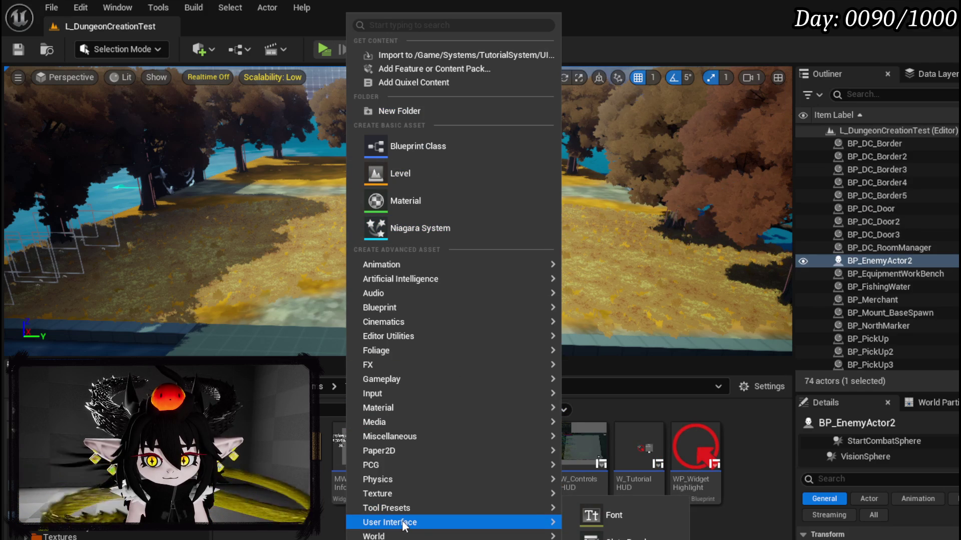
{"action": "left_click", "coordinate": [616, 538]}
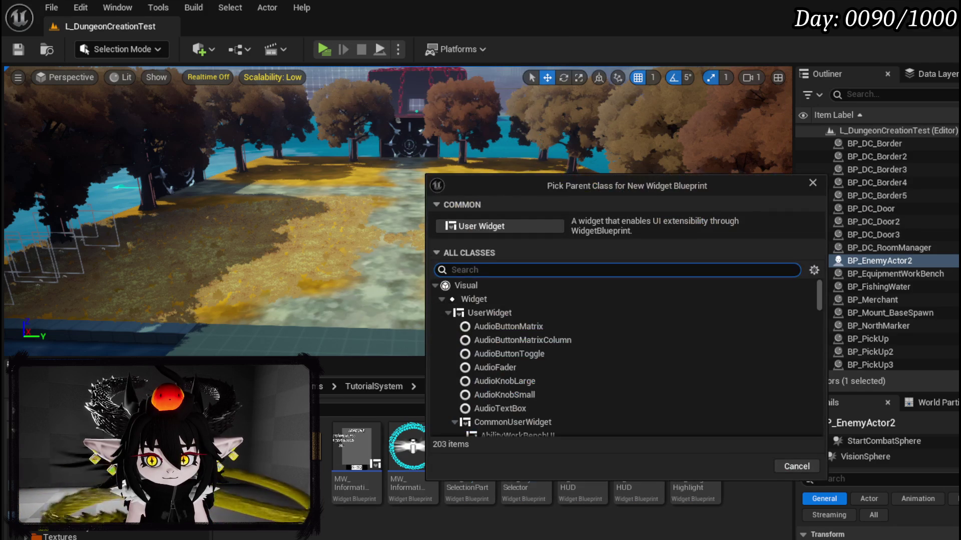
{"action": "left_click", "coordinate": [489, 313]}
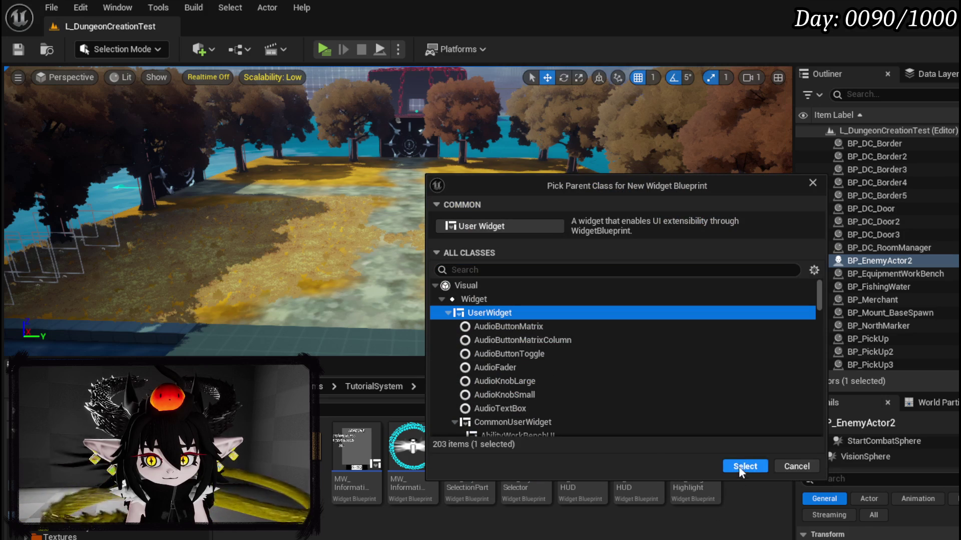
{"action": "left_click", "coordinate": [744, 467]}
- Name it WP_TutorialFightMessage, save it, and open it in the Widget Editor
{"action": "type", "text": "WP_Tut"}
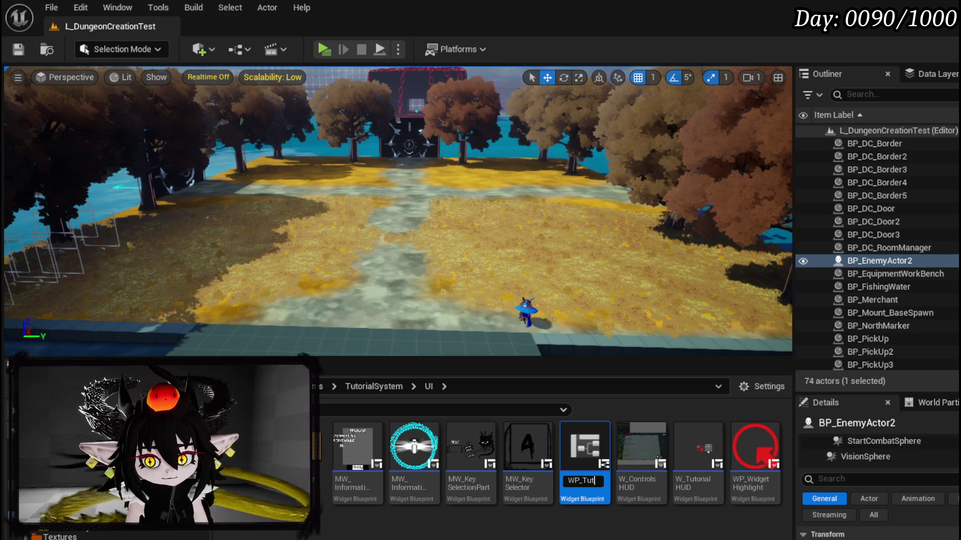
{"action": "type", "text": "ori"}
{"action": "type", "text": "FightMess"}
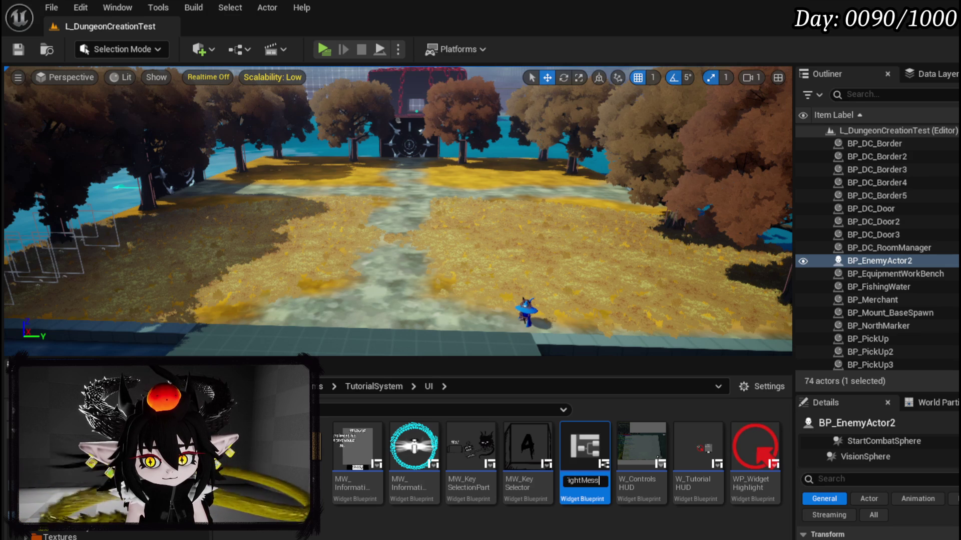
{"action": "key", "text": "Return"}
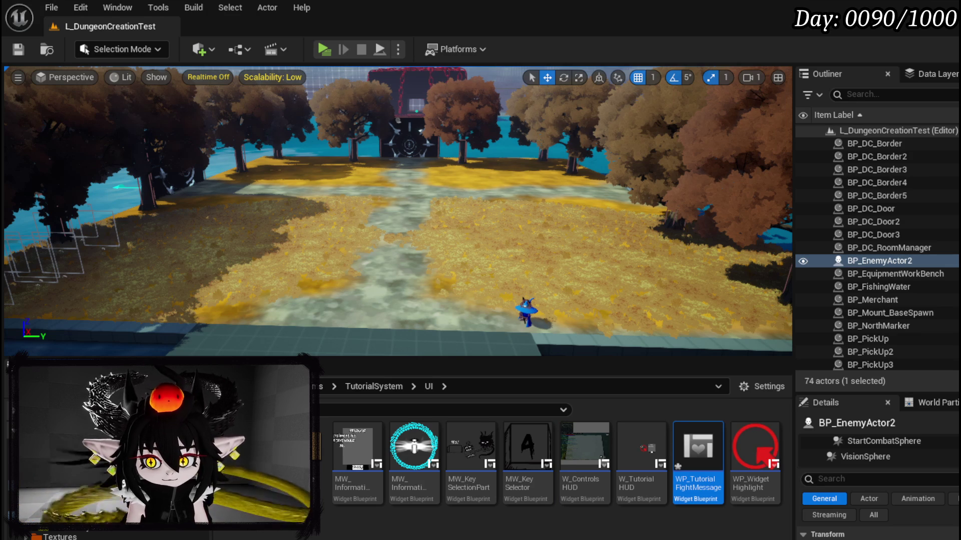
{"action": "key", "text": "ctrl+shift+s"}
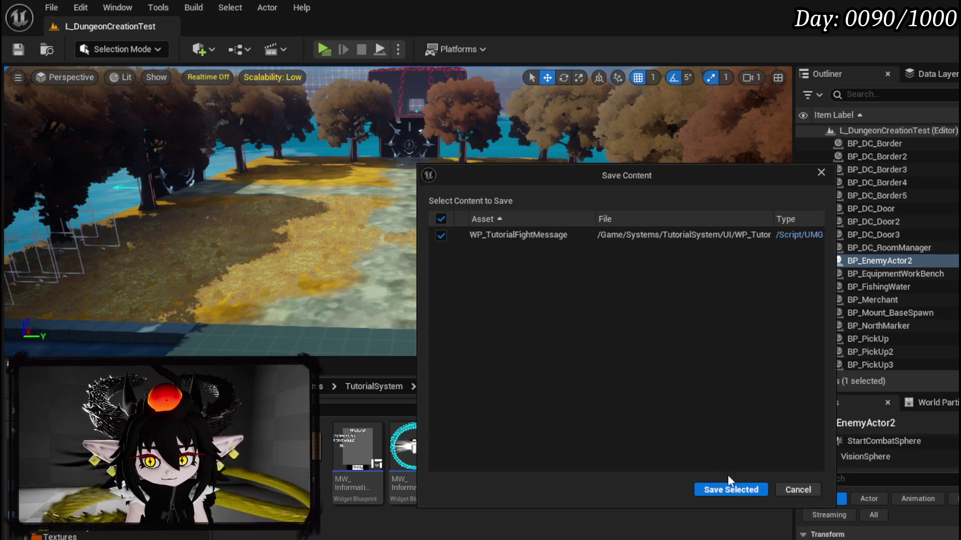
{"action": "left_click", "coordinate": [730, 490]}
{"action": "double_click", "coordinate": [691, 452]}
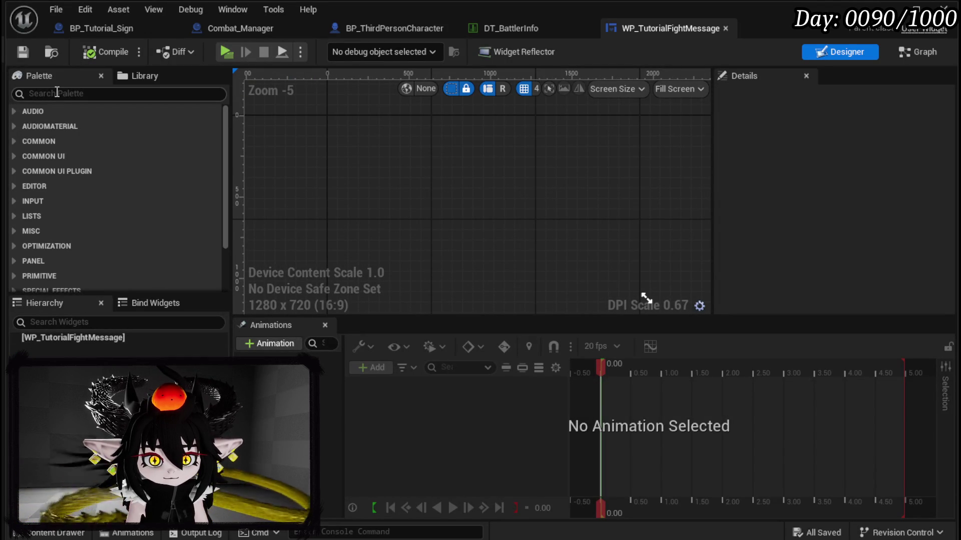
- Add a Border as root with the closing button inside, and try placing MW Text
{"action": "left_click", "coordinate": [57, 93]}
{"action": "type", "text": "Bi"}
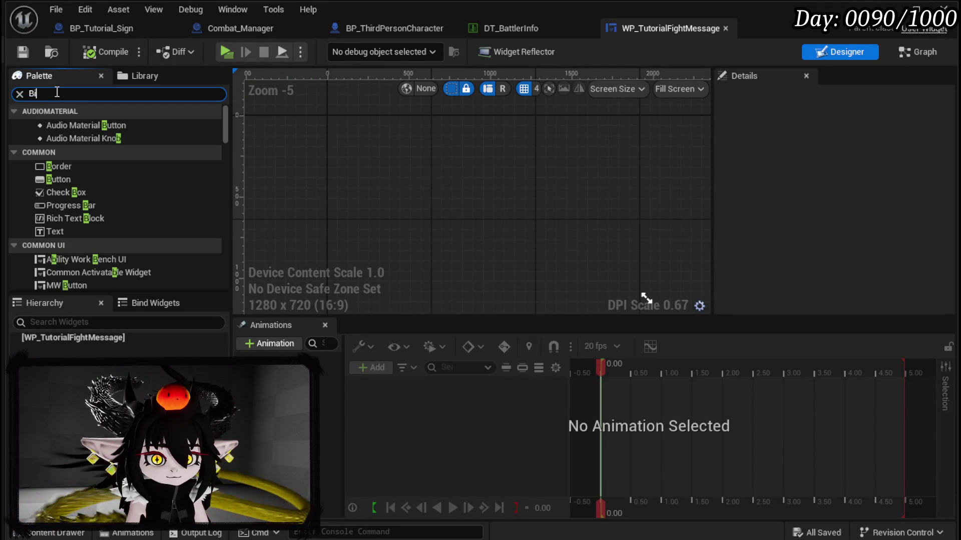
{"action": "mouse_move", "coordinate": [59, 125]}
{"action": "left_mouse_down"}
{"action": "mouse_move", "coordinate": [96, 301]}
{"action": "mouse_move", "coordinate": [79, 338]}
{"action": "left_mouse_up"}
{"action": "left_click", "coordinate": [63, 93]}
{"action": "type", "text": "Re"}
{"action": "key", "text": "BackSpace"}
{"action": "key", "text": "BackSpace"}
{"action": "type", "text": "Button"}
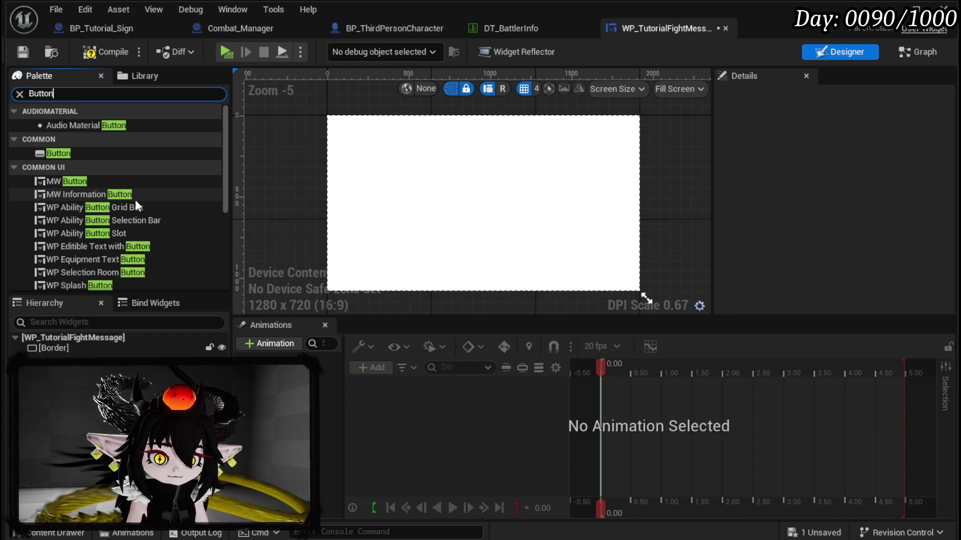
{"action": "scroll", "coordinate": [136, 205], "scroll_direction": "down", "scroll_amount": 2}
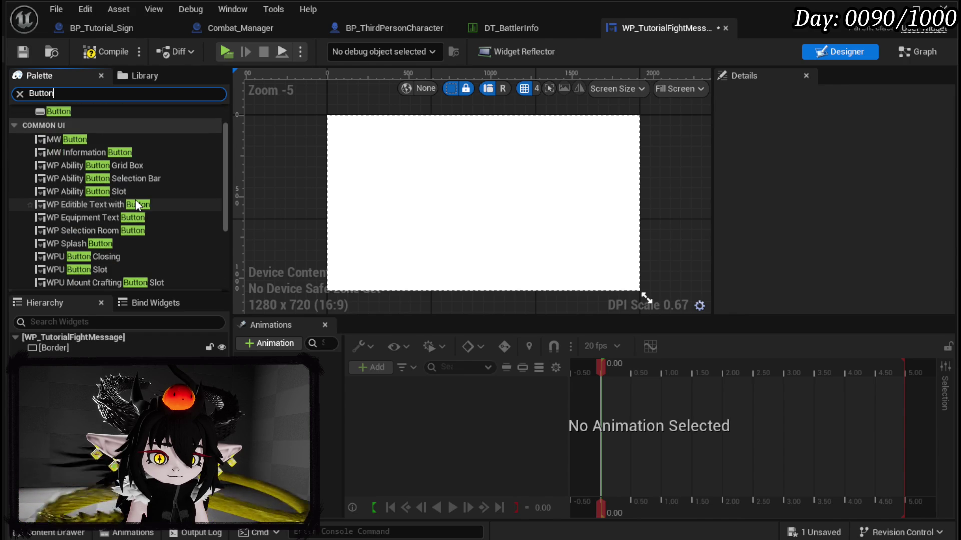
{"action": "left_click_drag", "start_coordinate": [101, 257], "coordinate": [55, 348]}
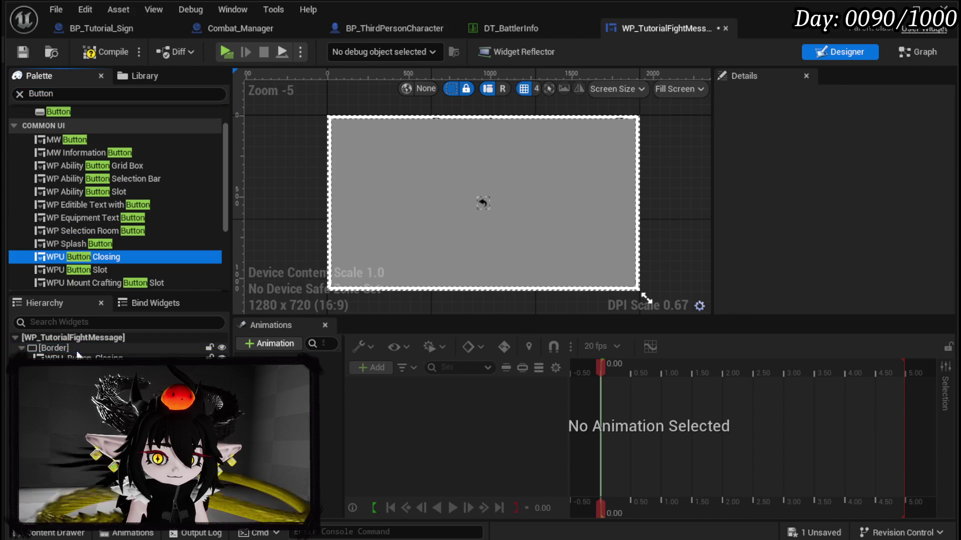
{"action": "left_click", "coordinate": [77, 95]}
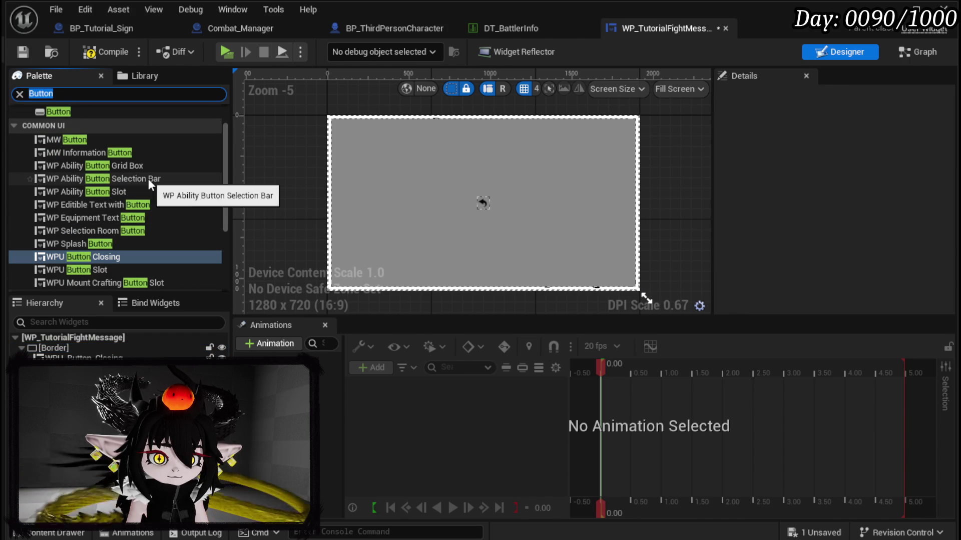
{"action": "type", "text": "MW Text"}
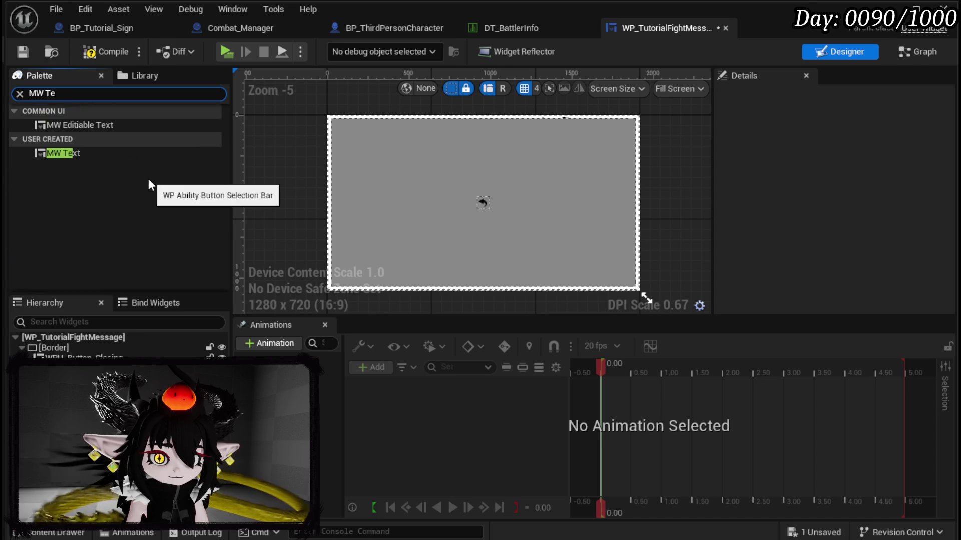
{"action": "mouse_move", "coordinate": [106, 154]}
{"action": "left_mouse_down"}
{"action": "mouse_move", "coordinate": [101, 345]}
{"action": "mouse_move", "coordinate": [47, 347]}
{"action": "mouse_move", "coordinate": [68, 331]}
{"action": "mouse_move", "coordinate": [120, 165]}
{"action": "left_mouse_up"}
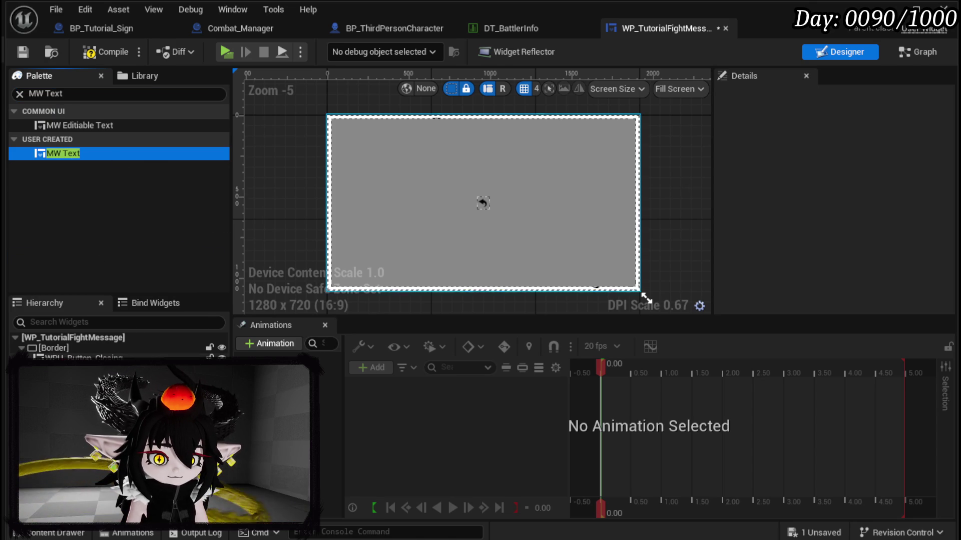
- Wrap the Border in an Overlay
{"action": "left_click", "coordinate": [52, 350]}
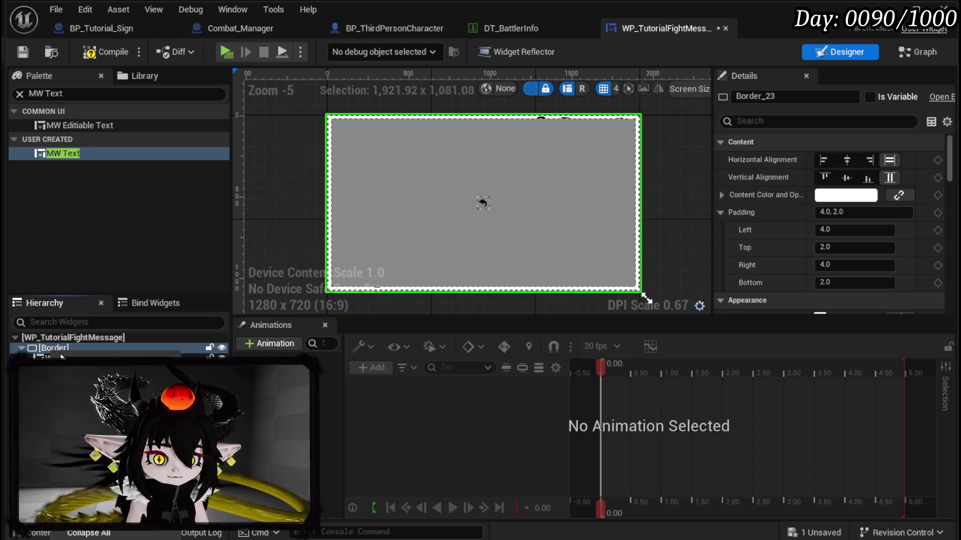
{"action": "right_click", "coordinate": [52, 350]}
{"action": "mouse_move", "coordinate": [330, 495]}
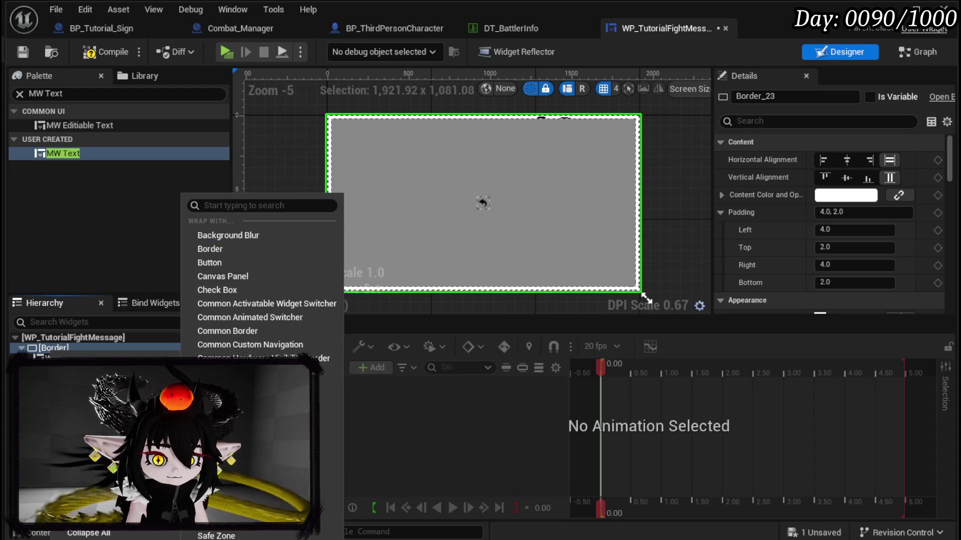
{"action": "left_click", "coordinate": [228, 534]}
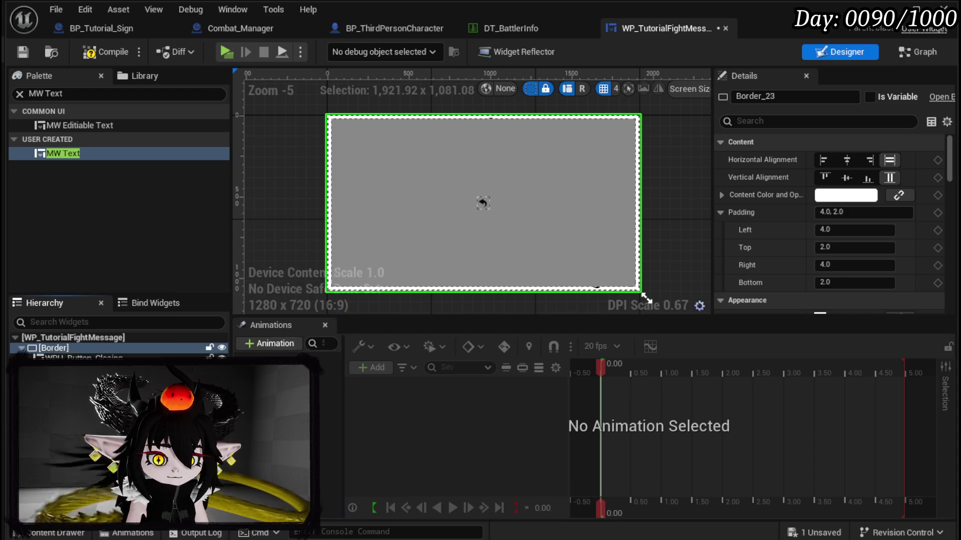
- Make the Border fill the Overlay fully and use M_MainButton as its brush image
{"action": "left_click", "coordinate": [56, 349]}
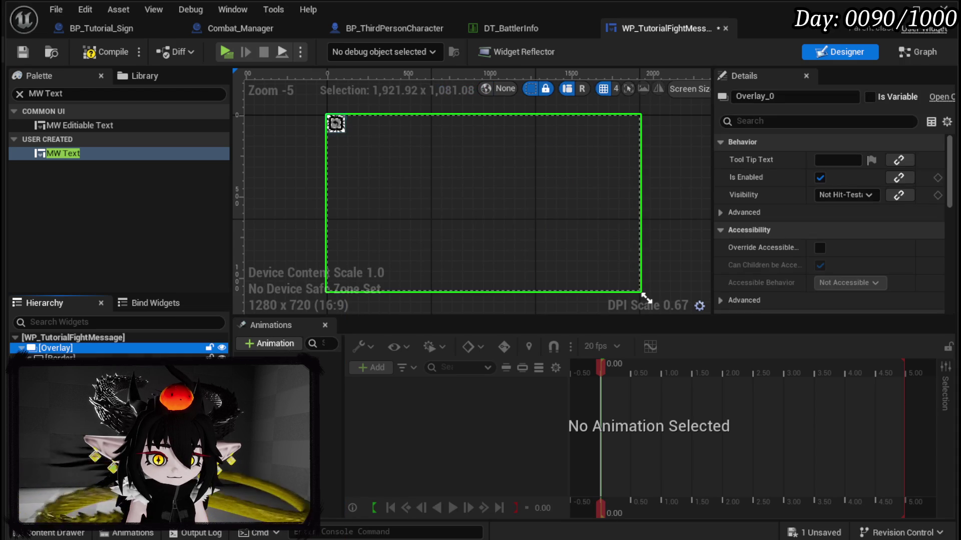
{"action": "left_click", "coordinate": [60, 357]}
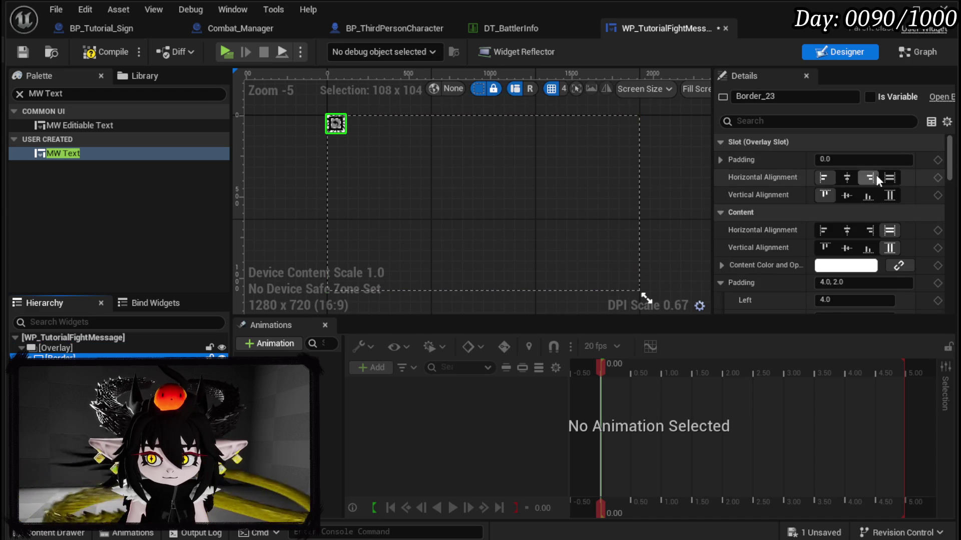
{"action": "left_click", "coordinate": [889, 178]}
{"action": "left_click", "coordinate": [890, 196]}
{"action": "scroll", "coordinate": [857, 224], "scroll_direction": "down", "scroll_amount": 3}
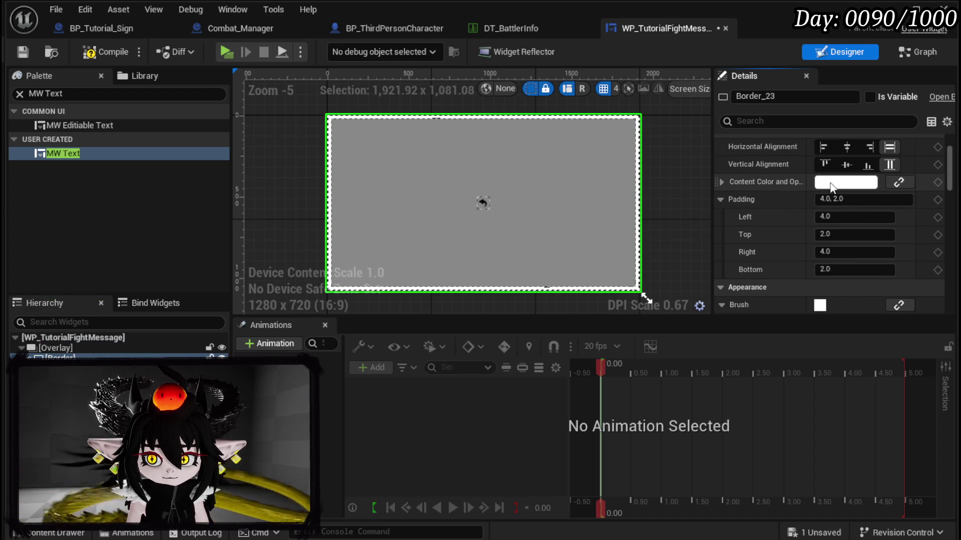
{"action": "scroll", "coordinate": [839, 290], "scroll_direction": "down", "scroll_amount": 5}
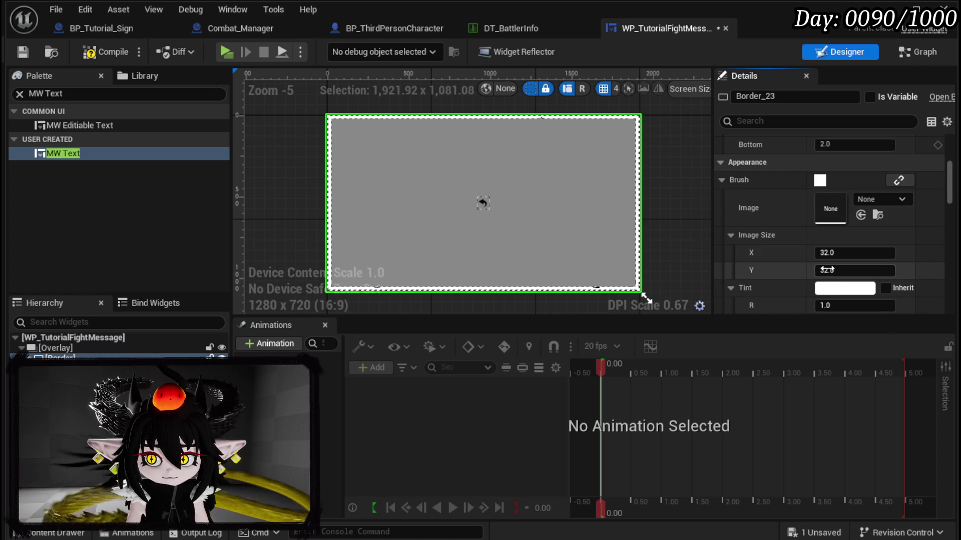
{"action": "left_click", "coordinate": [867, 198]}
{"action": "type", "text": "Button"}
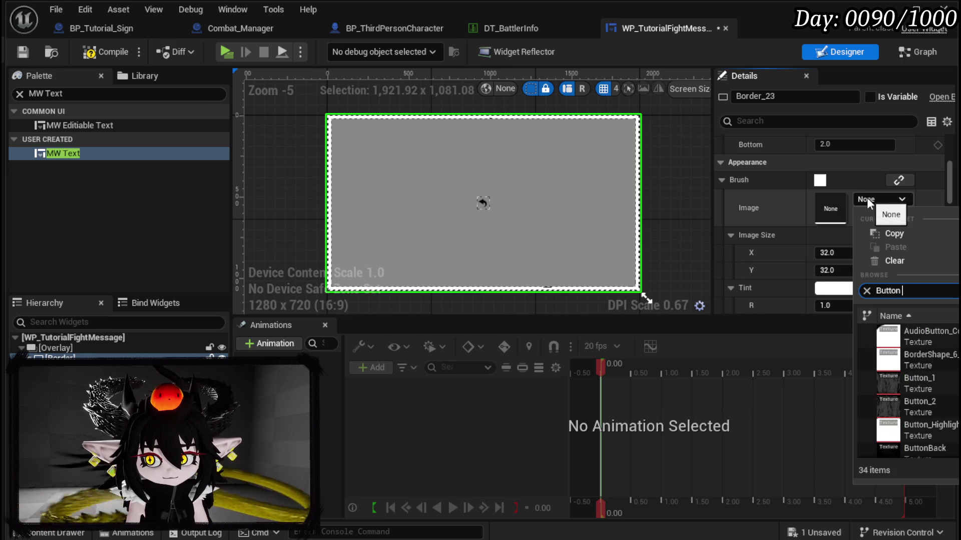
{"action": "type", "text": " Material"}
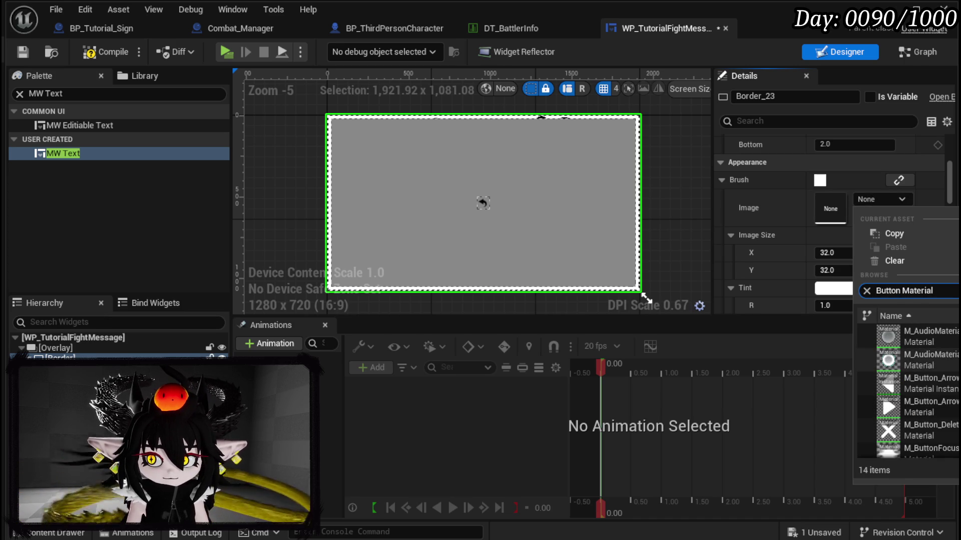
{"action": "left_click", "coordinate": [931, 420]}
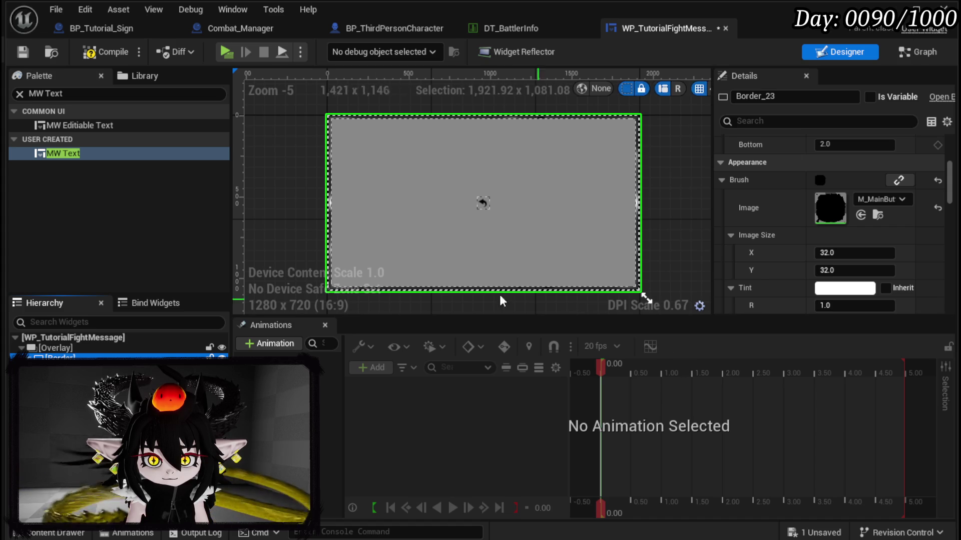
- Align the closing button bottom-centre and compile the widget
{"action": "left_click", "coordinate": [150, 368]}
{"action": "scroll", "coordinate": [840, 160], "scroll_direction": "up", "scroll_amount": 5}
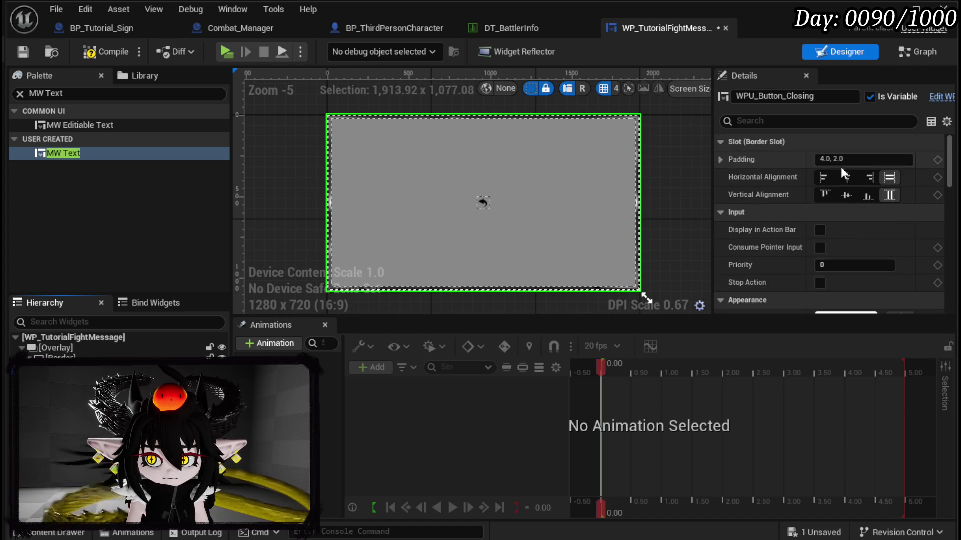
{"action": "left_click", "coordinate": [846, 178]}
{"action": "left_click", "coordinate": [845, 195]}
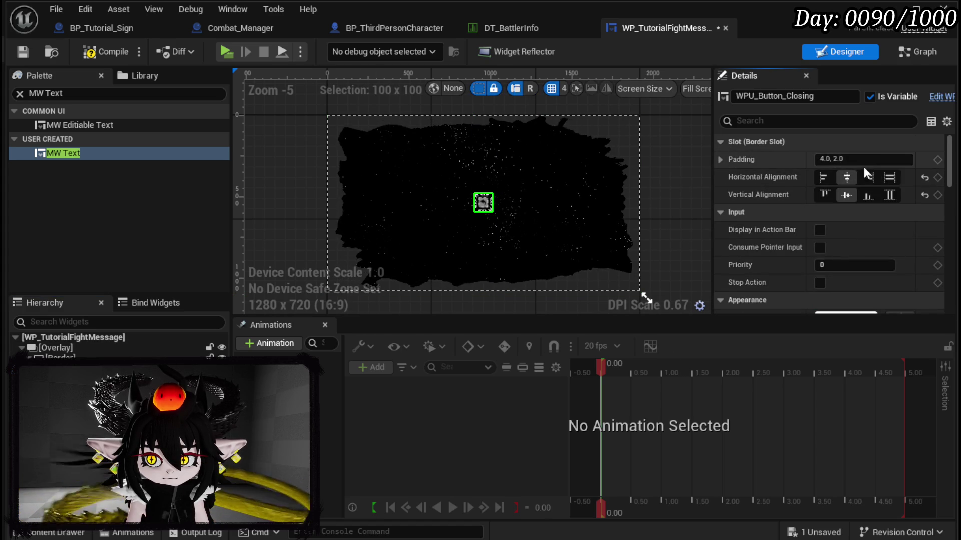
{"action": "left_click", "coordinate": [867, 195]}
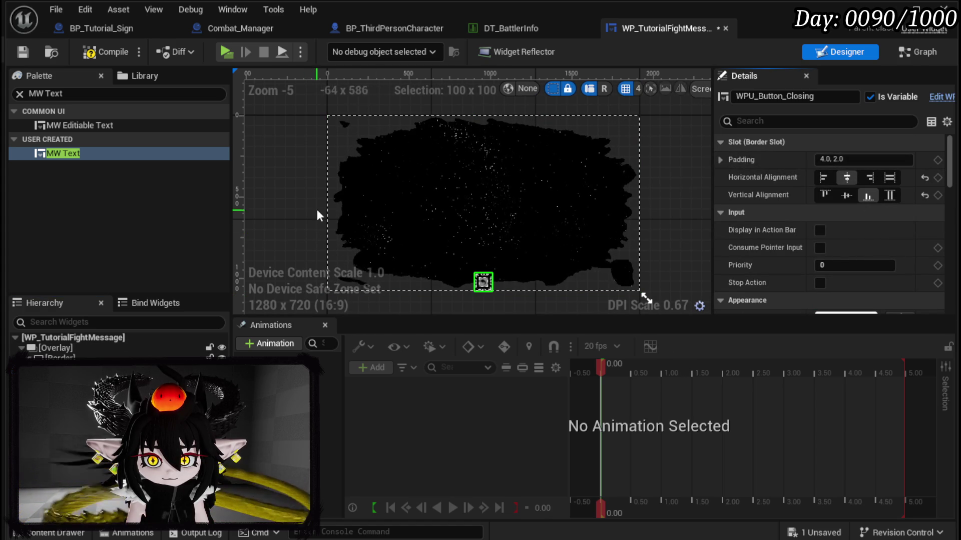
{"action": "left_click", "coordinate": [101, 49]}
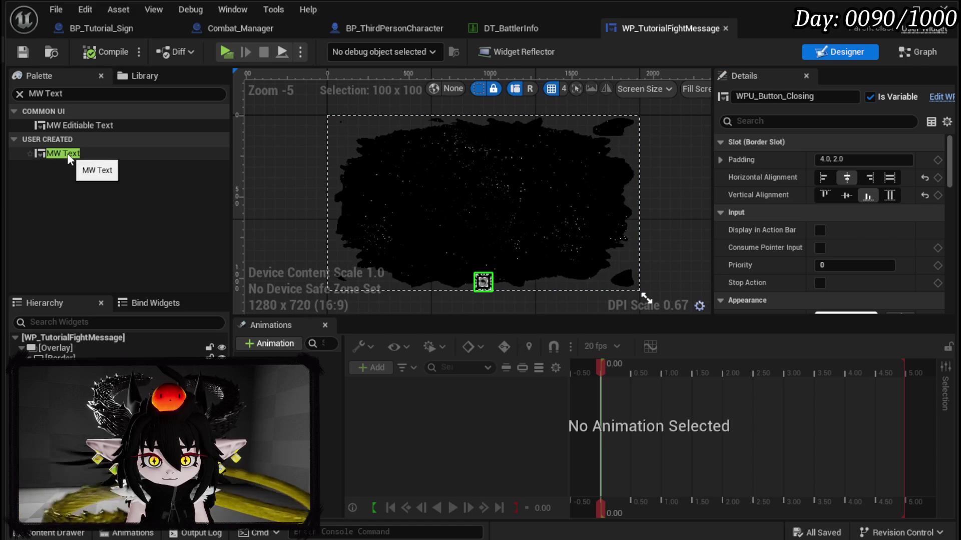
- Place MW Text in the Overlay centred horizontally and vertically, then compile and save
{"action": "mouse_move", "coordinate": [67, 153]}
{"action": "left_mouse_down"}
{"action": "mouse_move", "coordinate": [75, 306]}
{"action": "mouse_move", "coordinate": [108, 390]}
{"action": "mouse_move", "coordinate": [342, 256]}
{"action": "mouse_move", "coordinate": [363, 278]}
{"action": "left_mouse_up"}
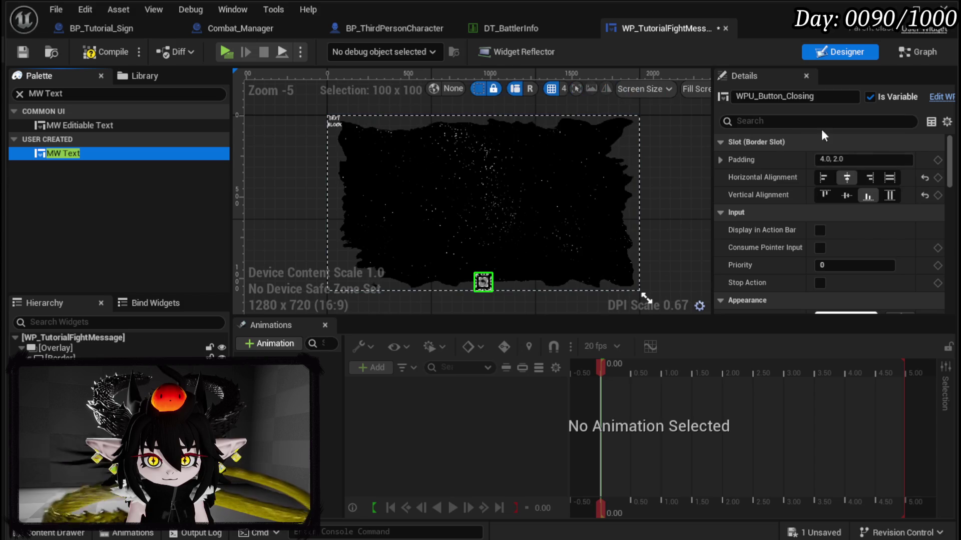
{"action": "left_click", "coordinate": [847, 178]}
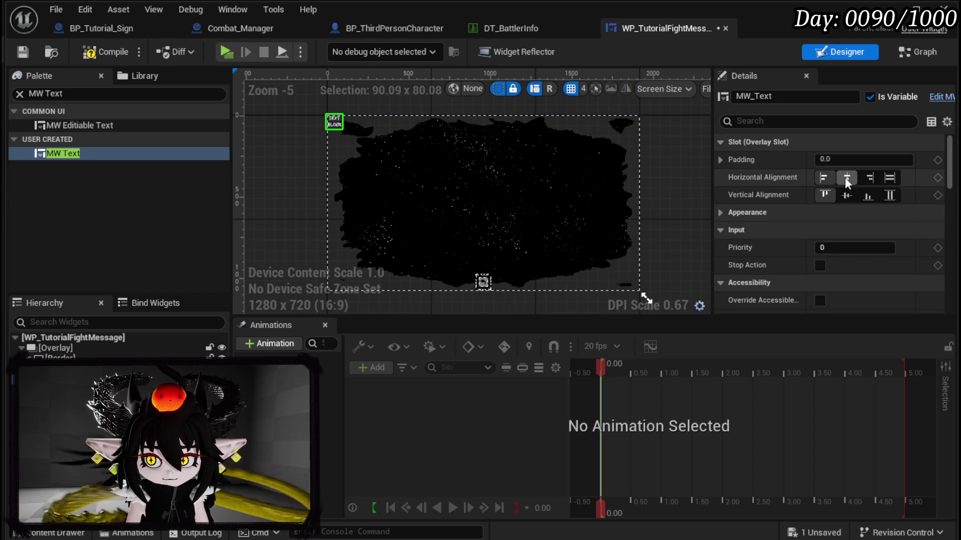
{"action": "left_click", "coordinate": [847, 195]}
{"action": "left_click", "coordinate": [106, 52]}
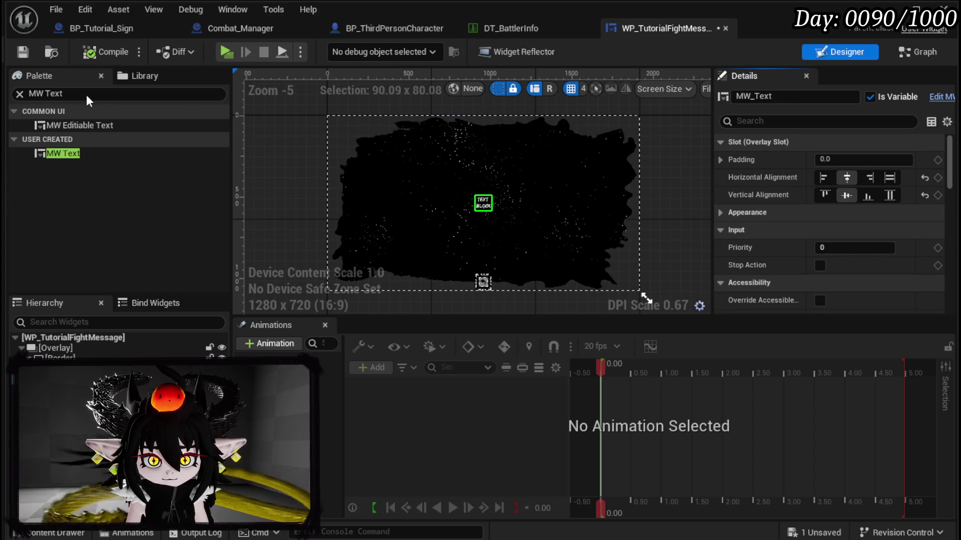
{"action": "left_click", "coordinate": [21, 55]}
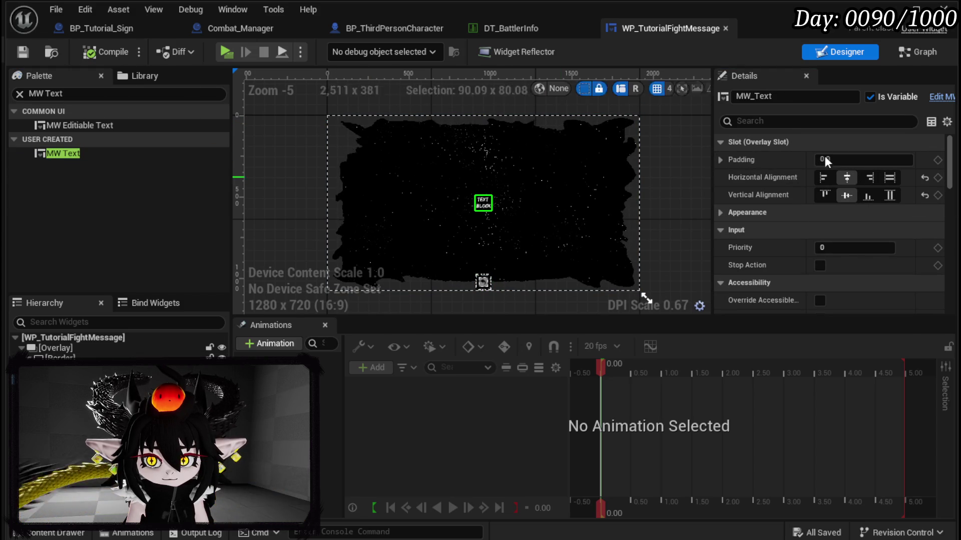
{"action": "left_click", "coordinate": [911, 52]}
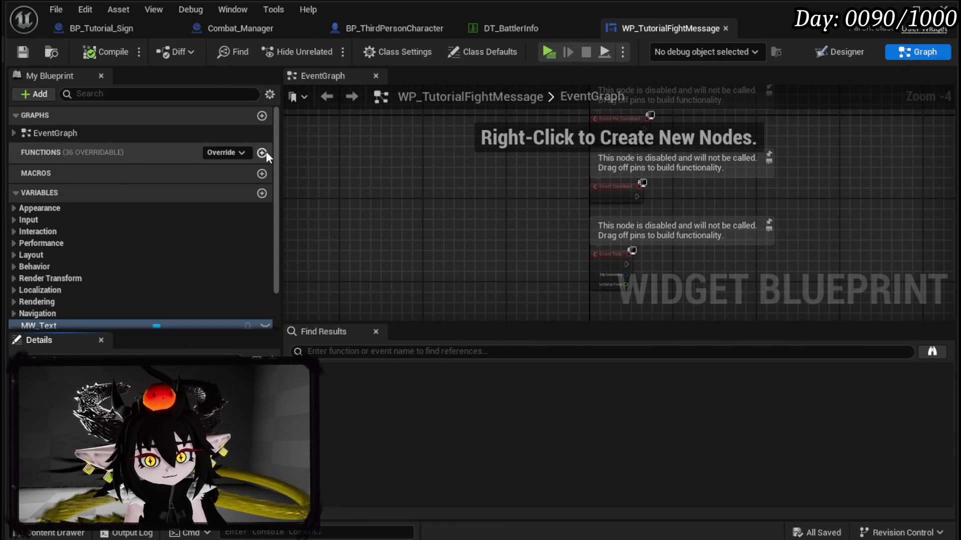
- Create a BindButton function and add a WPU_Button_Closing reference in it
{"action": "left_click", "coordinate": [261, 153]}
{"action": "type", "text": "Bu"}
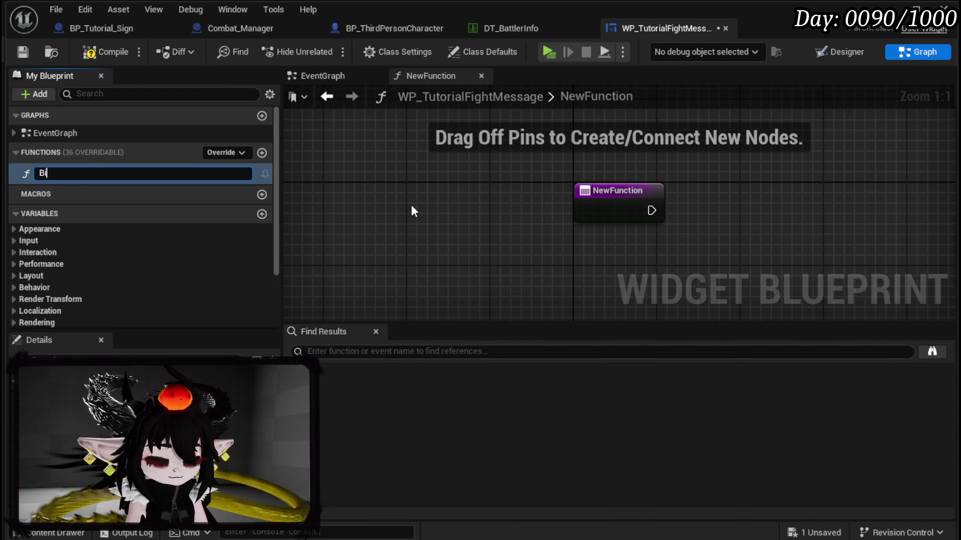
{"action": "type", "text": "tton"}
{"action": "key", "text": "Return"}
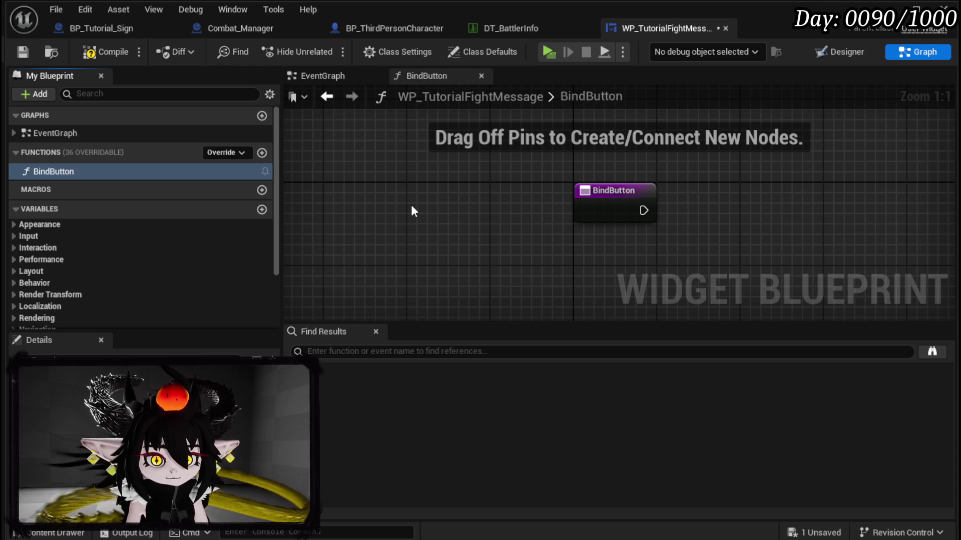
{"action": "scroll", "coordinate": [127, 282], "scroll_direction": "down", "scroll_amount": 3}
{"action": "mouse_move", "coordinate": [60, 272]}
{"action": "left_mouse_down"}
{"action": "mouse_move", "coordinate": [547, 157]}
{"action": "mouse_move", "coordinate": [602, 157]}
{"action": "left_mouse_up"}
{"action": "left_click", "coordinate": [601, 162]}
- Call Set Parent Widget on the closing button with Self, then compile and save
{"action": "left_click_drag", "start_coordinate": [689, 175], "coordinate": [458, 216]}
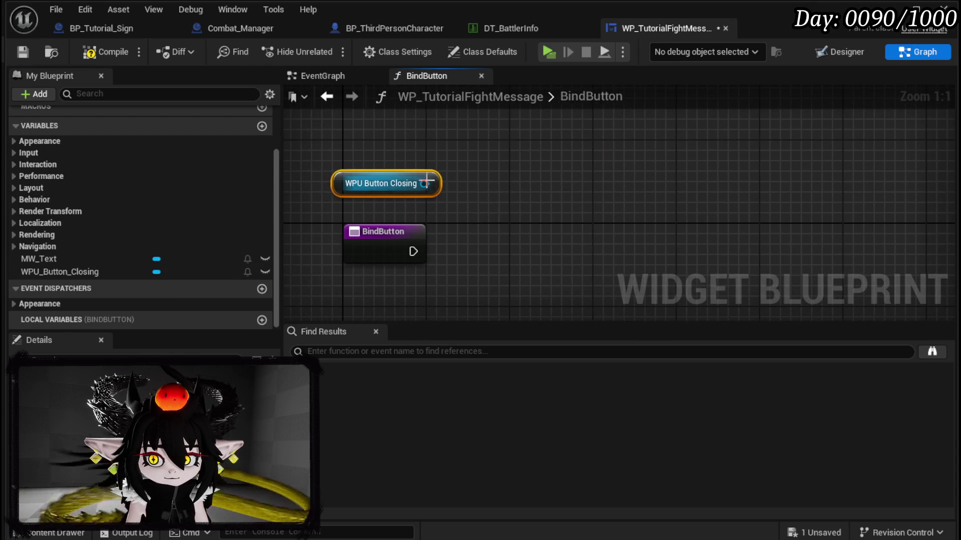
{"action": "left_click_drag", "start_coordinate": [425, 183], "coordinate": [489, 210]}
{"action": "type", "text": "Set Pare"}
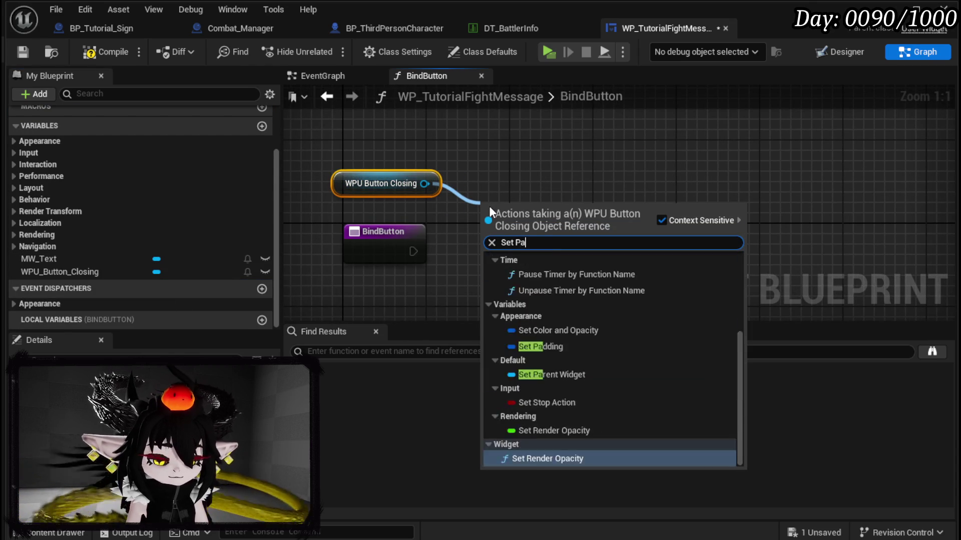
{"action": "key", "text": "Return"}
{"action": "mouse_move", "coordinate": [414, 251]}
{"action": "left_mouse_down"}
{"action": "mouse_move", "coordinate": [490, 241]}
{"action": "mouse_move", "coordinate": [417, 248]}
{"action": "left_mouse_up"}
{"action": "type", "text": "Self"}
{"action": "key", "text": "Return"}
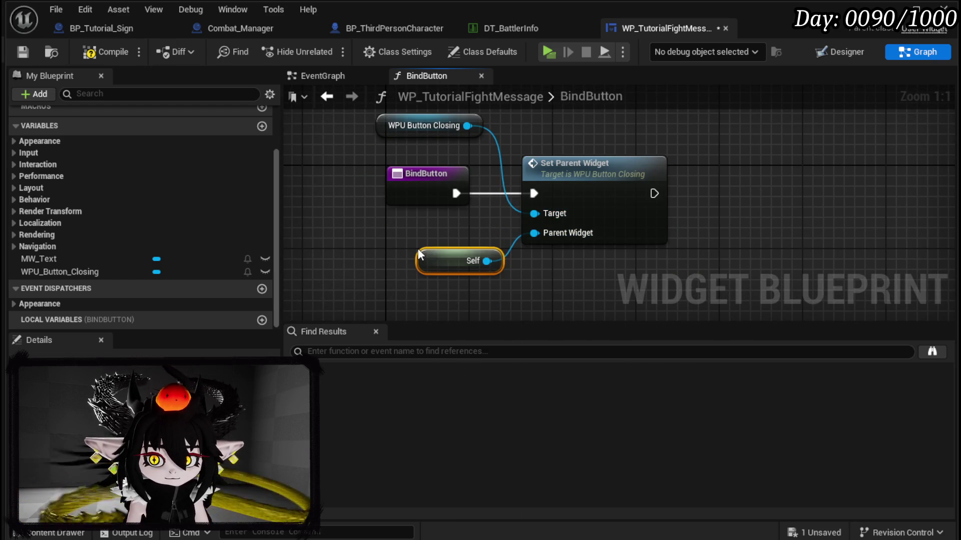
{"action": "left_click", "coordinate": [82, 51]}
{"action": "left_click", "coordinate": [24, 51]}
- Review the closing button's SetParentWidget and CloseWidget functions and its layout
{"action": "left_click", "coordinate": [571, 179]}
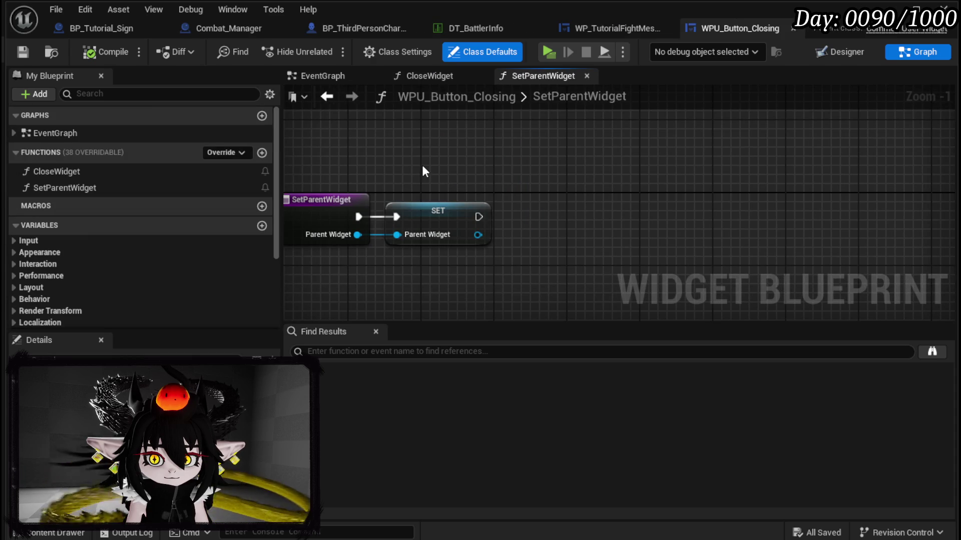
{"action": "double_click", "coordinate": [141, 174]}
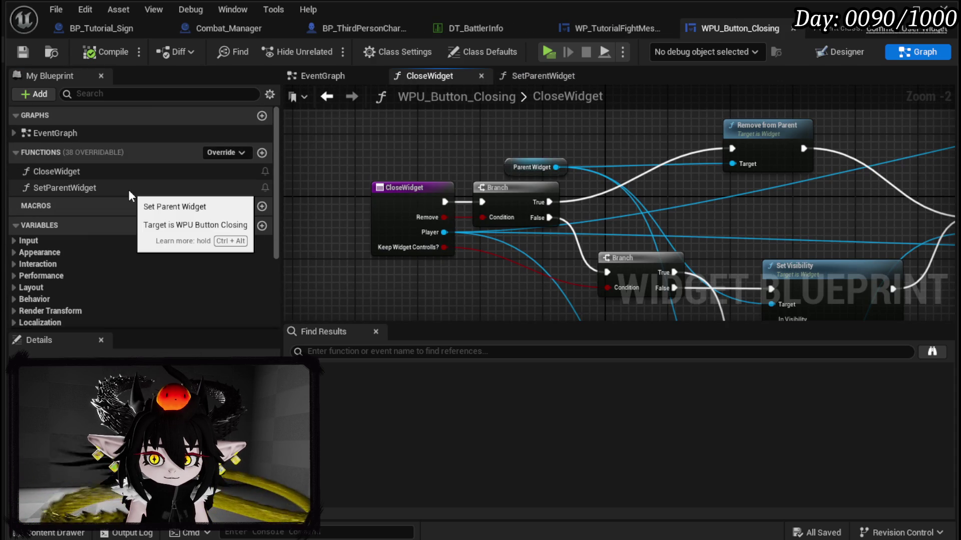
{"action": "double_click", "coordinate": [128, 189]}
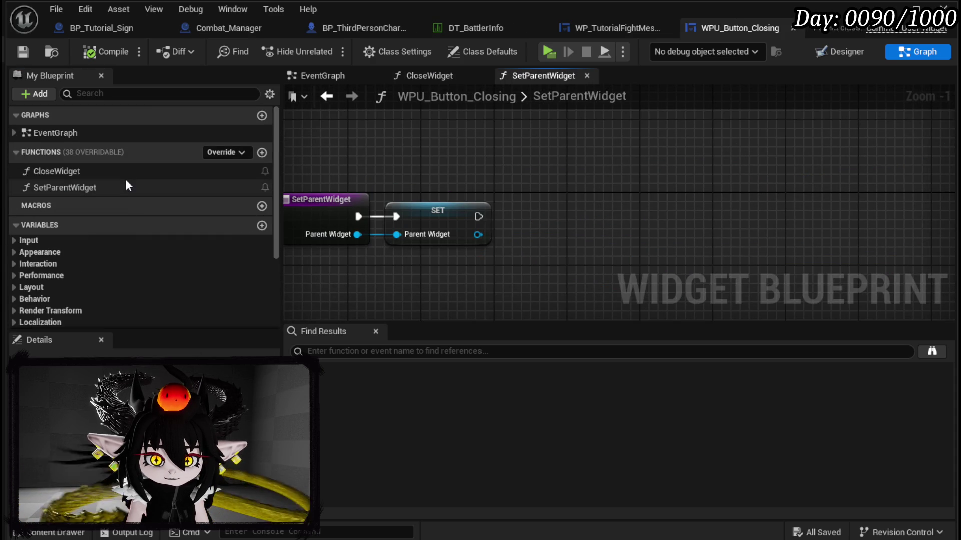
{"action": "double_click", "coordinate": [124, 173]}
{"action": "left_click", "coordinate": [842, 51]}
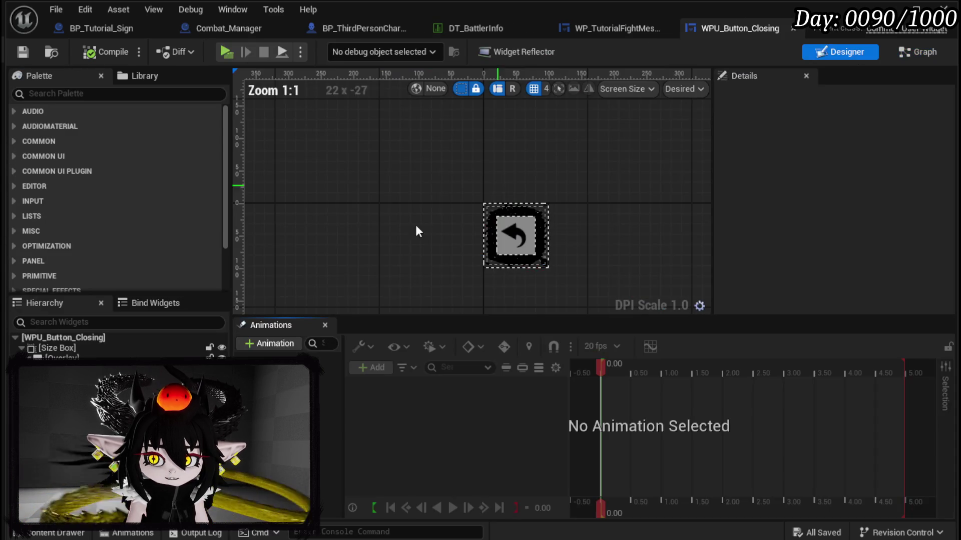
{"action": "left_click", "coordinate": [102, 29]}
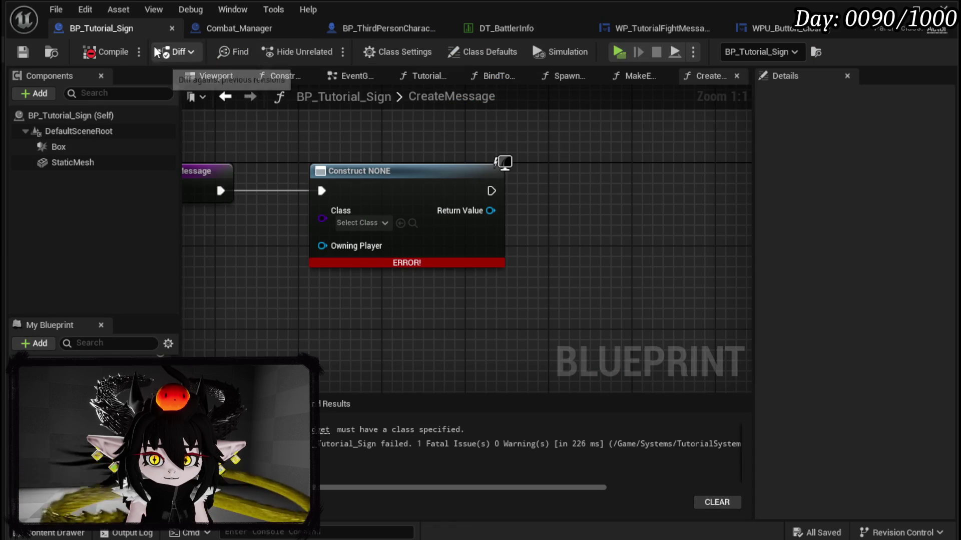
- Set the Construct node's class to WP_TutorialFightMessage
{"action": "left_click", "coordinate": [353, 223]}
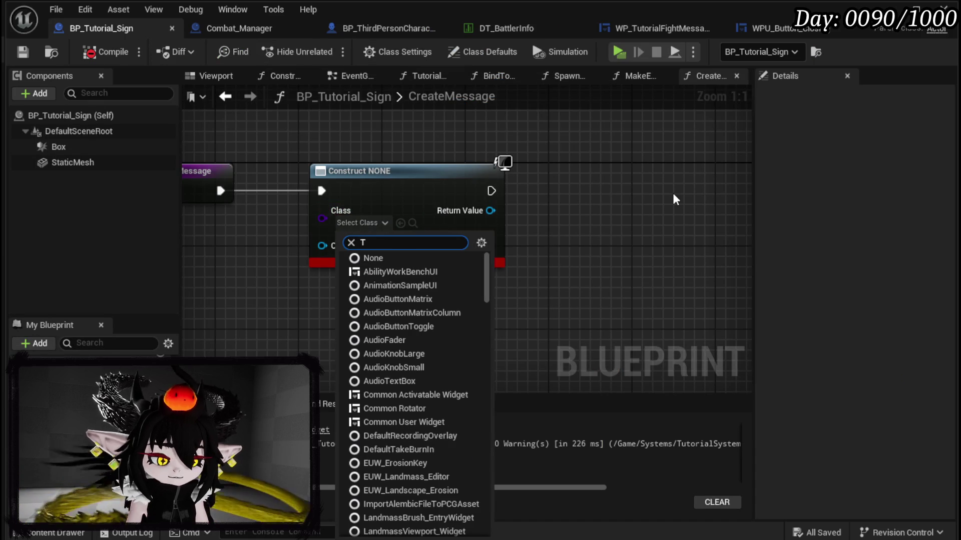
{"action": "type", "text": "utorial"}
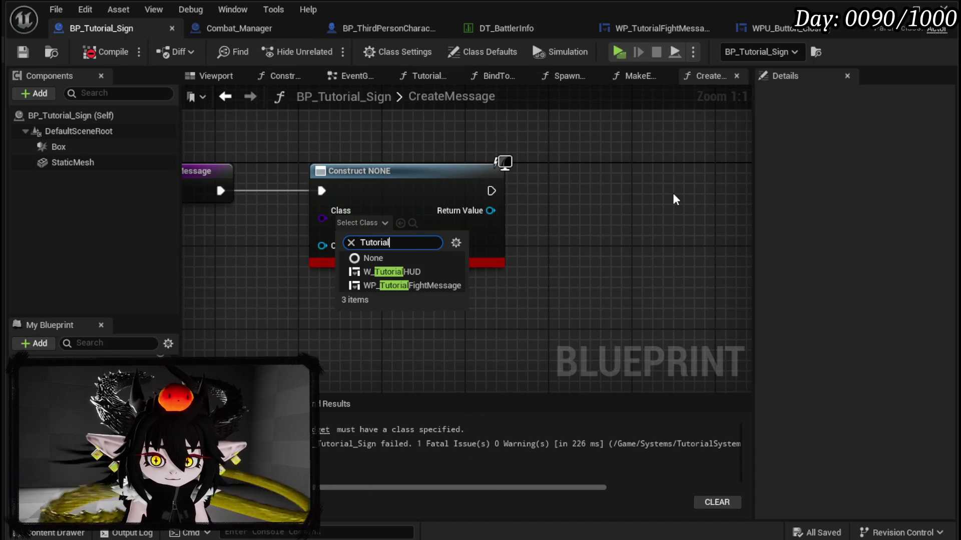
{"action": "left_click", "coordinate": [407, 285]}
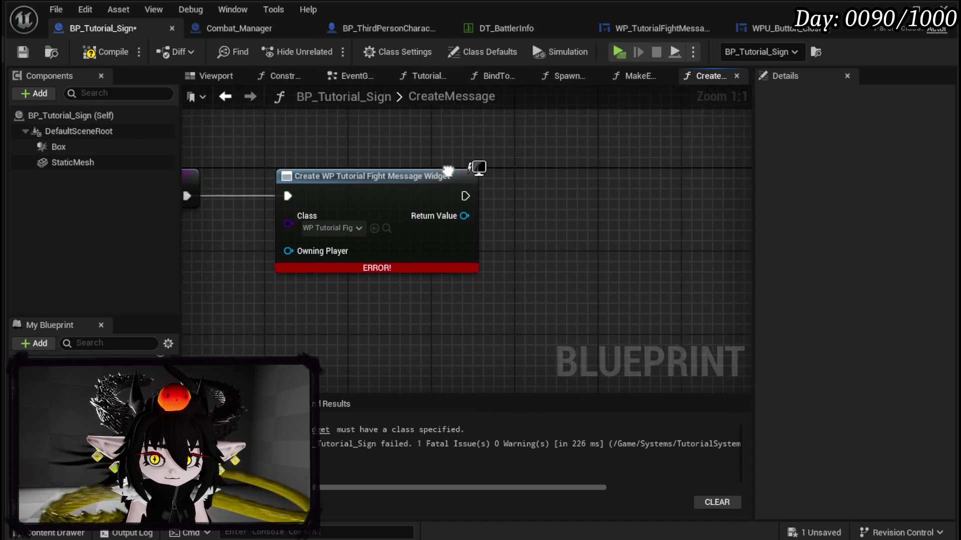
- Feed the created widget into a new Add to Viewport node and place a Player reference
{"action": "left_click_drag", "start_coordinate": [408, 218], "coordinate": [452, 220]}
{"action": "type", "text": "add to"}
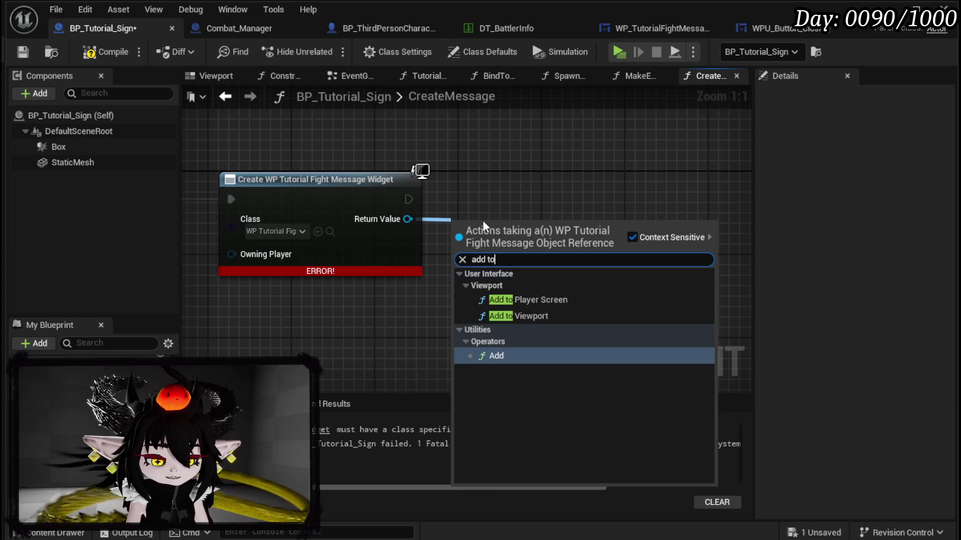
{"action": "type", "text": " vie"}
{"action": "left_click", "coordinate": [540, 316]}
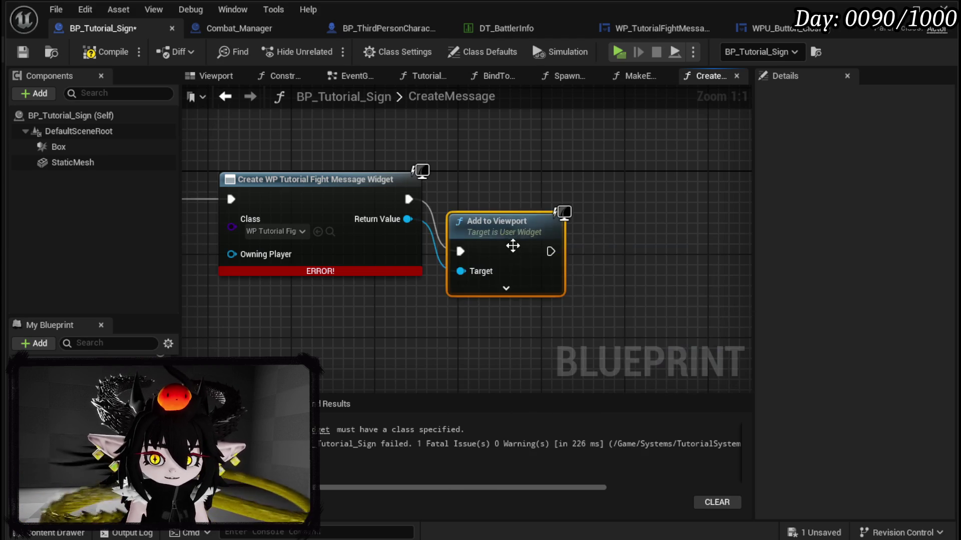
{"action": "left_click_drag", "start_coordinate": [510, 246], "coordinate": [510, 184]}
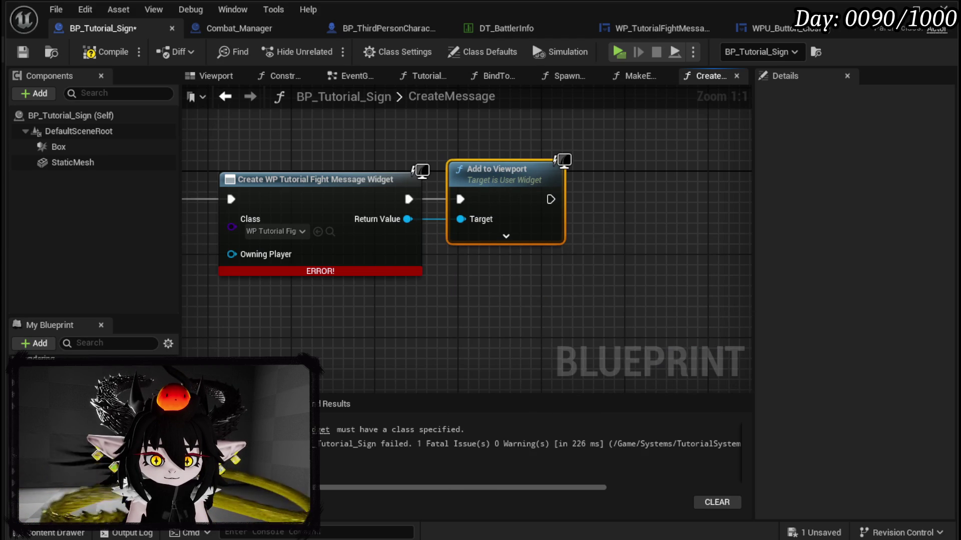
{"action": "left_click_drag", "start_coordinate": [50, 373], "coordinate": [482, 322]}
{"action": "left_click", "coordinate": [395, 337]}
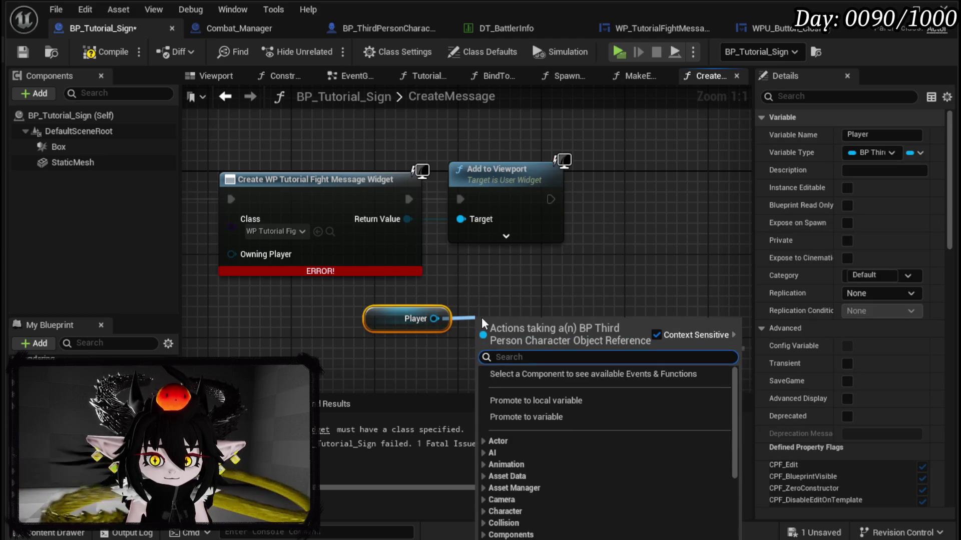
- Add a Get Controller node for the Player reference
{"action": "type", "text": "get controller"}
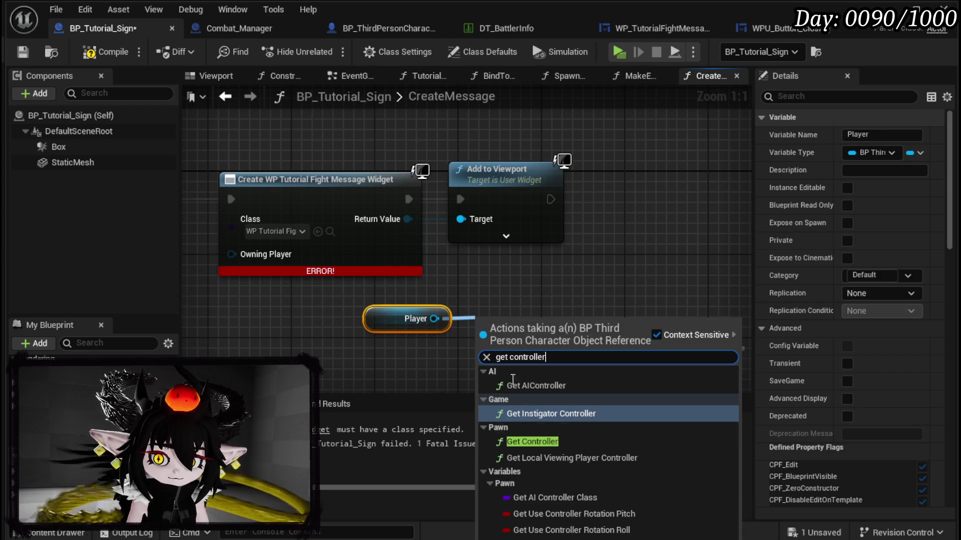
{"action": "left_click", "coordinate": [532, 441]}
{"action": "left_click_drag", "start_coordinate": [533, 356], "coordinate": [429, 382]}
- Cast the controller to MP_Controller and chain the cast after Add to Viewport
{"action": "left_click_drag", "start_coordinate": [376, 350], "coordinate": [481, 344]}
{"action": "type", "text": "Set I"}
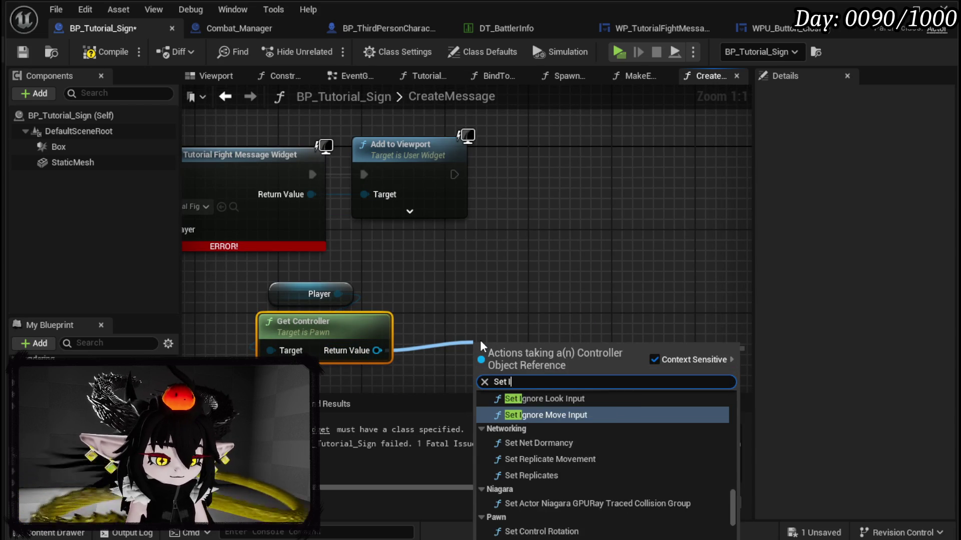
{"action": "type", "text": "nput mode"}
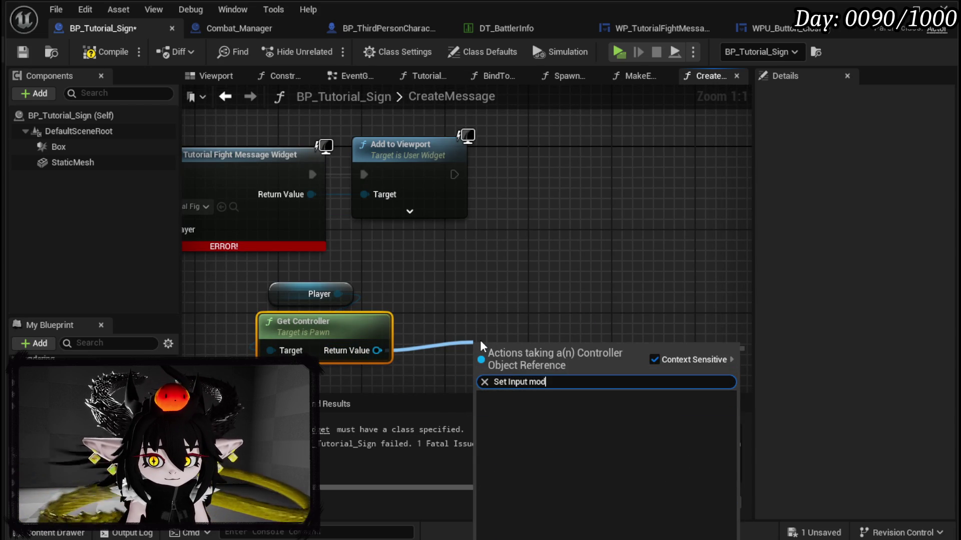
{"action": "key", "text": "BackSpace"}
{"action": "key", "text": "BackSpace"}
{"action": "key", "text": "BackSpace"}
{"action": "type", "text": "cast to mp co"}
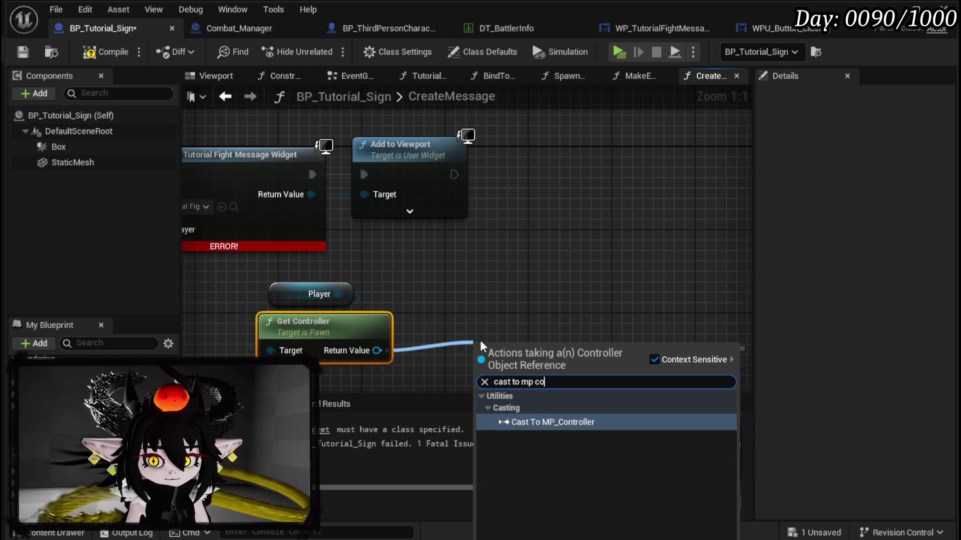
{"action": "key", "text": "Return"}
{"action": "mouse_move", "coordinate": [520, 343]}
{"action": "left_mouse_down"}
{"action": "mouse_move", "coordinate": [543, 209]}
{"action": "mouse_move", "coordinate": [540, 145]}
{"action": "left_mouse_up"}
{"action": "mouse_move", "coordinate": [454, 174]}
{"action": "left_mouse_down"}
{"action": "mouse_move", "coordinate": [499, 165]}
{"action": "mouse_move", "coordinate": [536, 171]}
{"action": "left_mouse_up"}
- Add Set Input Mode UI Only on the MP_Controller, focused on the message widget
{"action": "left_click_drag", "start_coordinate": [619, 215], "coordinate": [582, 272]}
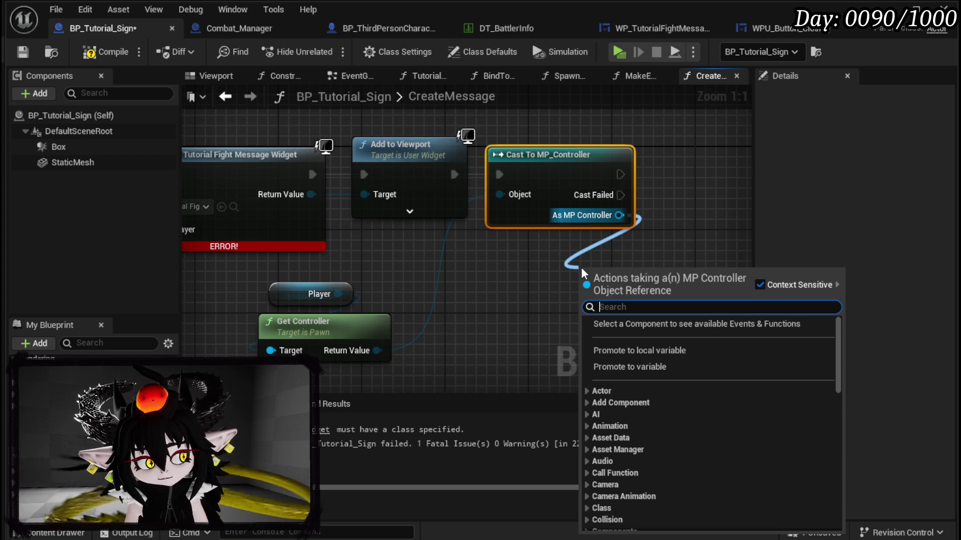
{"action": "type", "text": "Set input"}
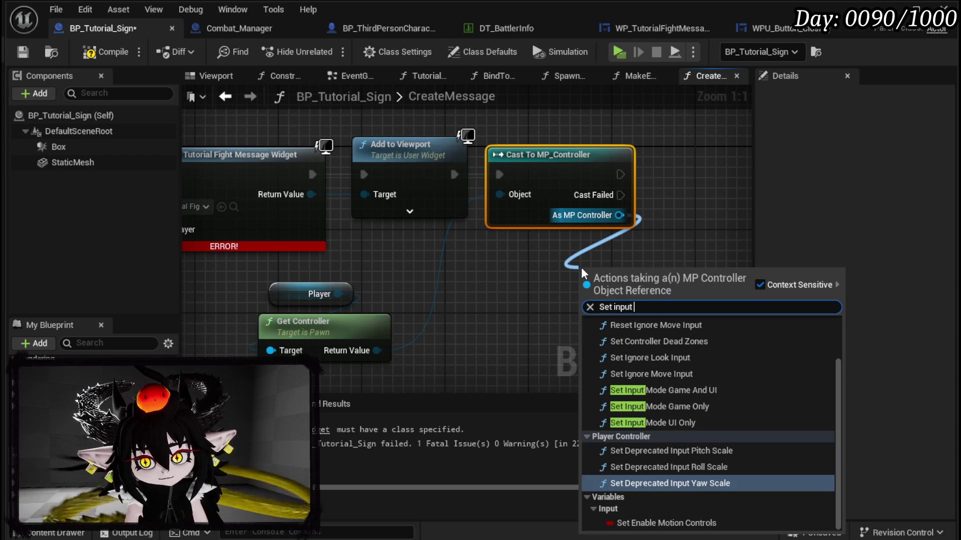
{"action": "type", "text": " mode"}
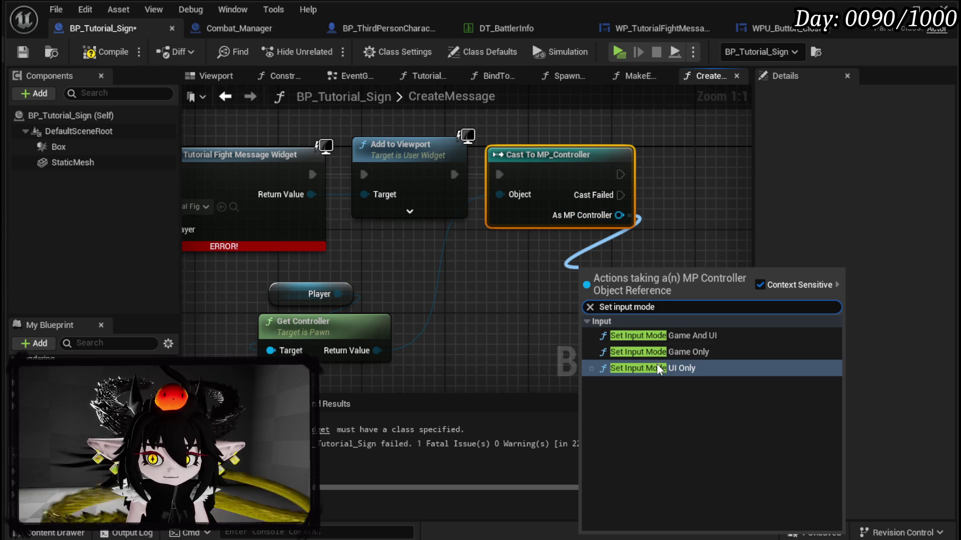
{"action": "key", "text": "Return"}
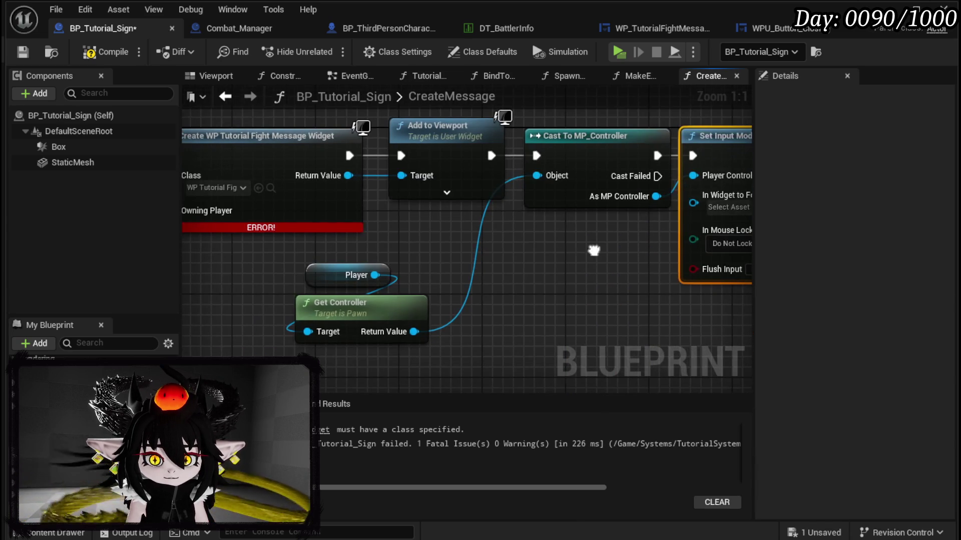
{"action": "left_click_drag", "start_coordinate": [348, 175], "coordinate": [700, 202]}
{"action": "scroll", "coordinate": [344, 275], "scroll_direction": "down", "scroll_amount": 2}
{"action": "left_click", "coordinate": [543, 266]}
- Compile and save the sign blueprint, tidying the Add to Viewport, cast and input-mode nodes
{"action": "left_click", "coordinate": [85, 52]}
{"action": "left_click", "coordinate": [22, 52]}
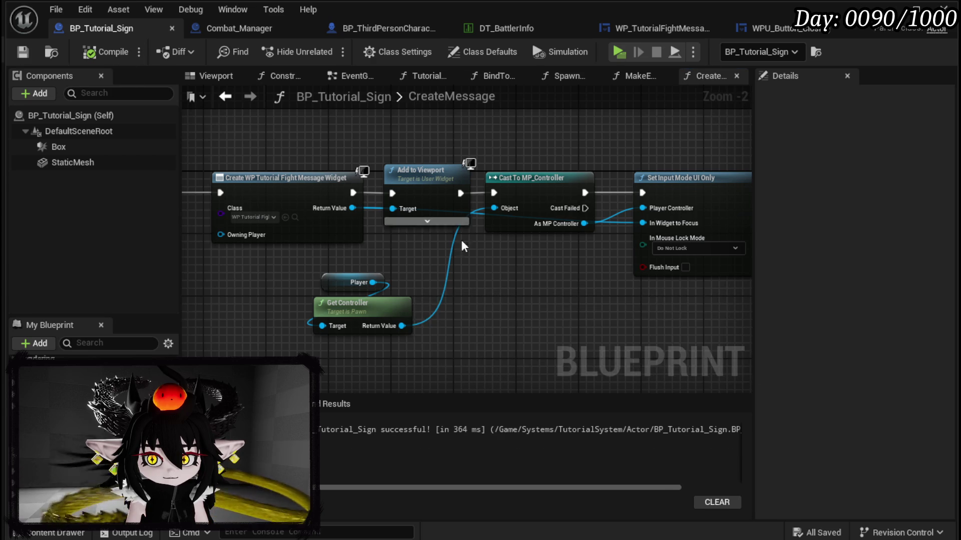
{"action": "mouse_move", "coordinate": [358, 129]}
{"action": "left_mouse_down"}
{"action": "mouse_move", "coordinate": [440, 185]}
{"action": "mouse_move", "coordinate": [470, 167]}
{"action": "left_mouse_up"}
{"action": "left_click_drag", "start_coordinate": [475, 256], "coordinate": [646, 253]}
{"action": "key", "text": "ctrl+s"}
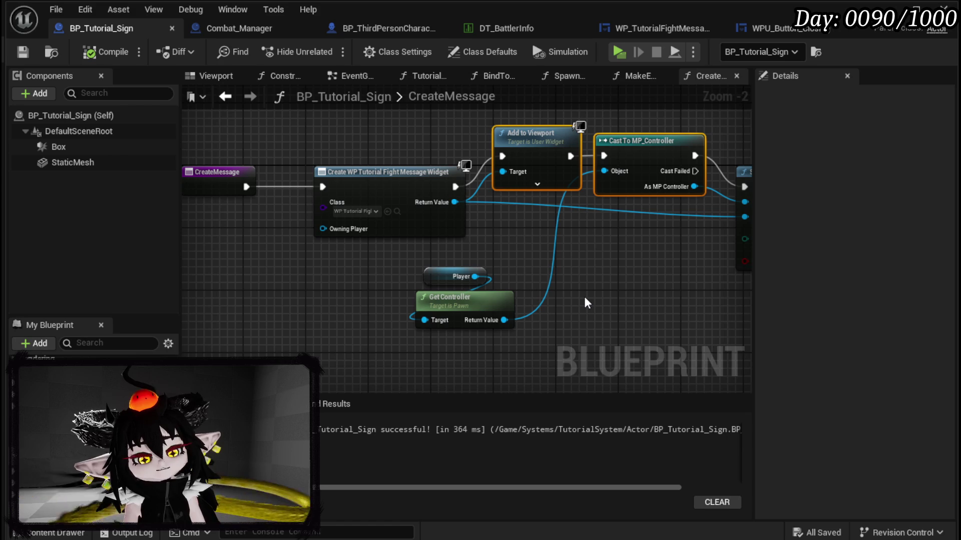
{"action": "mouse_move", "coordinate": [588, 293]}
{"action": "left_mouse_down"}
{"action": "mouse_move", "coordinate": [317, 291]}
{"action": "mouse_move", "coordinate": [499, 284]}
{"action": "left_mouse_up"}
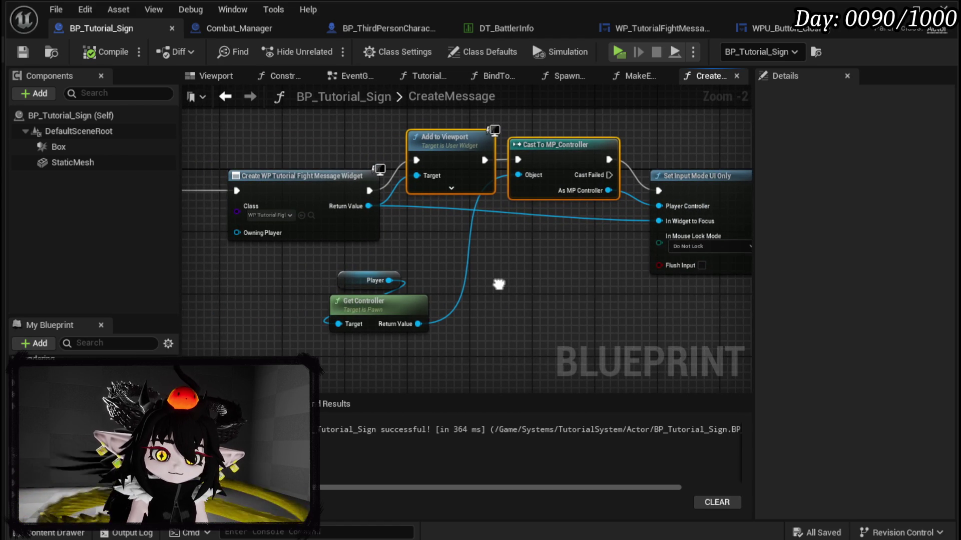
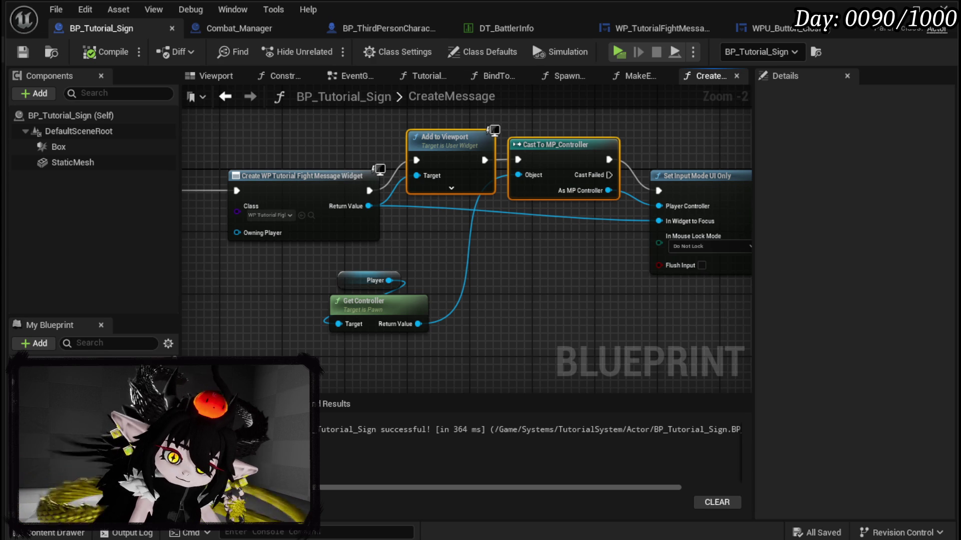
- Review the BindToManager, TutorialEncounter and SpawnNextEncounter function graphs
{"action": "key", "text": "alt+Left"}
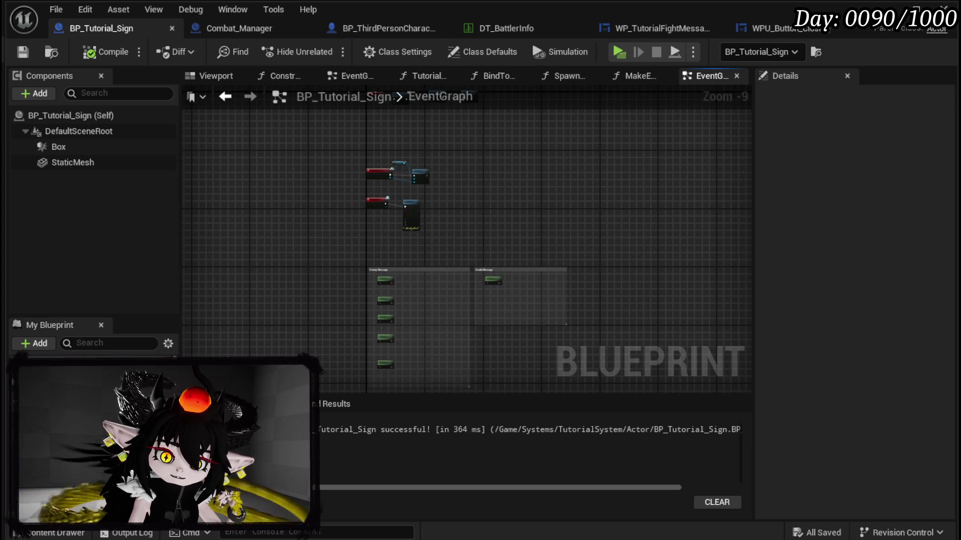
{"action": "left_click", "coordinate": [493, 75]}
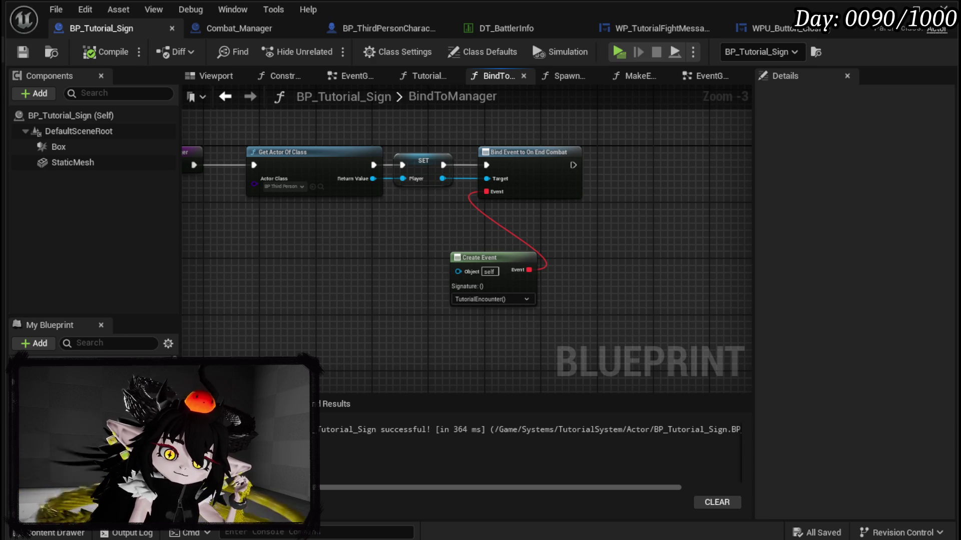
{"action": "left_click", "coordinate": [423, 76]}
{"action": "mouse_move", "coordinate": [428, 323]}
{"action": "left_mouse_down"}
{"action": "mouse_move", "coordinate": [274, 275]}
{"action": "mouse_move", "coordinate": [422, 285]}
{"action": "left_mouse_up"}
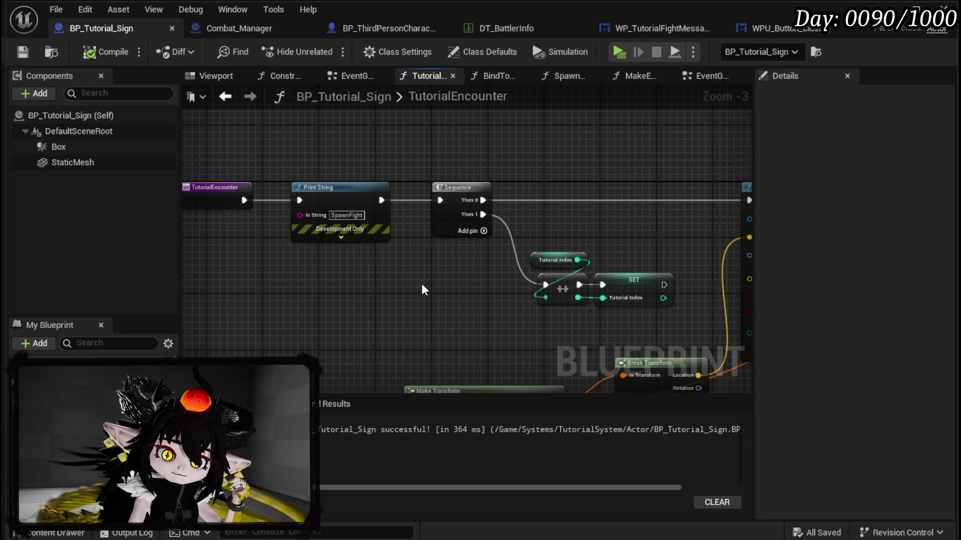
{"action": "left_click", "coordinate": [564, 76]}
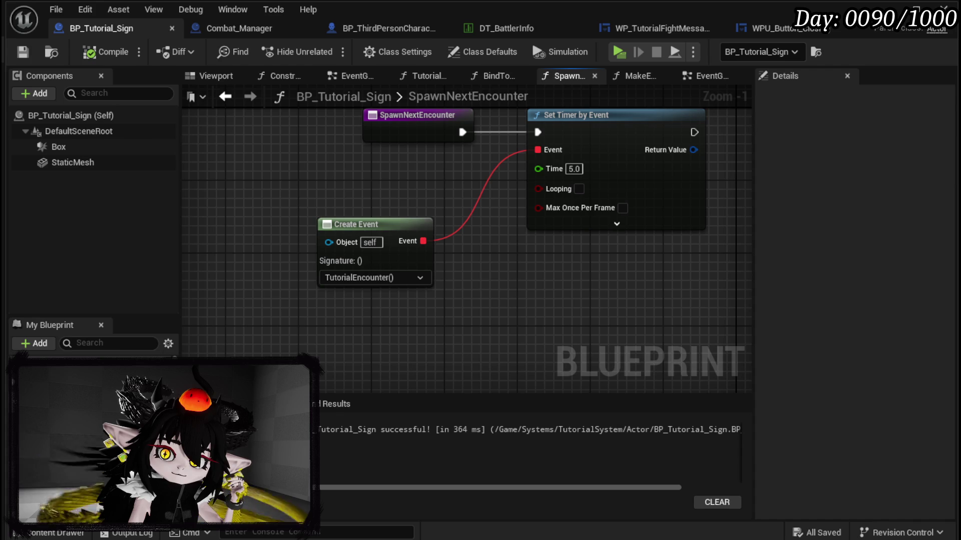
{"action": "left_click", "coordinate": [423, 75]}
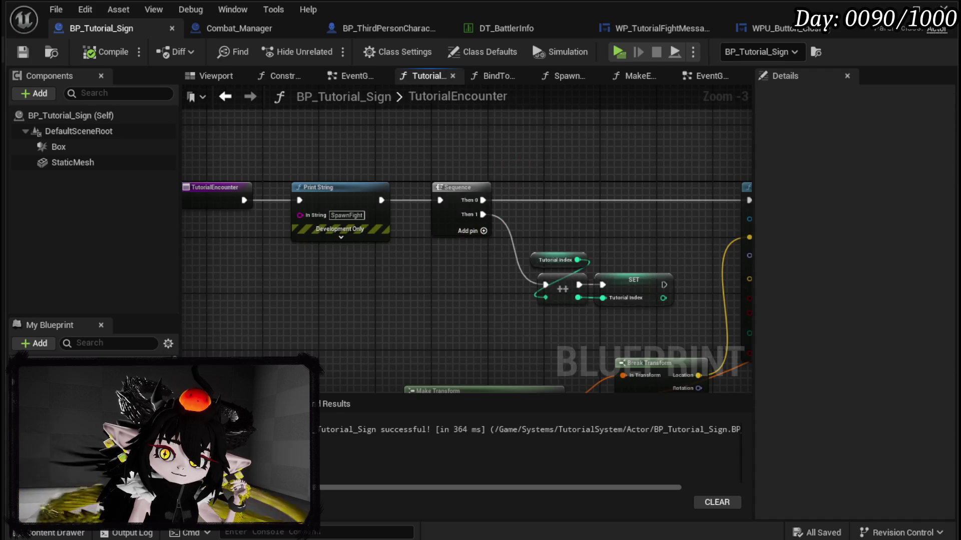
- Set BindToManager's Create Event signature to SpawnNextEncounter() instead of TutorialEncounter
{"action": "left_click", "coordinate": [493, 75]}
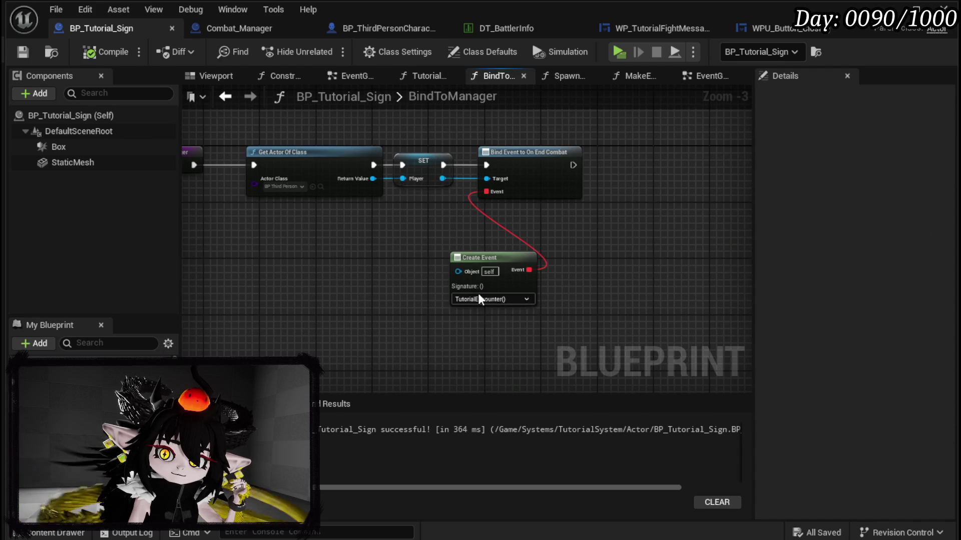
{"action": "left_click", "coordinate": [479, 299]}
{"action": "scroll", "coordinate": [494, 396], "scroll_direction": "down", "scroll_amount": 3}
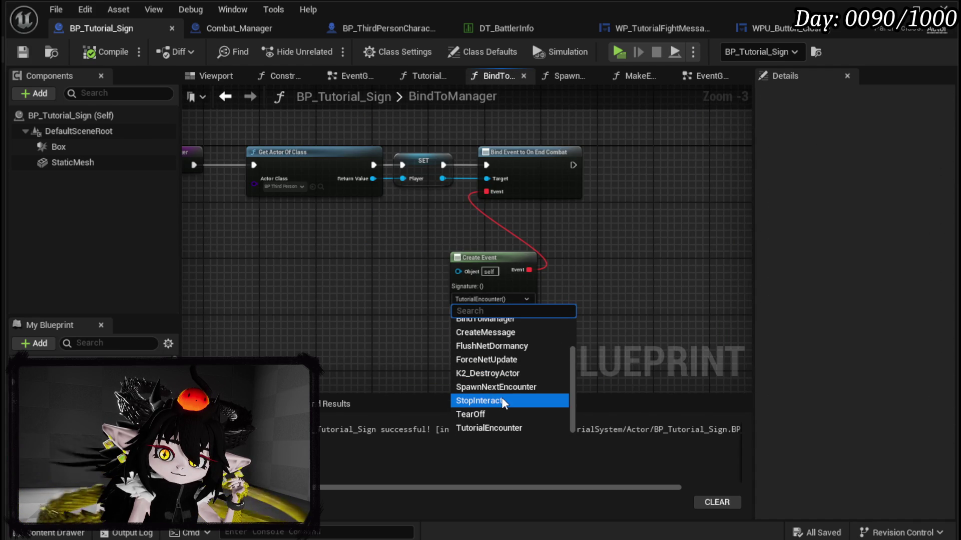
{"action": "left_click", "coordinate": [500, 386]}
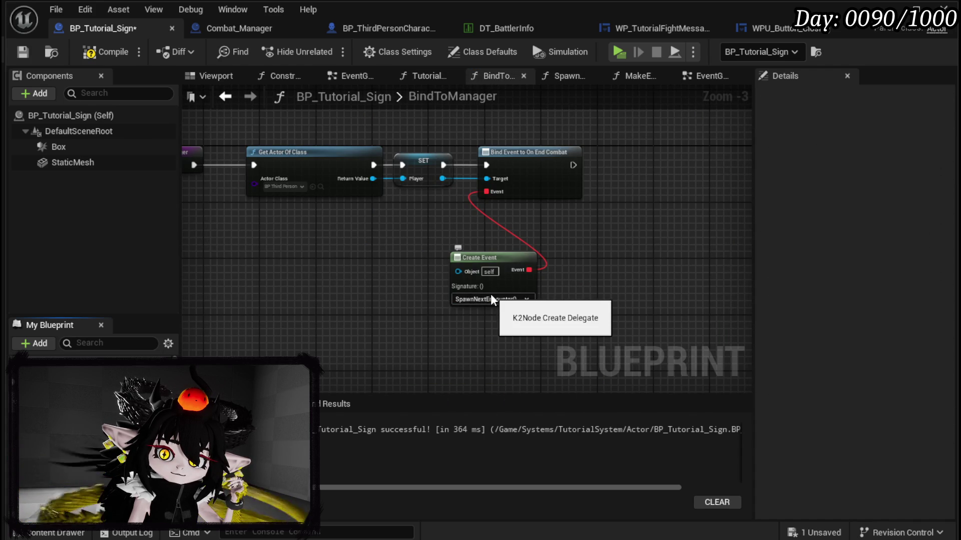
{"action": "left_click", "coordinate": [563, 76]}
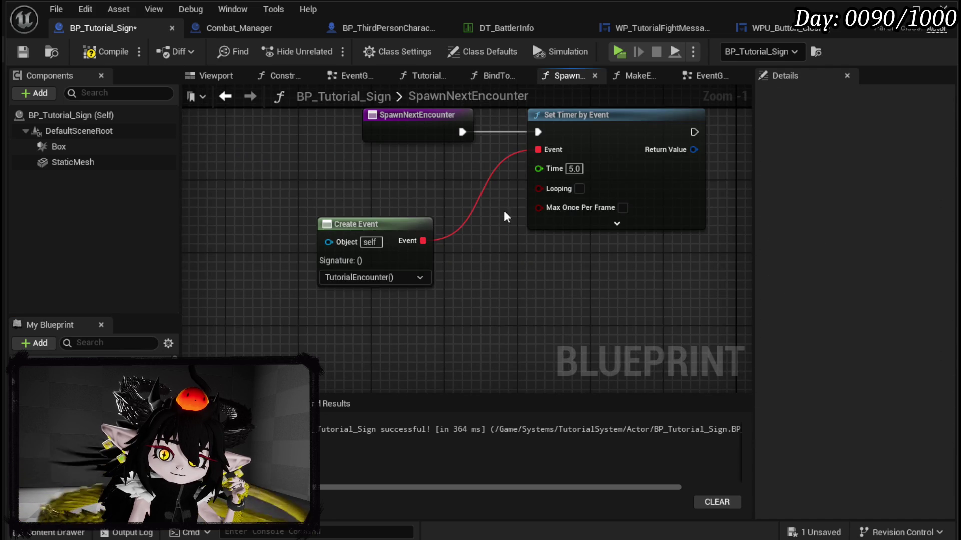
- Insert a Create Message call into SpawnNextEncounter's execution before Set Timer by Event
{"action": "left_click_drag", "start_coordinate": [406, 265], "coordinate": [608, 190]}
{"action": "left_click_drag", "start_coordinate": [309, 254], "coordinate": [710, 291]}
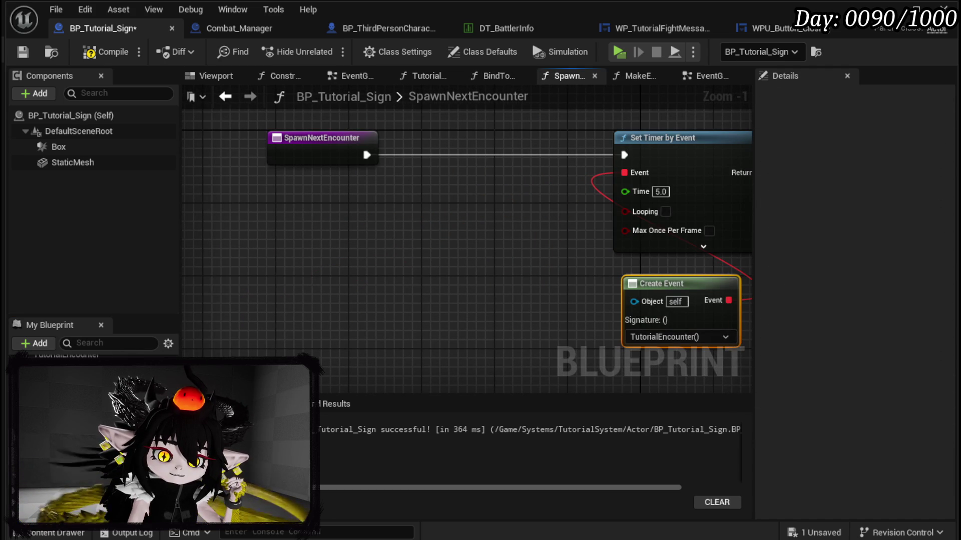
{"action": "left_click_drag", "start_coordinate": [65, 380], "coordinate": [410, 182]}
{"action": "left_click_drag", "start_coordinate": [479, 204], "coordinate": [472, 142]}
{"action": "left_click_drag", "start_coordinate": [366, 154], "coordinate": [414, 155]}
{"action": "mouse_move", "coordinate": [512, 156]}
{"action": "left_mouse_down"}
{"action": "mouse_move", "coordinate": [532, 169]}
{"action": "mouse_move", "coordinate": [621, 171]}
{"action": "left_mouse_up"}
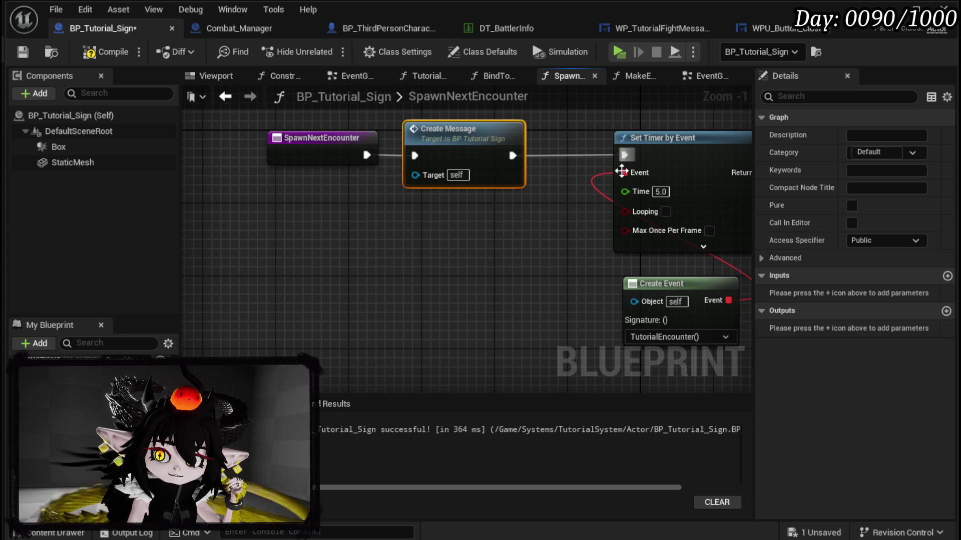
{"action": "left_click", "coordinate": [550, 225]}
- Compile and save BP_Tutorial_Sign, then nudge the Create Message node into place
{"action": "left_click", "coordinate": [104, 50]}
{"action": "left_click", "coordinate": [23, 52]}
{"action": "left_click_drag", "start_coordinate": [428, 200], "coordinate": [228, 203]}
{"action": "left_click", "coordinate": [235, 150]}
{"action": "left_click_drag", "start_coordinate": [235, 151], "coordinate": [253, 150]}
{"action": "left_click_drag", "start_coordinate": [293, 232], "coordinate": [383, 232]}
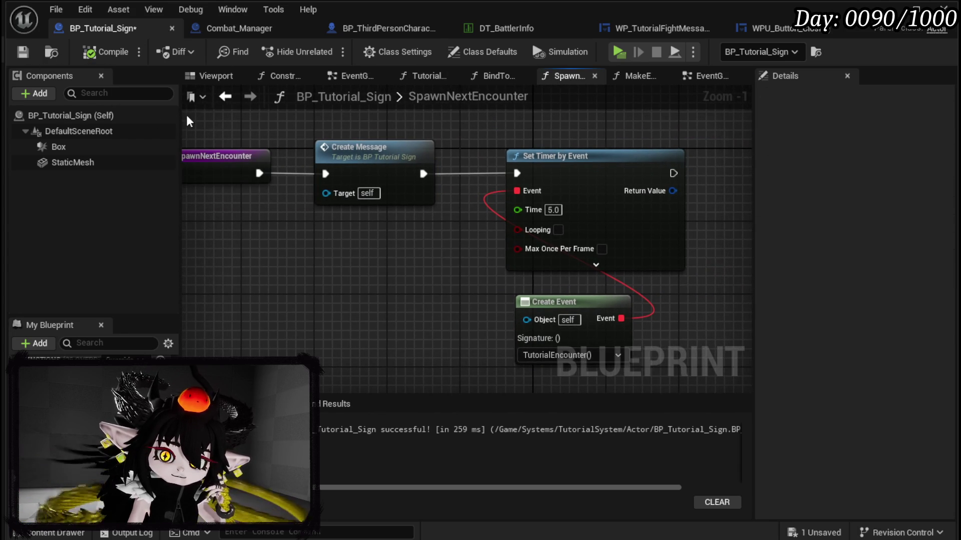
- Open the CreateMessage function and save BP_Tutorial_Sign again
{"action": "double_click", "coordinate": [350, 147]}
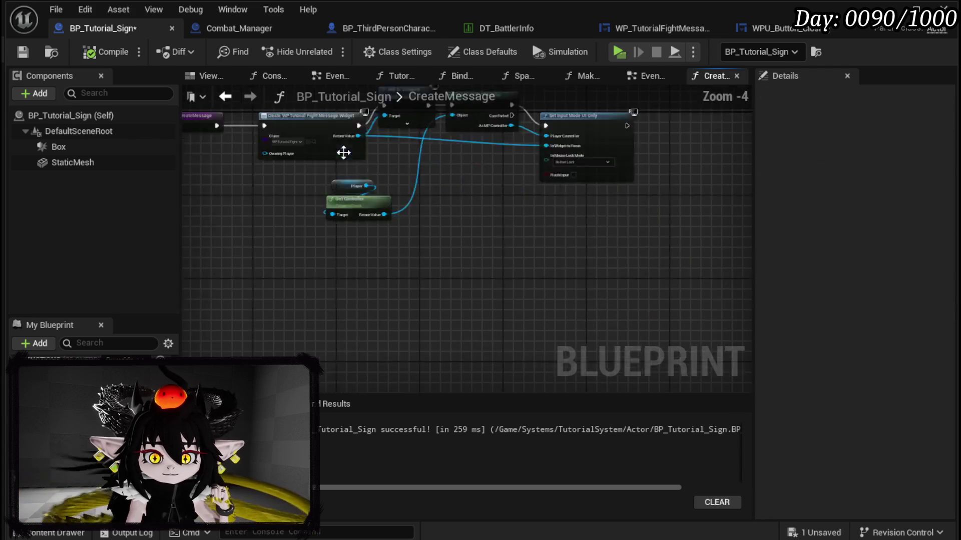
{"action": "scroll", "coordinate": [351, 240], "scroll_direction": "up", "scroll_amount": 4}
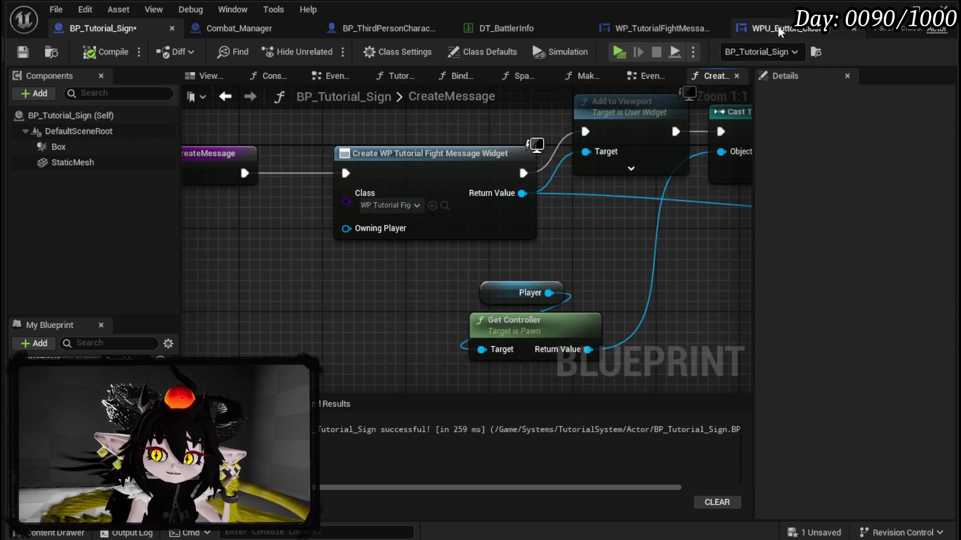
{"action": "left_click", "coordinate": [777, 26]}
{"action": "left_click", "coordinate": [112, 29]}
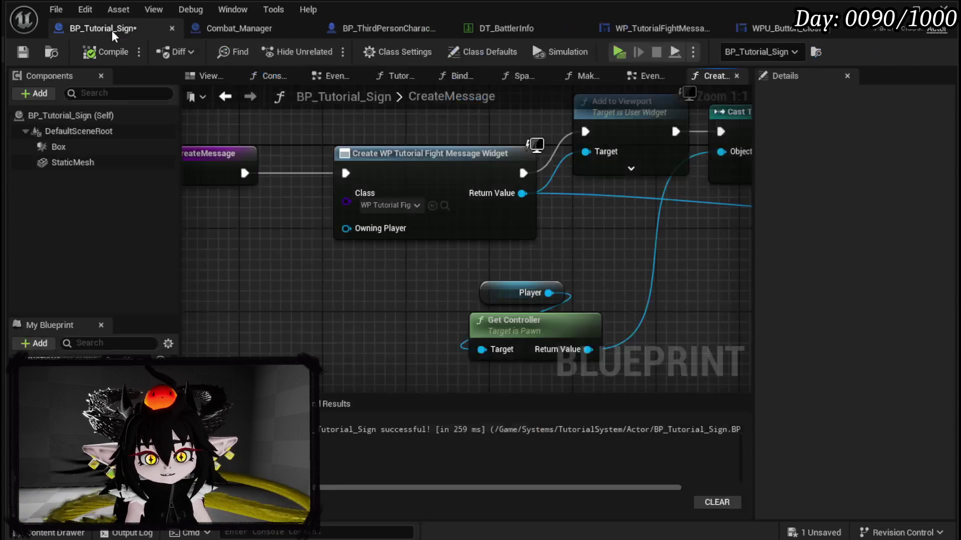
{"action": "left_click", "coordinate": [15, 53]}
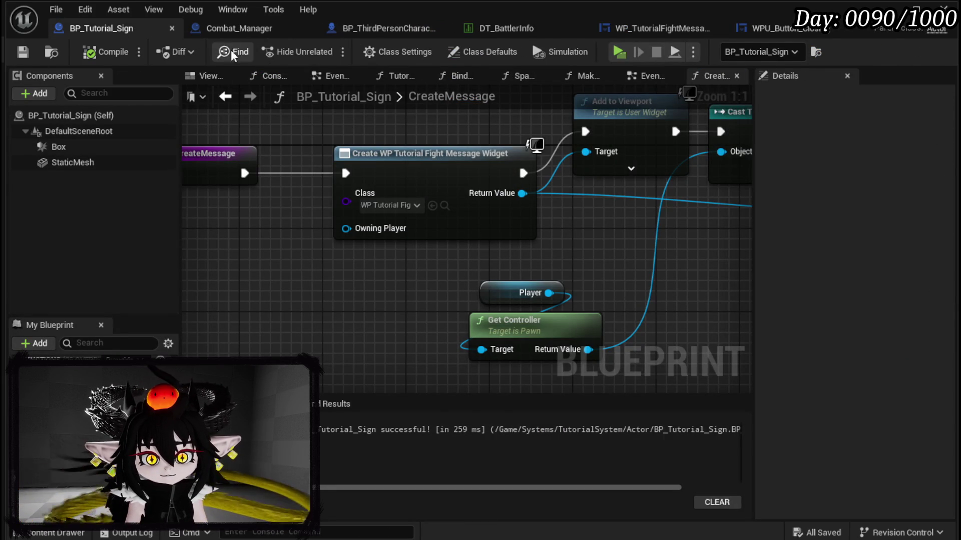
{"action": "left_click", "coordinate": [344, 29]}
- In WP_TutorialFightMessage's EventGraph, run Bind Button when the widget is constructed
{"action": "left_click", "coordinate": [595, 36]}
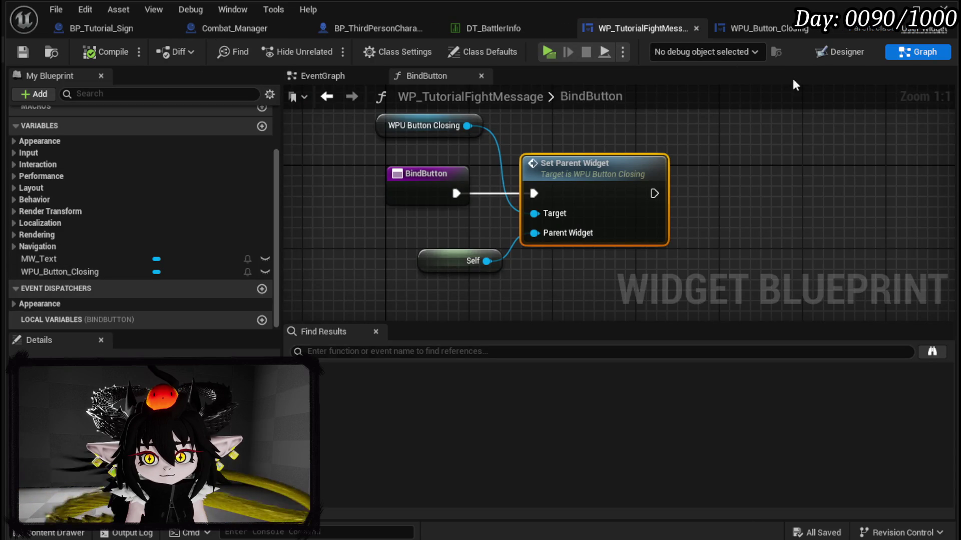
{"action": "left_click", "coordinate": [841, 52]}
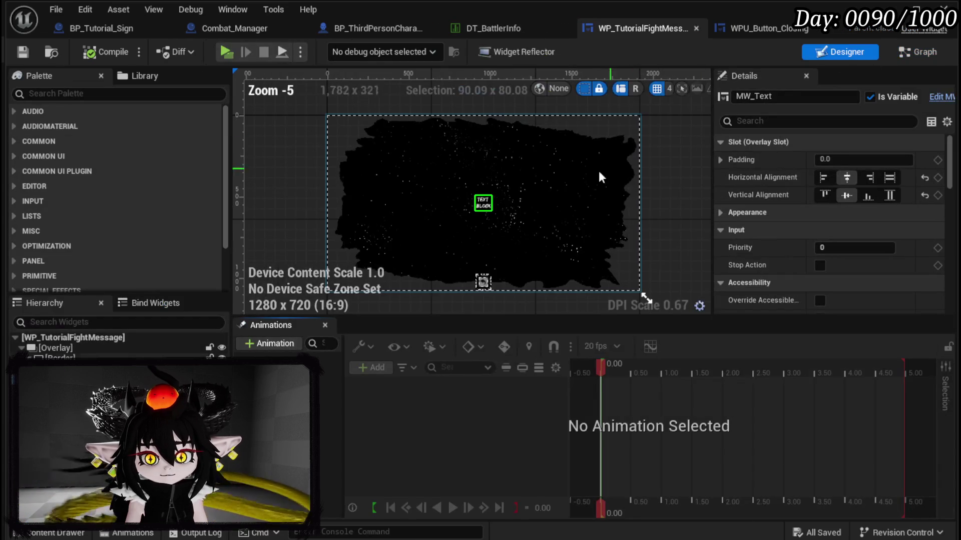
{"action": "left_click", "coordinate": [919, 52]}
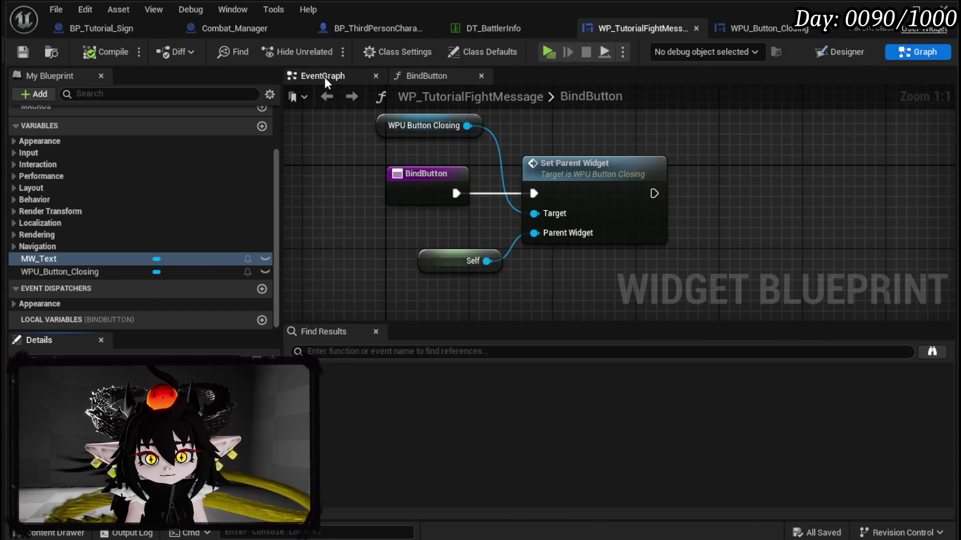
{"action": "left_click", "coordinate": [324, 77]}
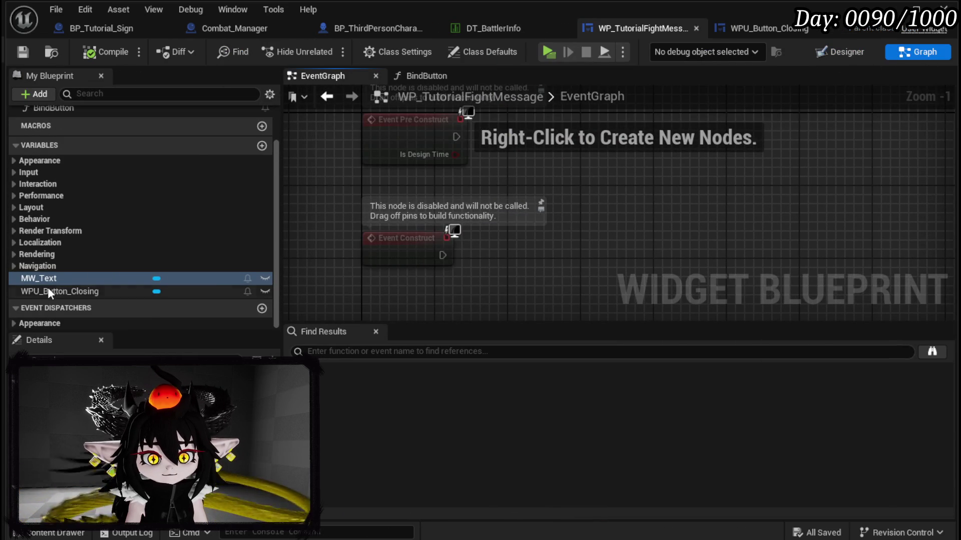
{"action": "scroll", "coordinate": [55, 226], "scroll_direction": "up", "scroll_amount": 3}
{"action": "mouse_move", "coordinate": [54, 171]}
{"action": "left_mouse_down"}
{"action": "mouse_move", "coordinate": [505, 248]}
{"action": "mouse_move", "coordinate": [519, 235]}
{"action": "left_mouse_up"}
{"action": "mouse_move", "coordinate": [442, 255]}
{"action": "left_mouse_down"}
{"action": "mouse_move", "coordinate": [526, 270]}
{"action": "mouse_move", "coordinate": [514, 250]}
{"action": "left_mouse_up"}
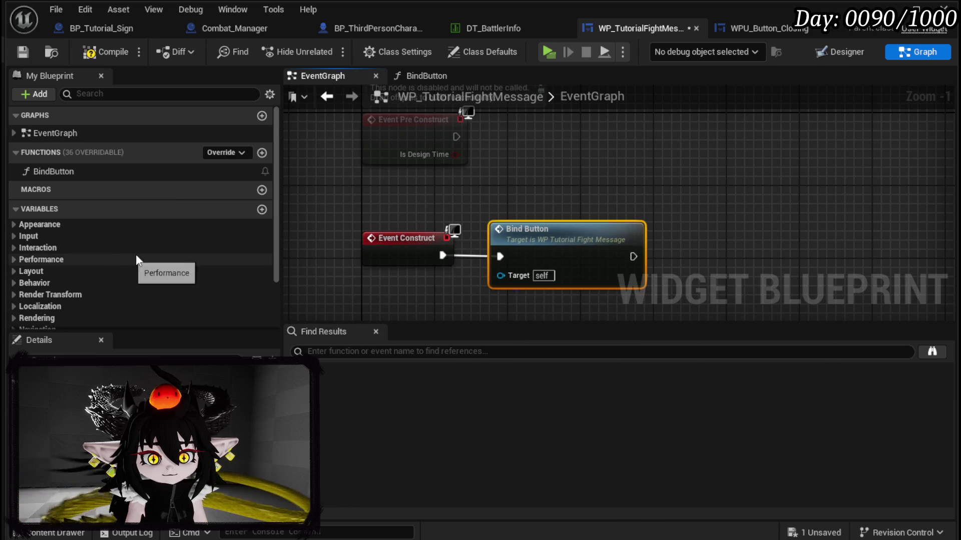
- Add an instance-editable variable named Text of type Text to the widget
{"action": "left_click", "coordinate": [262, 209]}
{"action": "type", "text": "Text"}
{"action": "key", "text": "Return"}
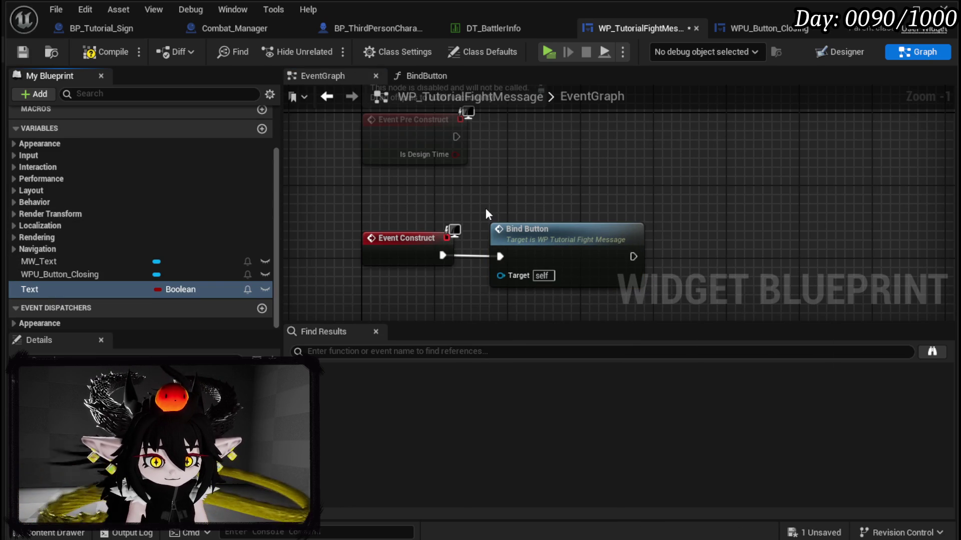
{"action": "left_click", "coordinate": [175, 288]}
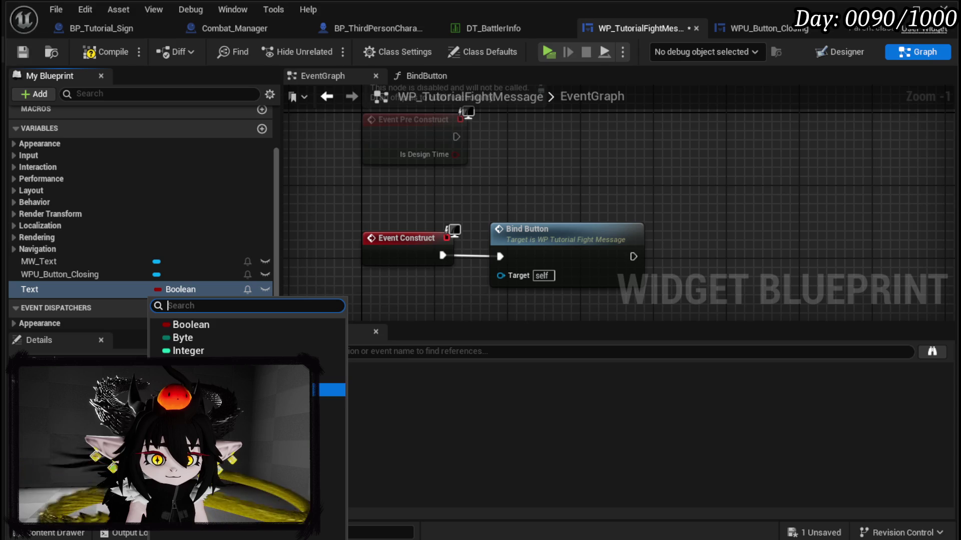
{"action": "left_click", "coordinate": [329, 389]}
{"action": "left_click", "coordinate": [170, 289]}
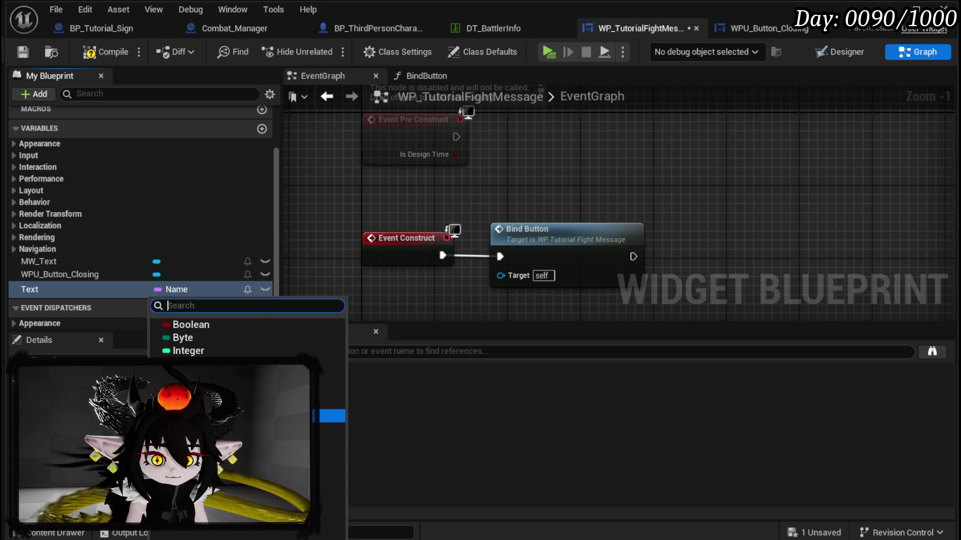
{"action": "left_click", "coordinate": [328, 415]}
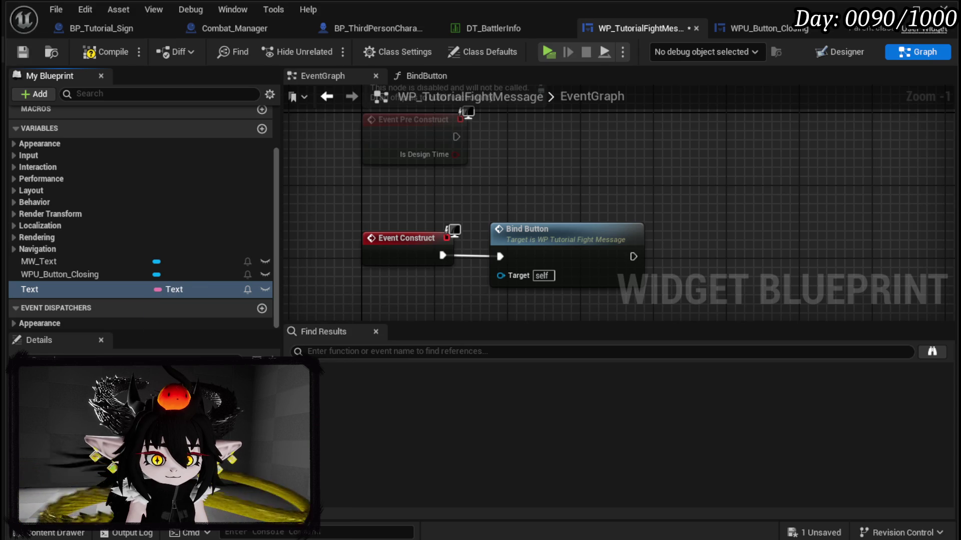
{"action": "left_click", "coordinate": [265, 290]}
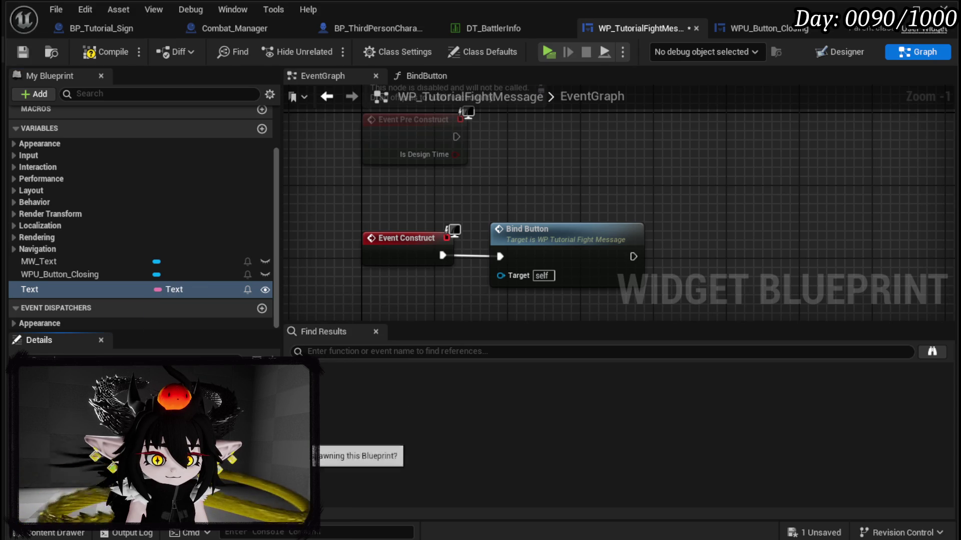
- Add a Set Text call on MW Text, driven by Event Pre Construct
{"action": "left_click_drag", "start_coordinate": [372, 232], "coordinate": [384, 151]}
{"action": "left_click", "coordinate": [478, 234]}
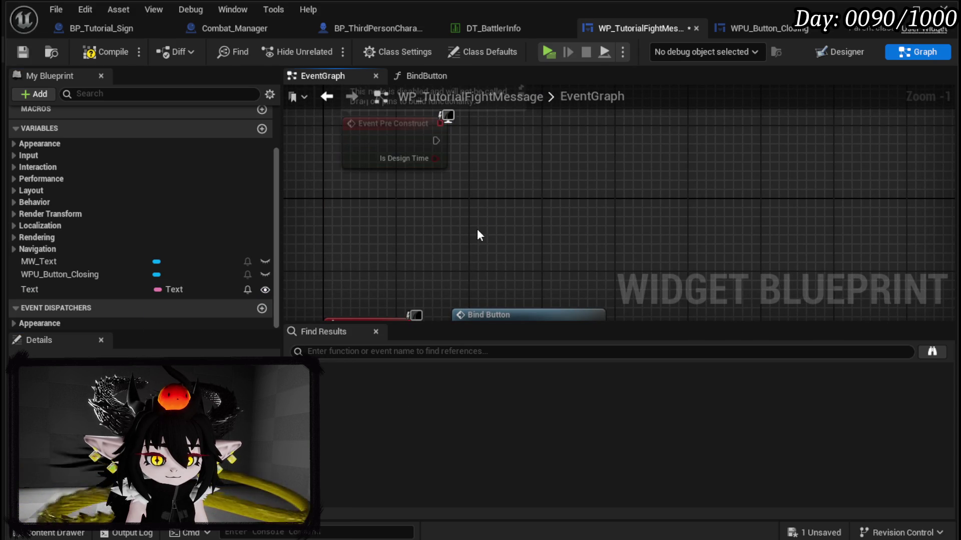
{"action": "mouse_move", "coordinate": [95, 290]}
{"action": "left_mouse_down"}
{"action": "mouse_move", "coordinate": [334, 177]}
{"action": "mouse_move", "coordinate": [358, 211]}
{"action": "left_mouse_up"}
{"action": "mouse_move", "coordinate": [84, 263]}
{"action": "left_mouse_down"}
{"action": "mouse_move", "coordinate": [217, 237]}
{"action": "mouse_move", "coordinate": [372, 182]}
{"action": "mouse_move", "coordinate": [460, 207]}
{"action": "mouse_move", "coordinate": [604, 186]}
{"action": "left_mouse_up"}
{"action": "type", "text": "Set Text"}
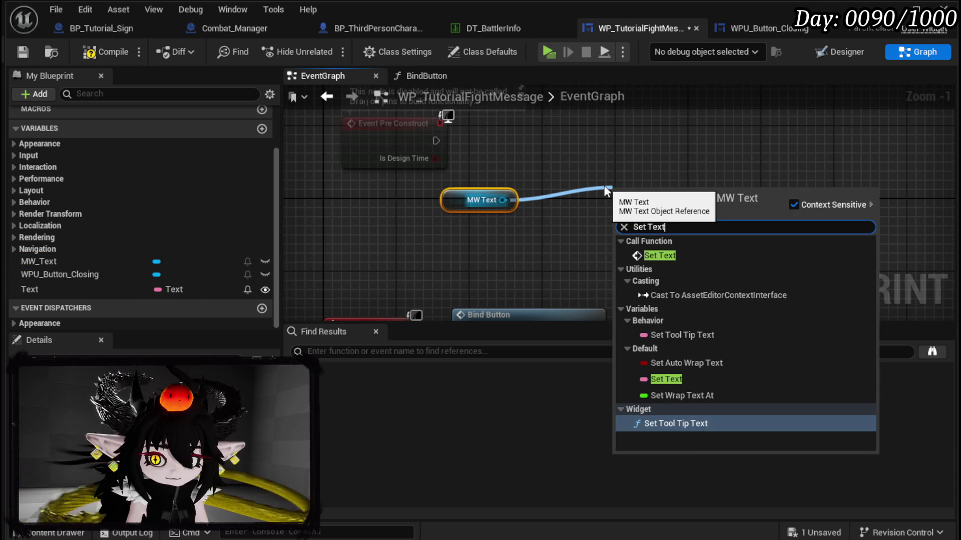
{"action": "left_click", "coordinate": [662, 251]}
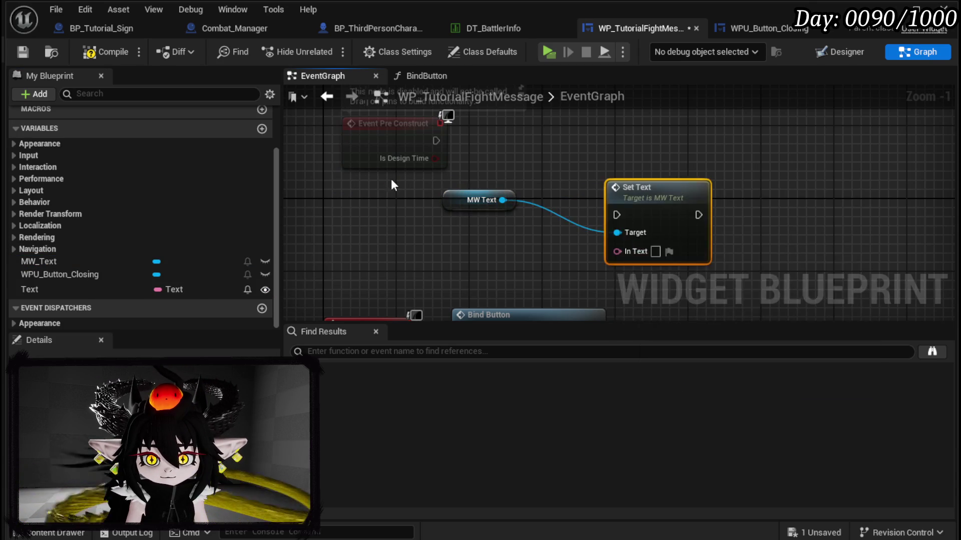
{"action": "left_click_drag", "start_coordinate": [695, 254], "coordinate": [695, 181]}
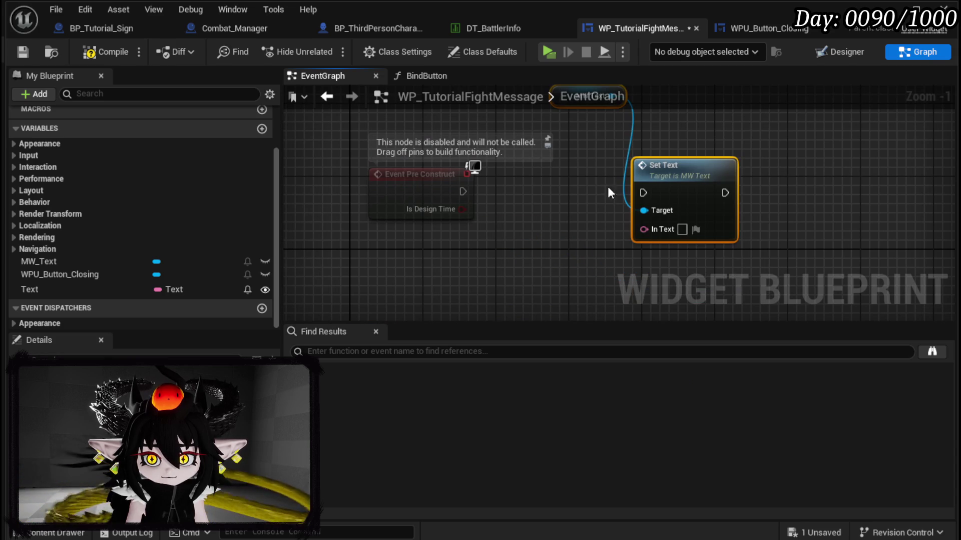
{"action": "left_click_drag", "start_coordinate": [460, 191], "coordinate": [644, 192]}
- Feed the Text variable into Set Text's In Text, then compile and save
{"action": "mouse_move", "coordinate": [50, 290]}
{"action": "left_mouse_down"}
{"action": "mouse_move", "coordinate": [665, 254]}
{"action": "mouse_move", "coordinate": [644, 229]}
{"action": "left_mouse_up"}
{"action": "left_click_drag", "start_coordinate": [550, 209], "coordinate": [447, 238]}
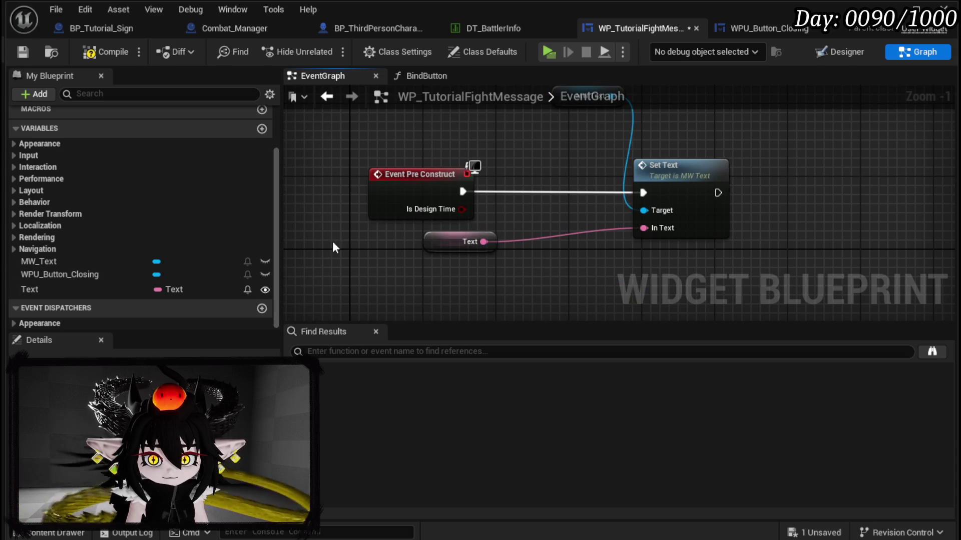
{"action": "left_click", "coordinate": [90, 56]}
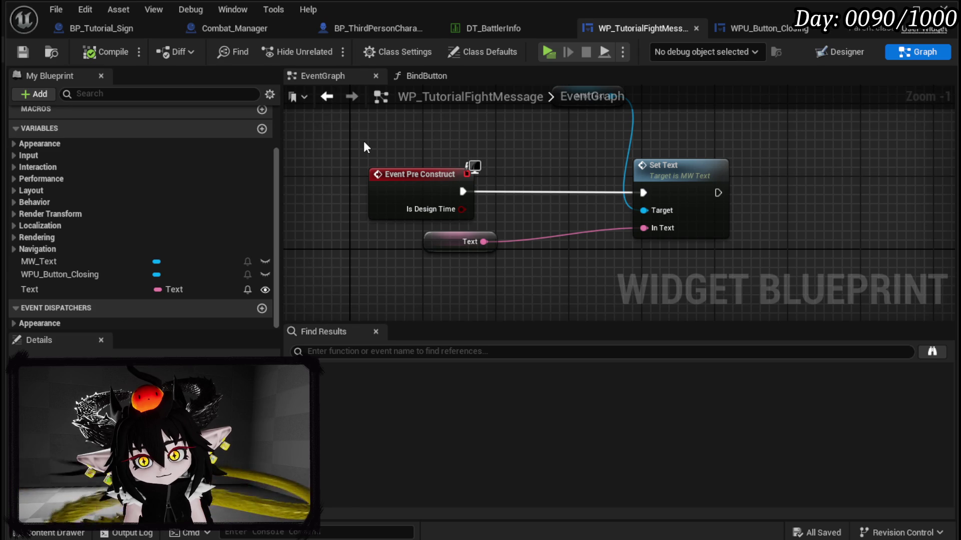
- Refresh CreateMessage's Create WP Tutorial Fight Message Widget node to reveal its Text pin
{"action": "left_click", "coordinate": [107, 26]}
{"action": "left_click_drag", "start_coordinate": [310, 122], "coordinate": [360, 137]}
{"action": "left_click", "coordinate": [484, 167]}
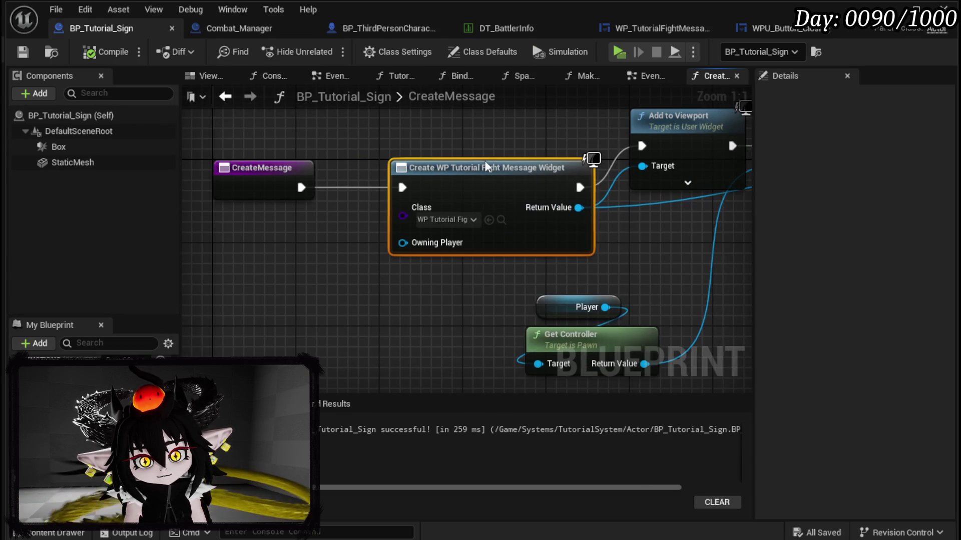
{"action": "right_click", "coordinate": [485, 162]}
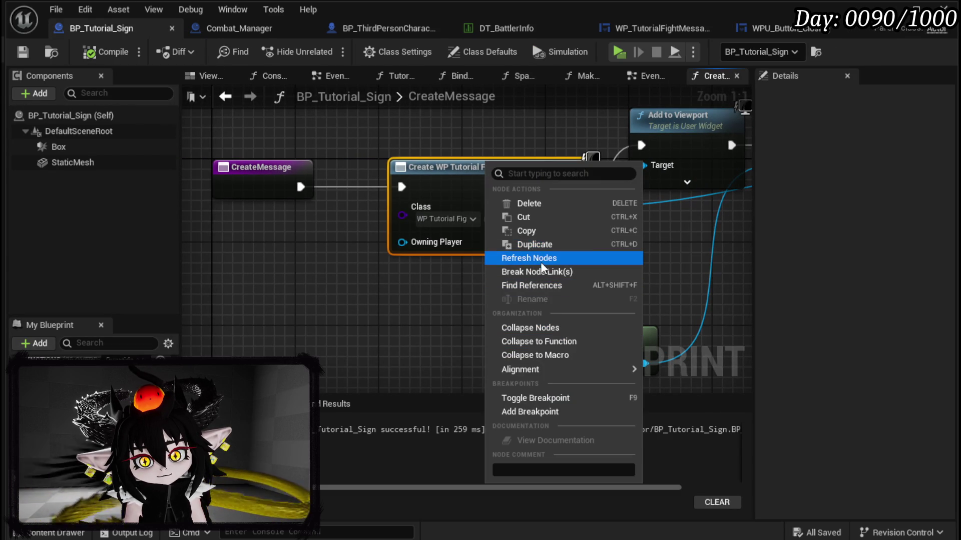
{"action": "left_click", "coordinate": [541, 262]}
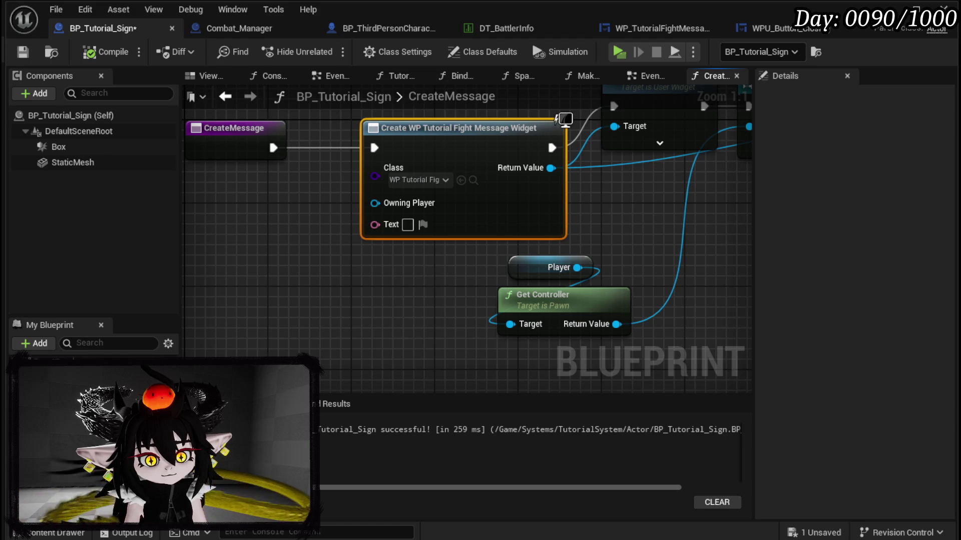
{"action": "key", "text": "Escape"}
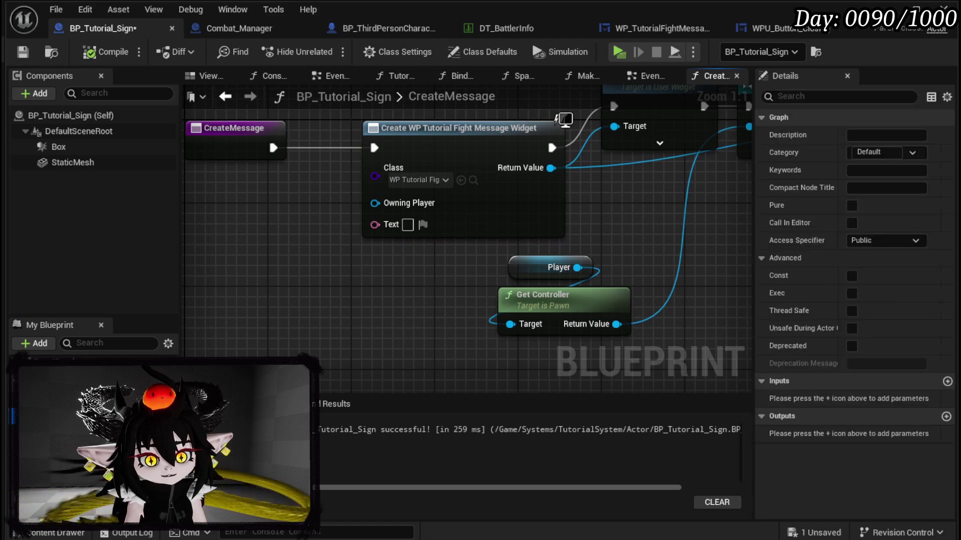
- Copy the death-message Make Literal Text from EventGraph into CreateMessage and wire it to Text
{"action": "left_click", "coordinate": [395, 75]}
{"action": "scroll", "coordinate": [472, 252], "scroll_direction": "down", "scroll_amount": 5}
{"action": "double_click", "coordinate": [424, 223]}
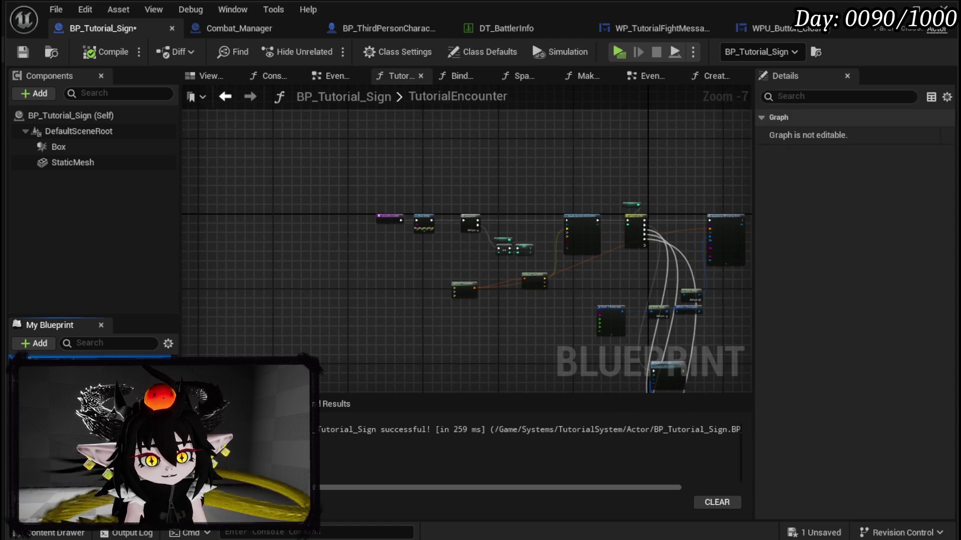
{"action": "scroll", "coordinate": [425, 260], "scroll_direction": "up", "scroll_amount": 5}
{"action": "left_click", "coordinate": [550, 215]}
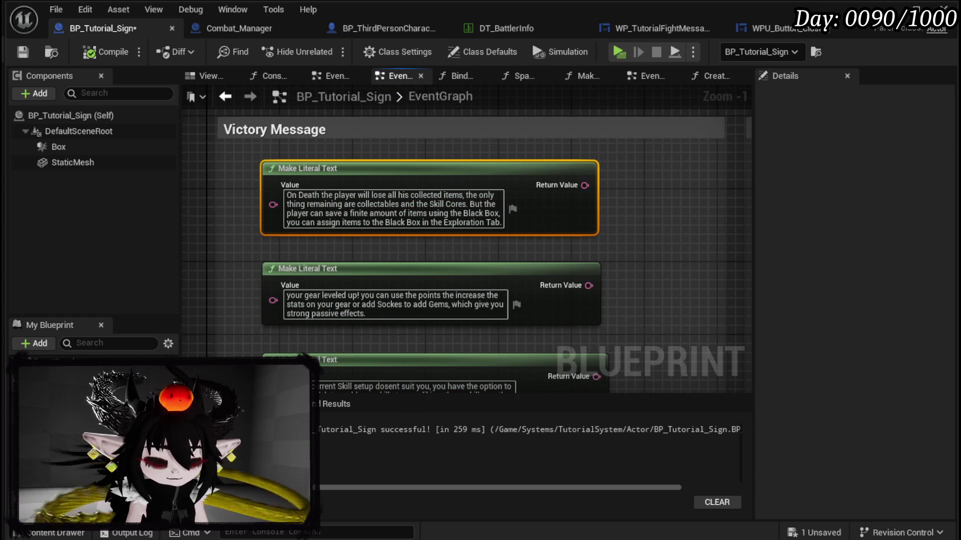
{"action": "key", "text": "ctrl+c"}
{"action": "left_click", "coordinate": [711, 76]}
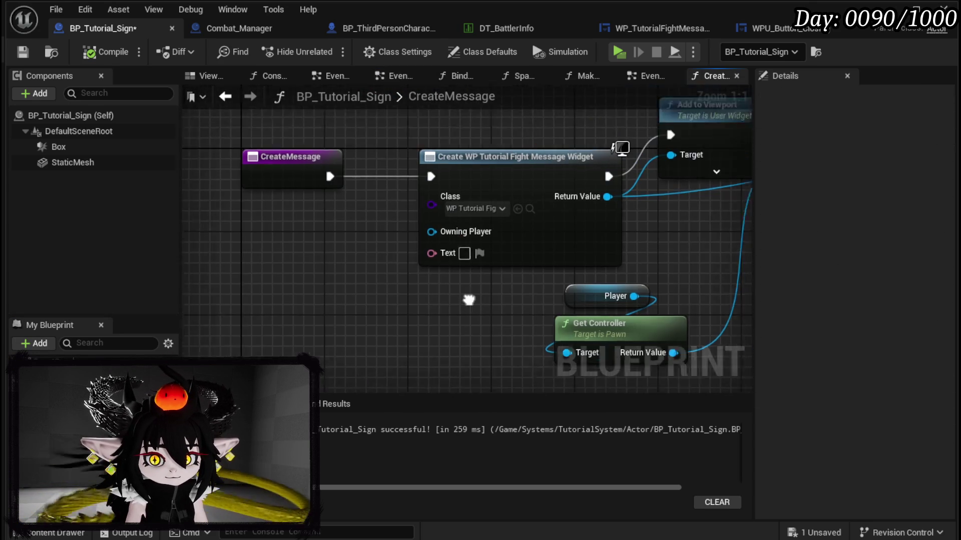
{"action": "key", "text": "ctrl+v"}
{"action": "left_click_drag", "start_coordinate": [443, 276], "coordinate": [236, 244]}
{"action": "left_click_drag", "start_coordinate": [392, 262], "coordinate": [495, 257]}
- Compile and save the sign blueprint, then start a Play-in-Editor session with Alt+P
{"action": "left_click", "coordinate": [106, 52]}
{"action": "left_click", "coordinate": [22, 52]}
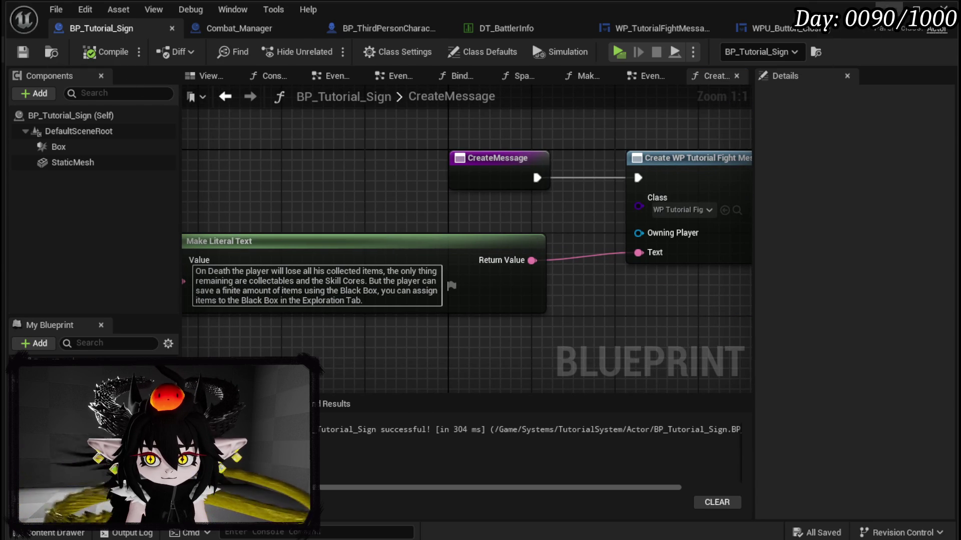
{"action": "left_click", "coordinate": [889, 8]}
{"action": "key", "text": "alt+p"}
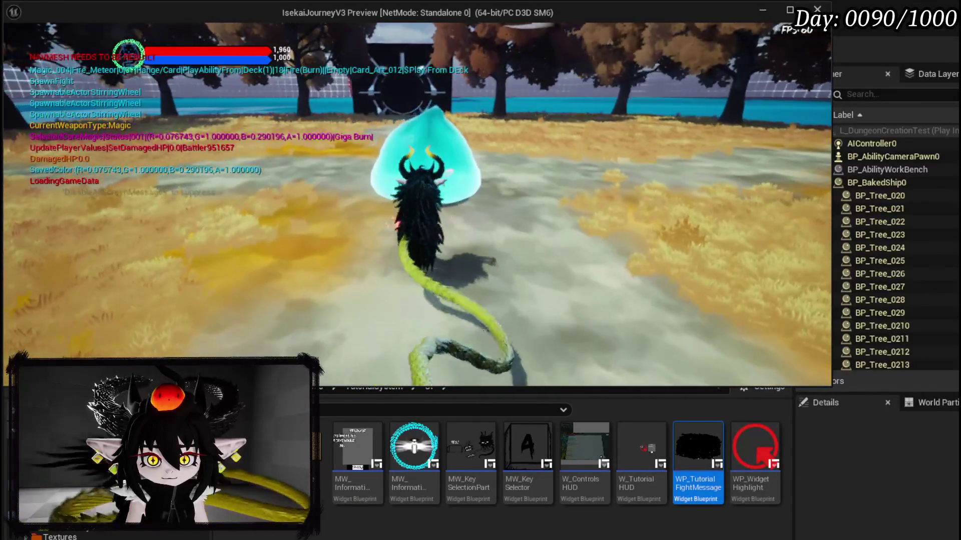
- Defeat the slime with fire, convert and collect the loot, view the tutorial message, then stop playing
{"action": "key", "text": "1"}
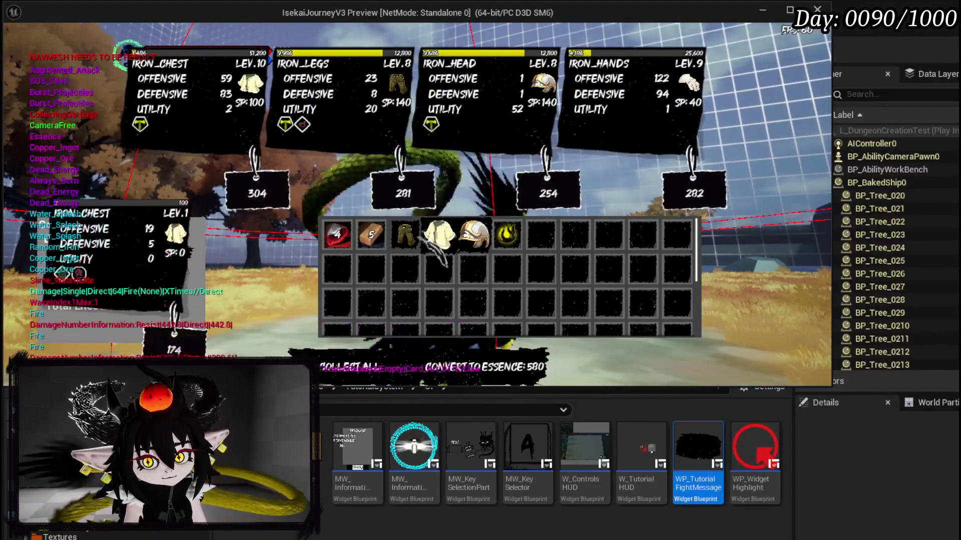
{"action": "key", "text": "Return"}
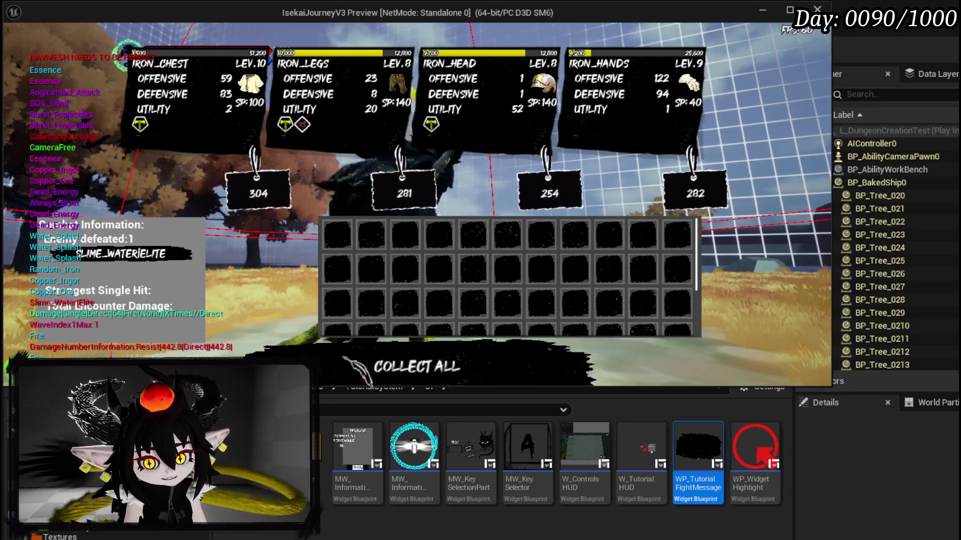
{"action": "key", "text": "Return"}
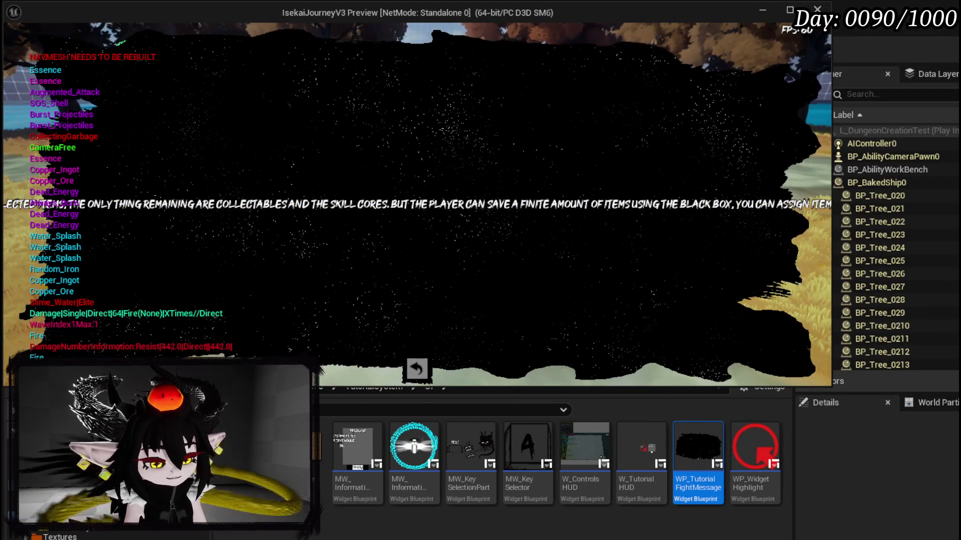
{"action": "key", "text": "Escape"}
{"action": "key", "text": "ctrl+s"}
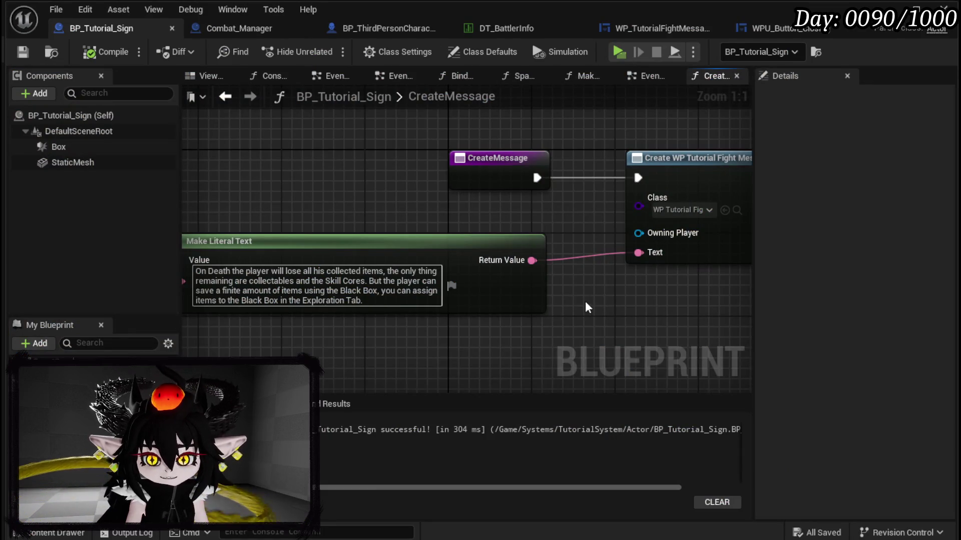
- Tidy the fight-message widget's graph nodes and save the widget
{"action": "left_click_drag", "start_coordinate": [588, 307], "coordinate": [560, 278]}
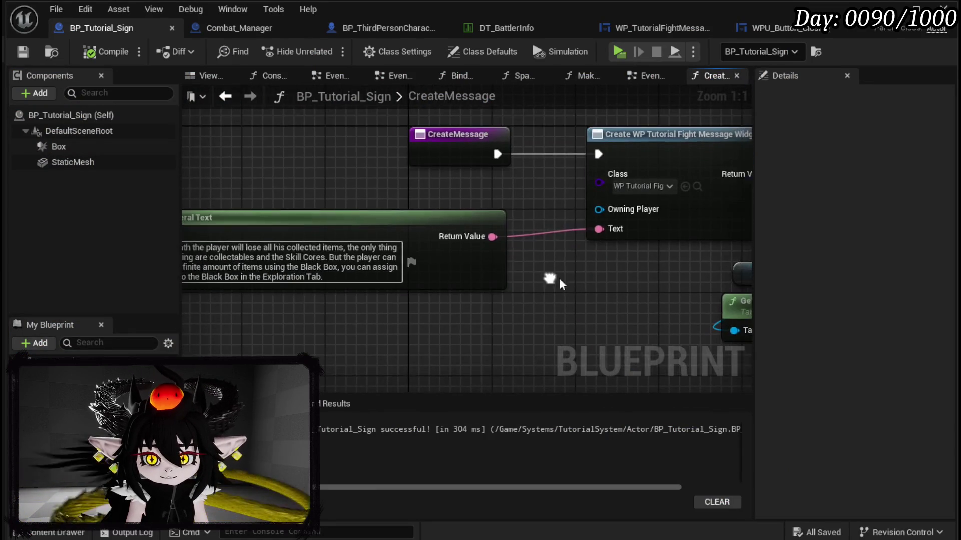
{"action": "left_click_drag", "start_coordinate": [471, 223], "coordinate": [472, 213]}
{"action": "mouse_move", "coordinate": [598, 259]}
{"action": "left_mouse_down"}
{"action": "mouse_move", "coordinate": [378, 250]}
{"action": "mouse_move", "coordinate": [625, 260]}
{"action": "left_mouse_up"}
{"action": "left_click", "coordinate": [602, 242]}
{"action": "left_click", "coordinate": [796, 30]}
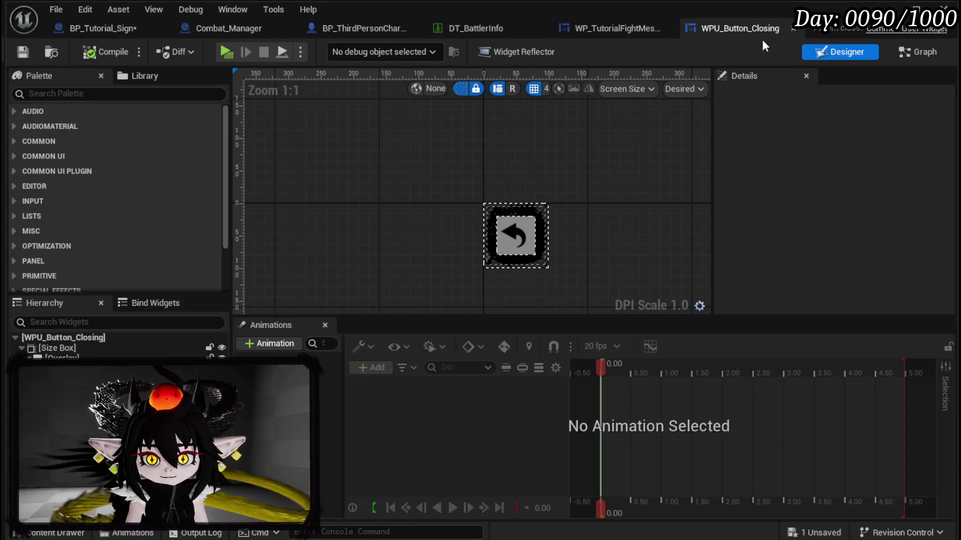
{"action": "left_click", "coordinate": [618, 29]}
{"action": "left_click_drag", "start_coordinate": [567, 178], "coordinate": [515, 195]}
{"action": "left_click_drag", "start_coordinate": [390, 253], "coordinate": [463, 279]}
{"action": "left_click", "coordinate": [22, 52]}
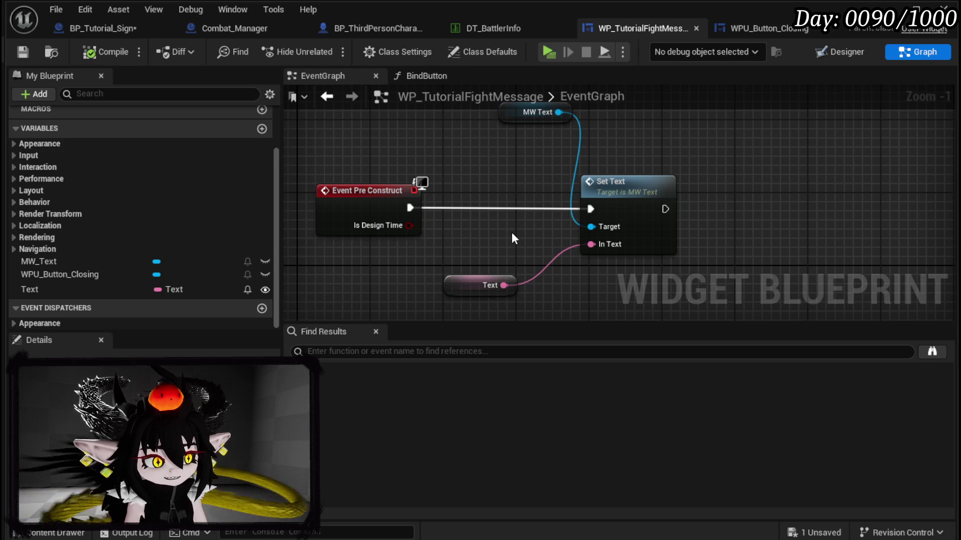
- Add a Set Auto Wrap Text node for MW Text, executed right after Set Text
{"action": "left_click_drag", "start_coordinate": [516, 110], "coordinate": [470, 119]}
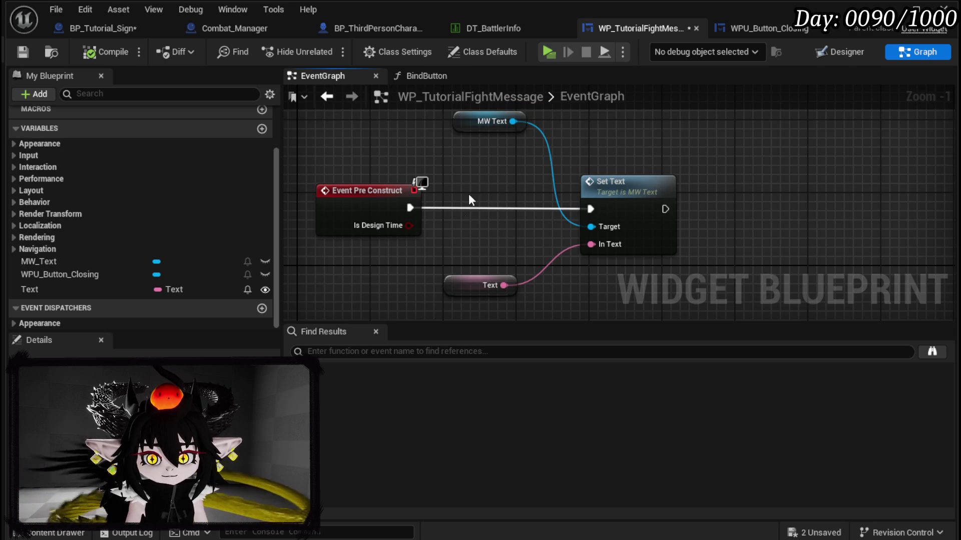
{"action": "left_click", "coordinate": [457, 293]}
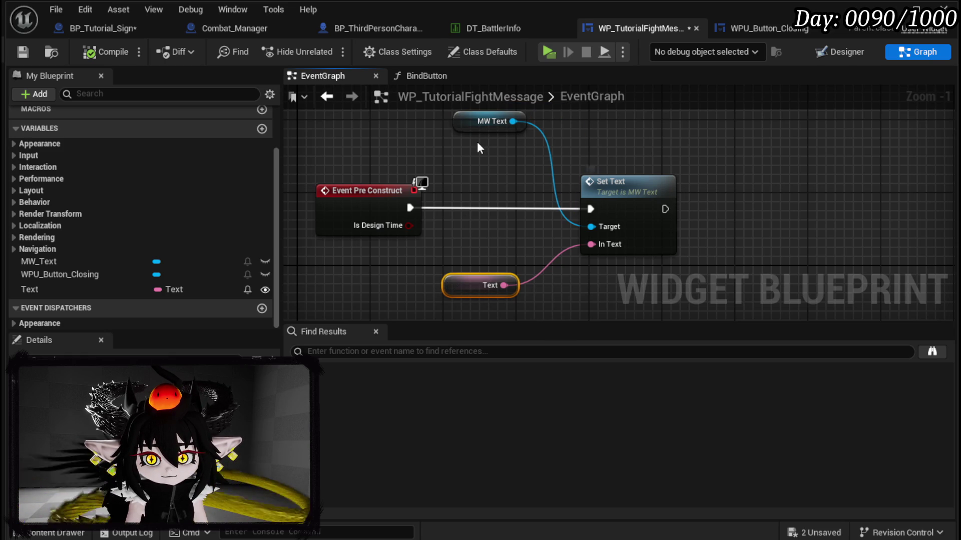
{"action": "left_click_drag", "start_coordinate": [513, 122], "coordinate": [505, 146]}
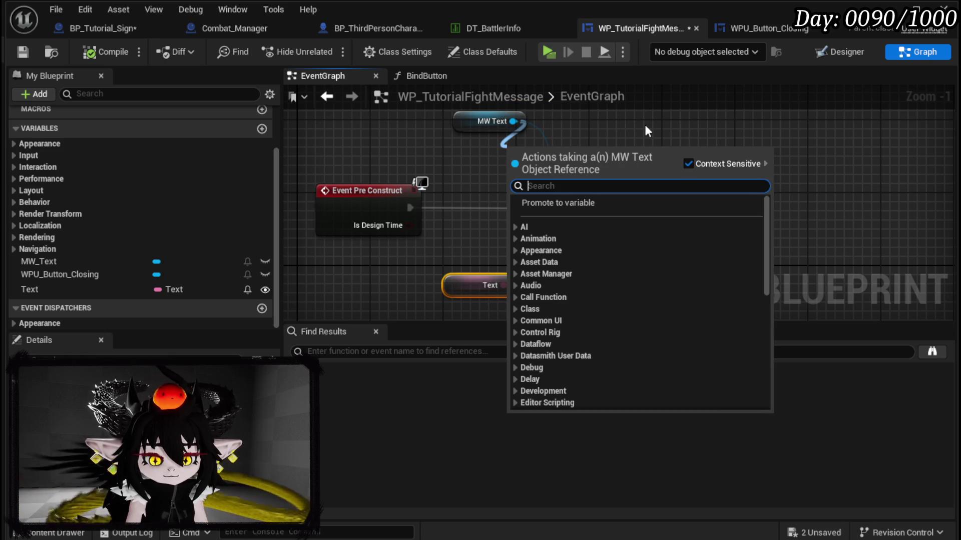
{"action": "type", "text": "Auto"}
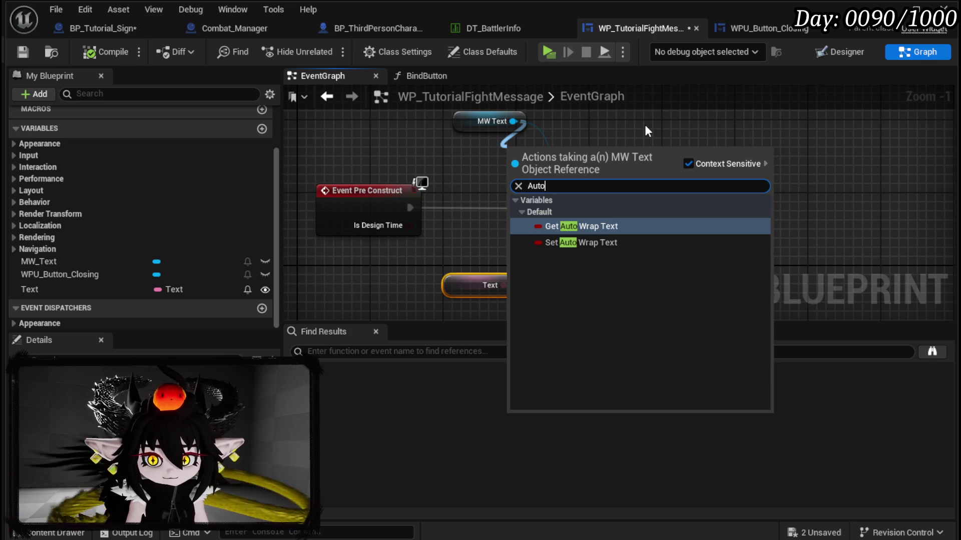
{"action": "left_click", "coordinate": [588, 242]}
{"action": "mouse_move", "coordinate": [554, 155]}
{"action": "left_mouse_down"}
{"action": "mouse_move", "coordinate": [784, 185]}
{"action": "mouse_move", "coordinate": [728, 196]}
{"action": "left_mouse_up"}
{"action": "left_click_drag", "start_coordinate": [665, 208], "coordinate": [692, 207]}
{"action": "left_click", "coordinate": [845, 51]}
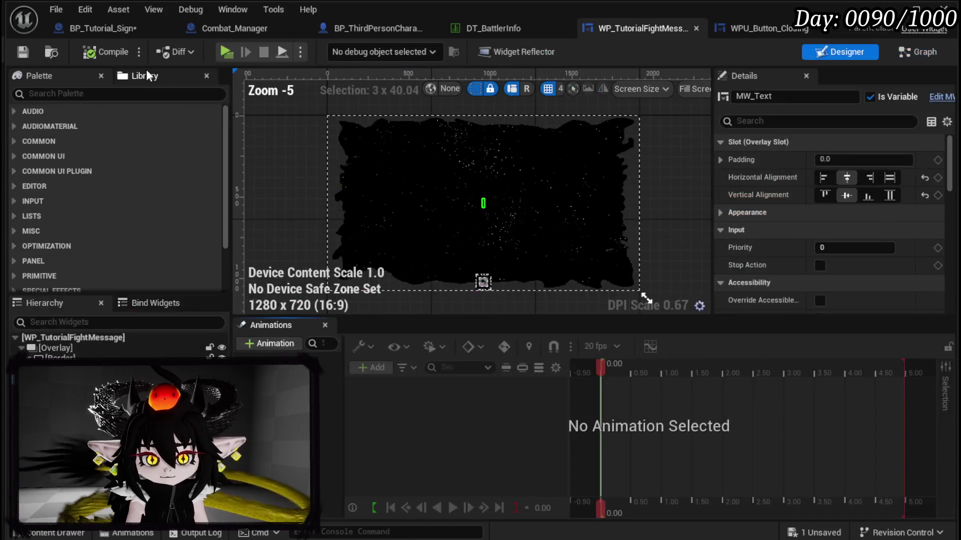
- Paste the copied death paragraph into MW_Text's Text property as preview text
{"action": "left_click", "coordinate": [98, 28]}
{"action": "left_click_drag", "start_coordinate": [381, 270], "coordinate": [176, 216]}
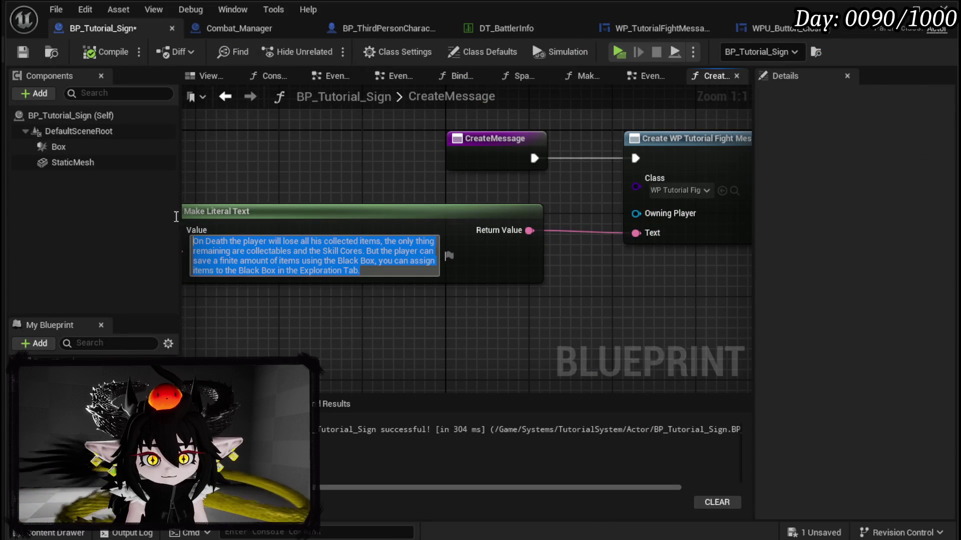
{"action": "left_click", "coordinate": [653, 28]}
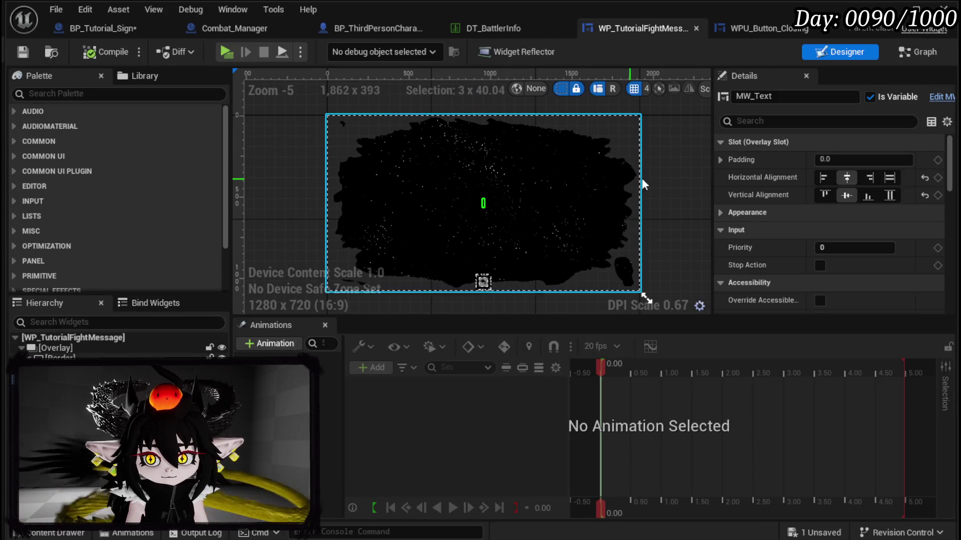
{"action": "scroll", "coordinate": [858, 199], "scroll_direction": "down", "scroll_amount": 5}
{"action": "scroll", "coordinate": [854, 199], "scroll_direction": "down", "scroll_amount": 6}
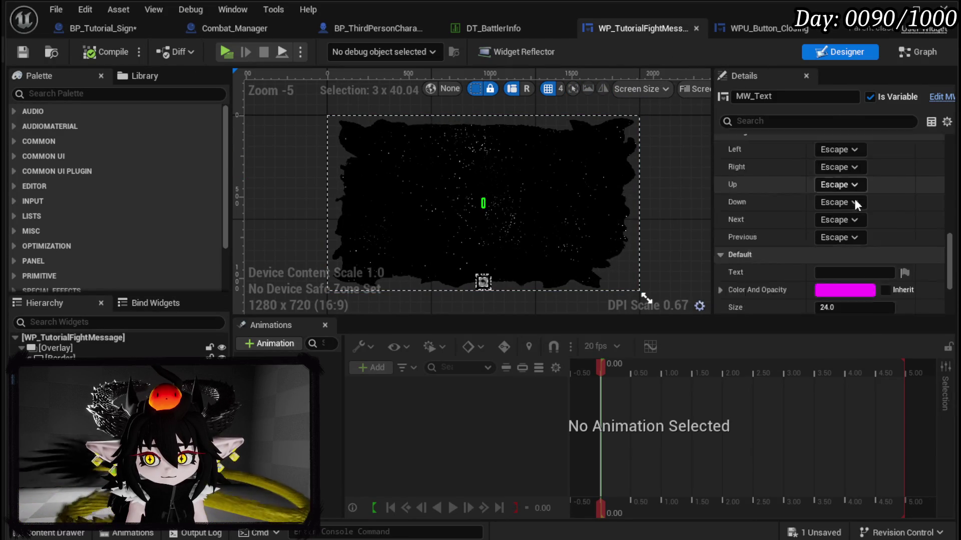
{"action": "scroll", "coordinate": [854, 198], "scroll_direction": "up", "scroll_amount": 1}
{"action": "left_click", "coordinate": [828, 167]}
{"action": "key", "text": "ctrl+v"}
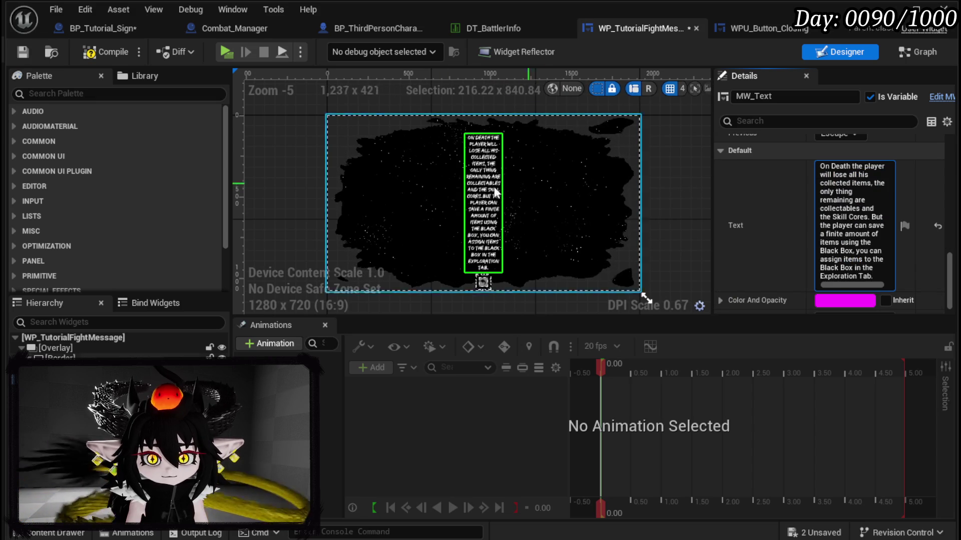
- Set MW_Text's horizontal alignment to Center and vertical alignment to Fill, then compile
{"action": "scroll", "coordinate": [806, 187], "scroll_direction": "up", "scroll_amount": 8}
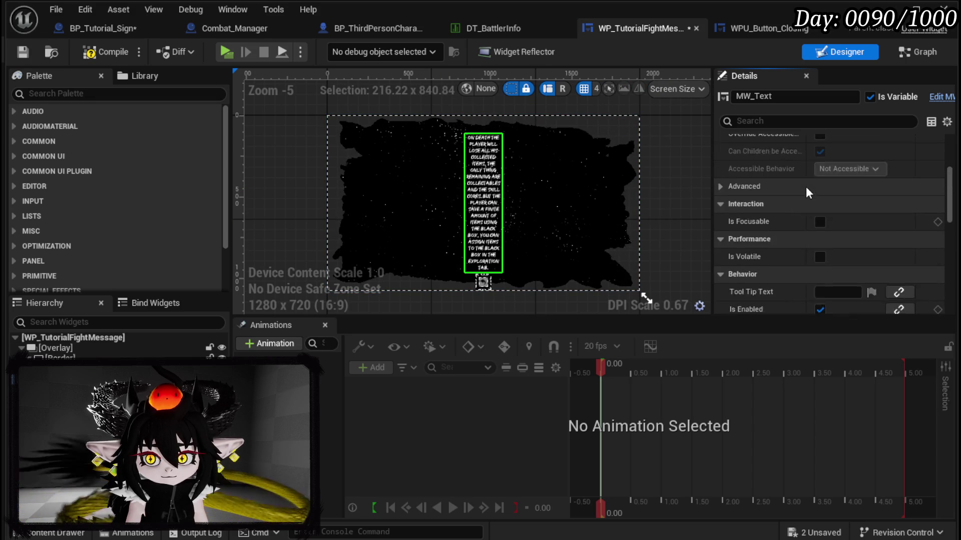
{"action": "left_click", "coordinate": [889, 178]}
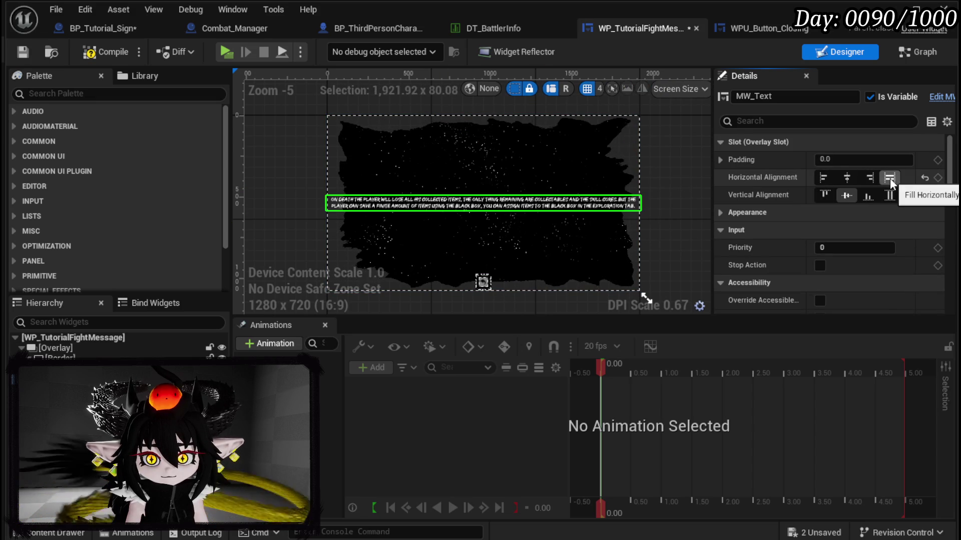
{"action": "left_click", "coordinate": [847, 178]}
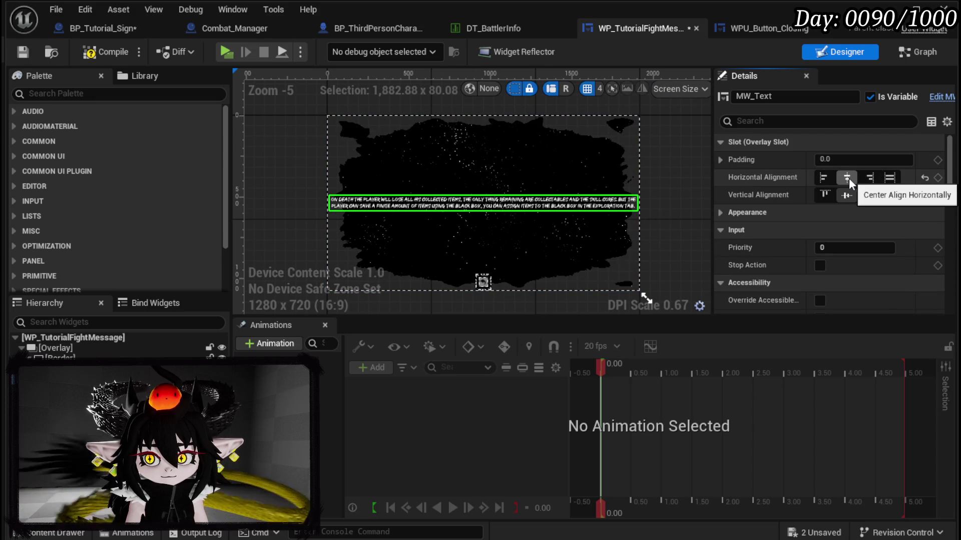
{"action": "left_click", "coordinate": [890, 195]}
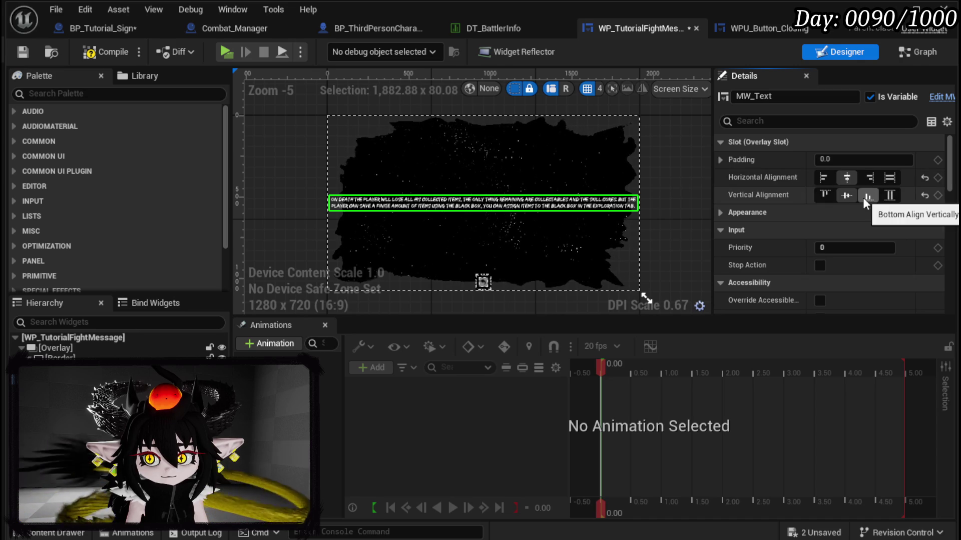
{"action": "left_click", "coordinate": [107, 53]}
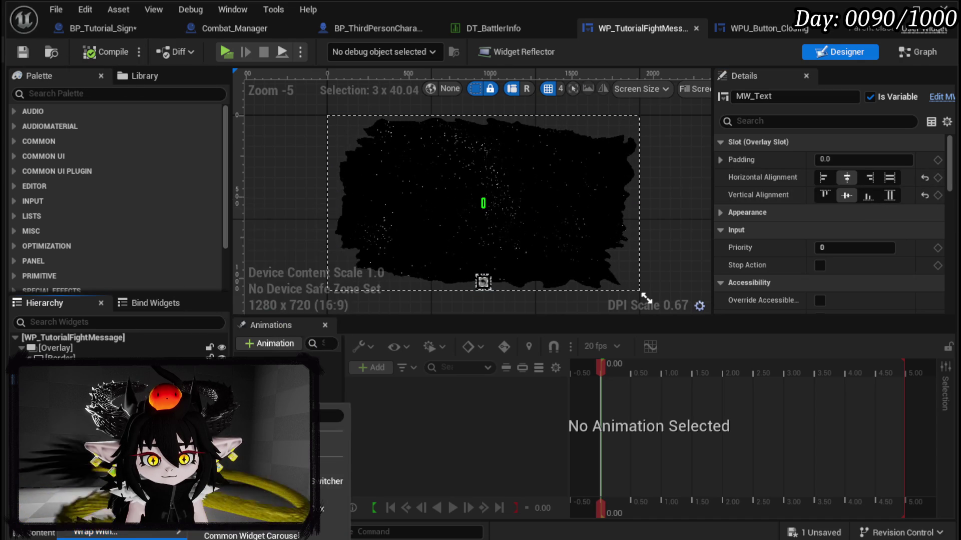
- Wrap MW_Text in a Size Box with width override 800 and height override 400
{"action": "mouse_move", "coordinate": [131, 534]}
{"action": "left_click", "coordinate": [225, 520]}
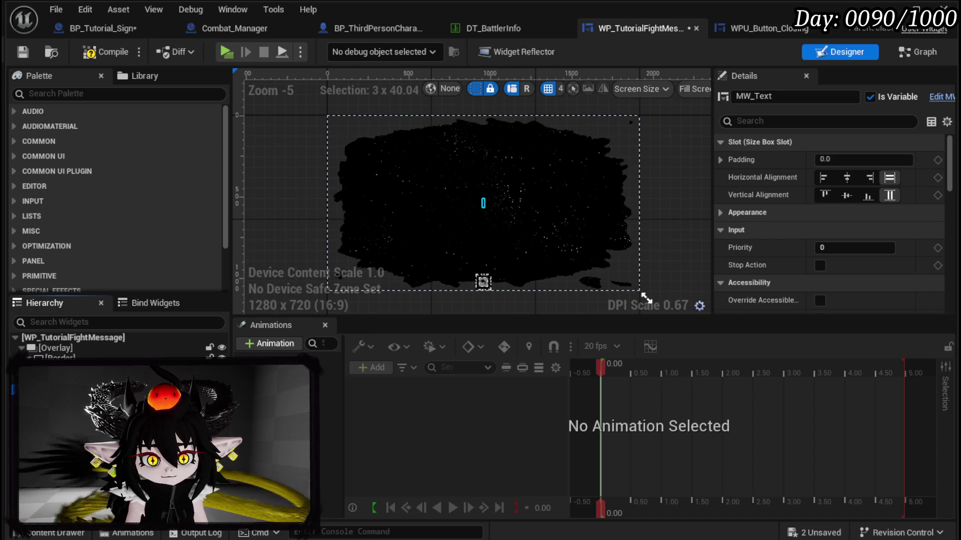
{"action": "scroll", "coordinate": [440, 212], "scroll_direction": "up", "scroll_amount": 3}
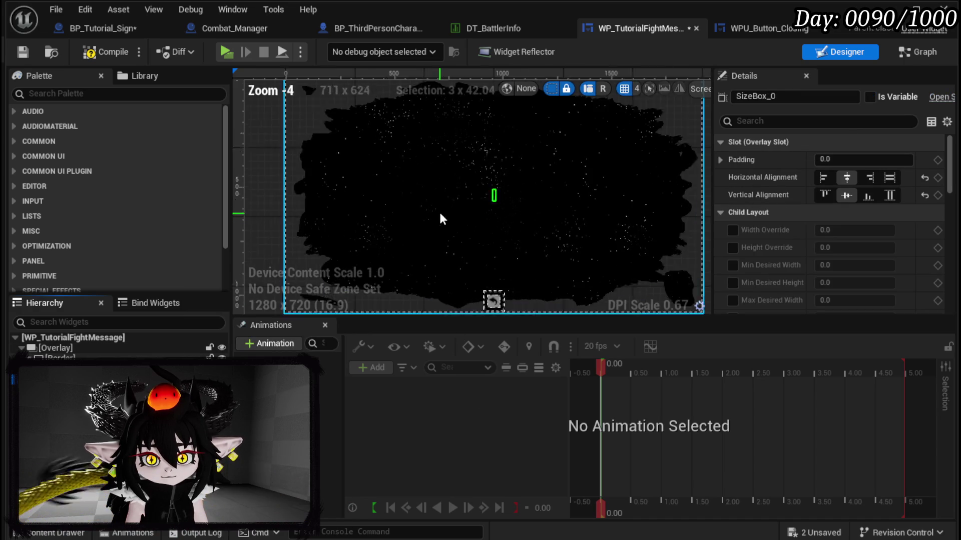
{"action": "left_click", "coordinate": [731, 230]}
{"action": "left_click", "coordinate": [733, 248]}
{"action": "scroll", "coordinate": [597, 209], "scroll_direction": "down", "scroll_amount": 3}
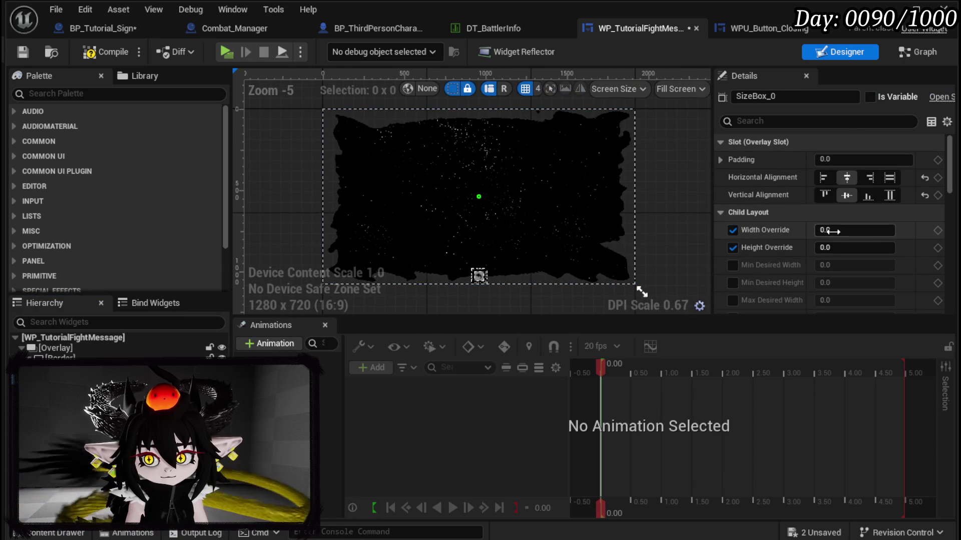
{"action": "type", "text": "00"}
{"action": "key", "text": "Return"}
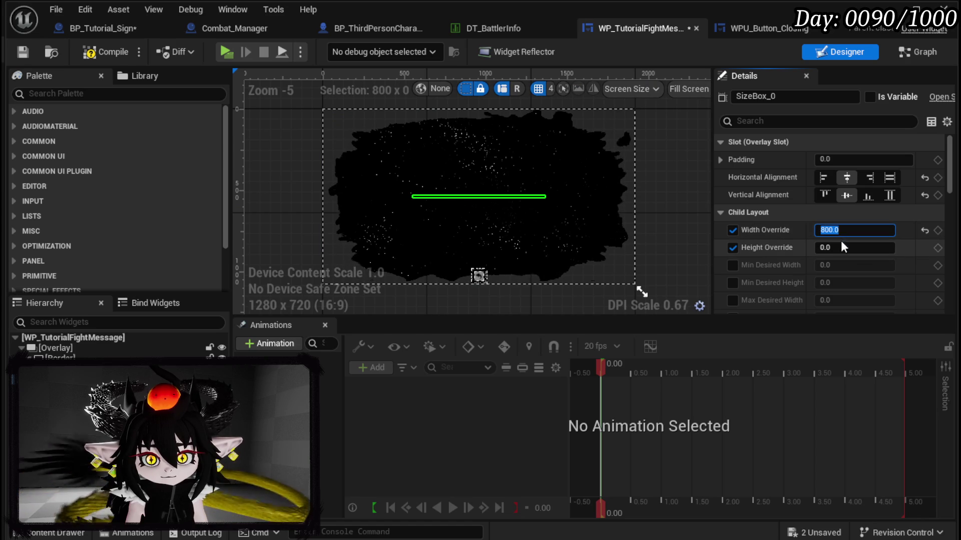
{"action": "type", "text": "400"}
{"action": "key", "text": "Return"}
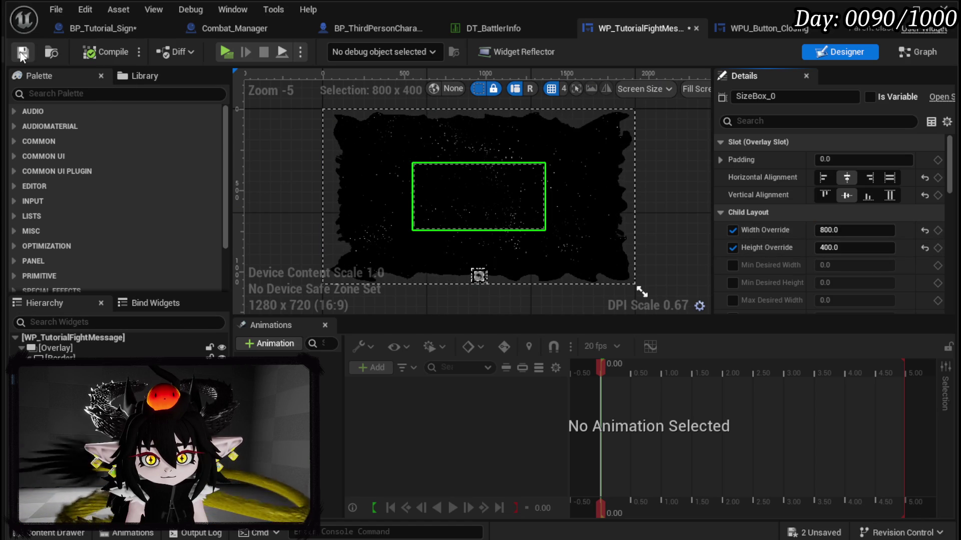
- Preview the death paragraph in MW_Text, save the widget, and confirm the text is cleared
{"action": "left_click", "coordinate": [478, 196]}
{"action": "scroll", "coordinate": [816, 229], "scroll_direction": "down", "scroll_amount": 3}
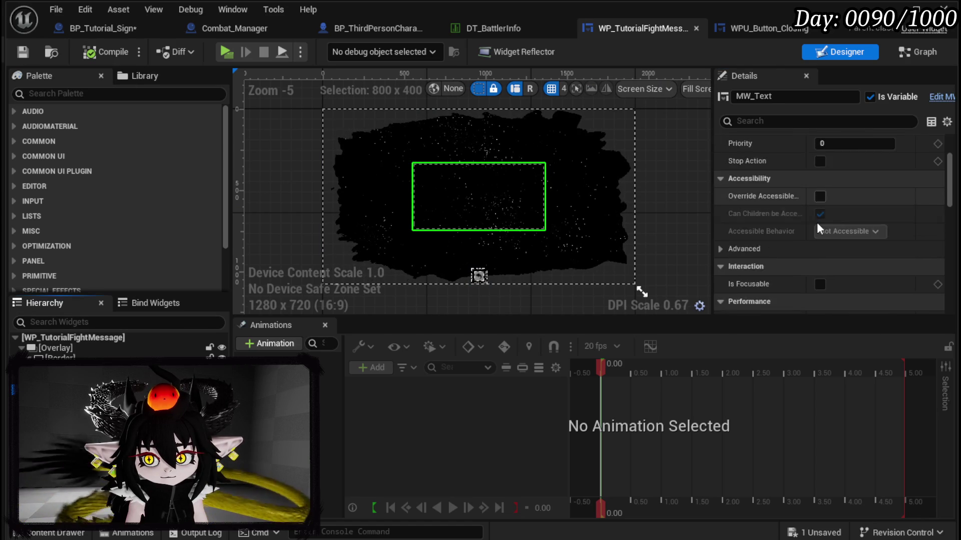
{"action": "scroll", "coordinate": [816, 229], "scroll_direction": "up", "scroll_amount": 3}
{"action": "scroll", "coordinate": [817, 223], "scroll_direction": "down", "scroll_amount": 10}
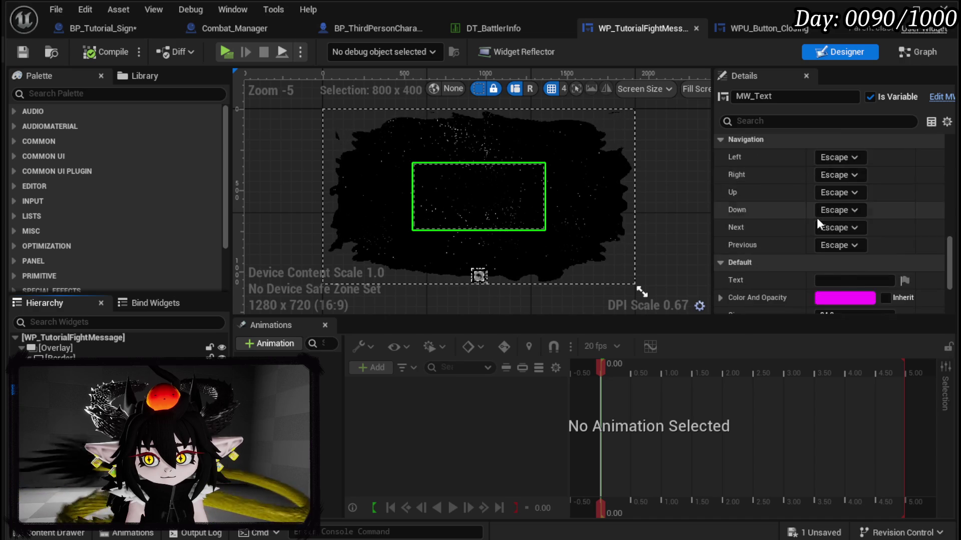
{"action": "scroll", "coordinate": [817, 220], "scroll_direction": "up", "scroll_amount": 2}
{"action": "left_click", "coordinate": [861, 217]}
{"action": "key", "text": "ctrl+v"}
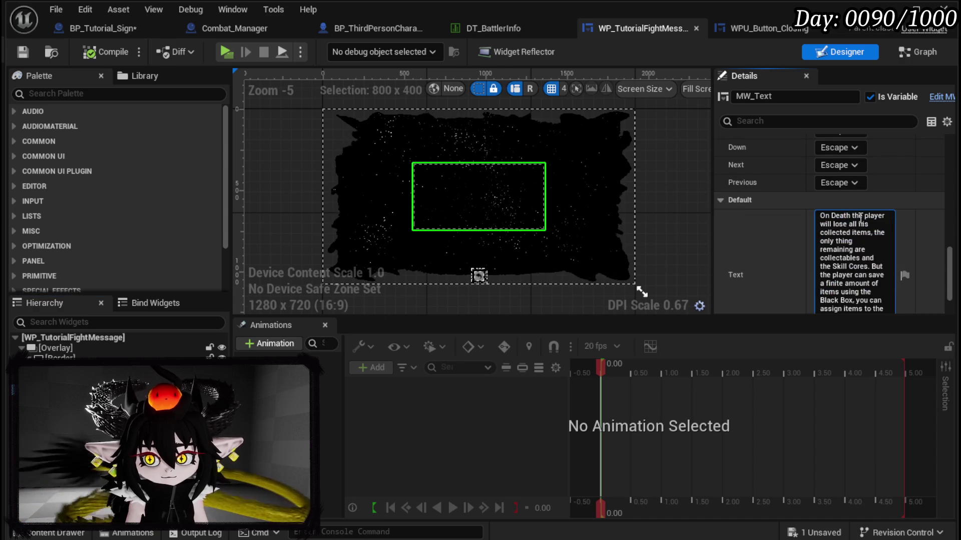
{"action": "left_click", "coordinate": [105, 52]}
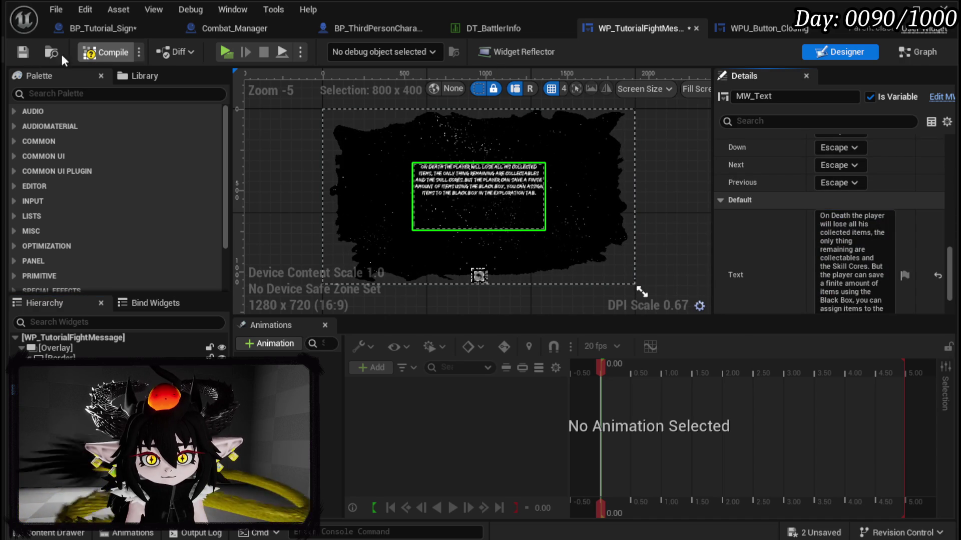
{"action": "left_click", "coordinate": [22, 52]}
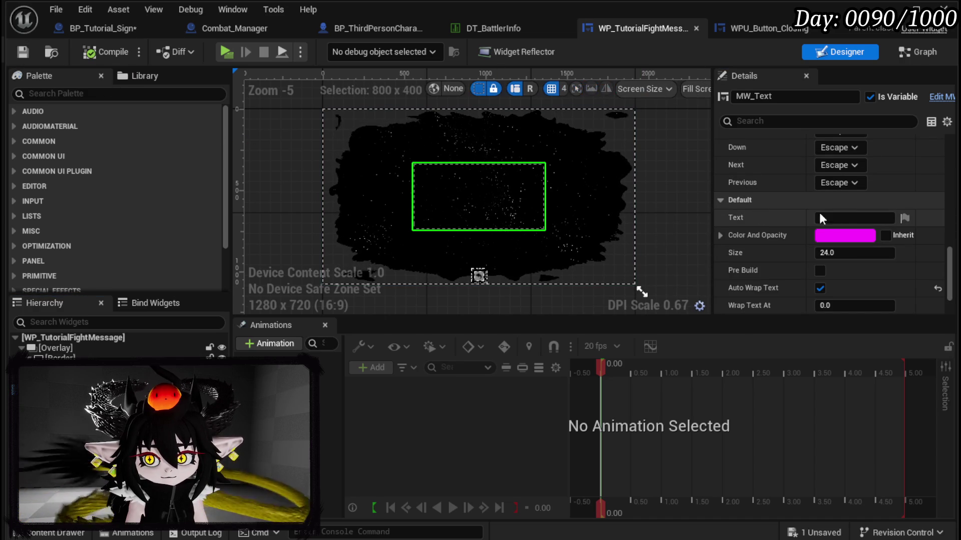
{"action": "left_click", "coordinate": [841, 216]}
{"action": "left_click", "coordinate": [907, 53]}
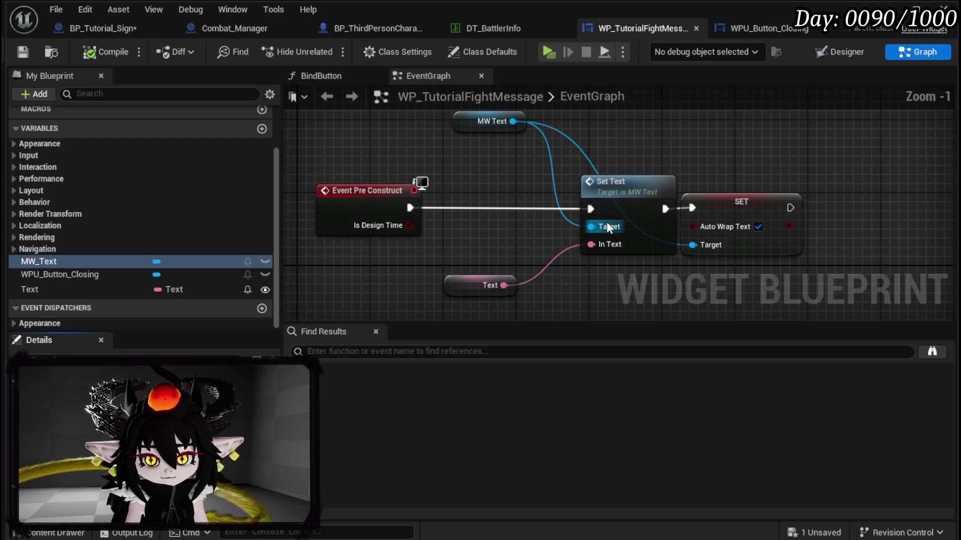
- Compile and save the fight message widget blueprint
{"action": "left_click", "coordinate": [459, 285]}
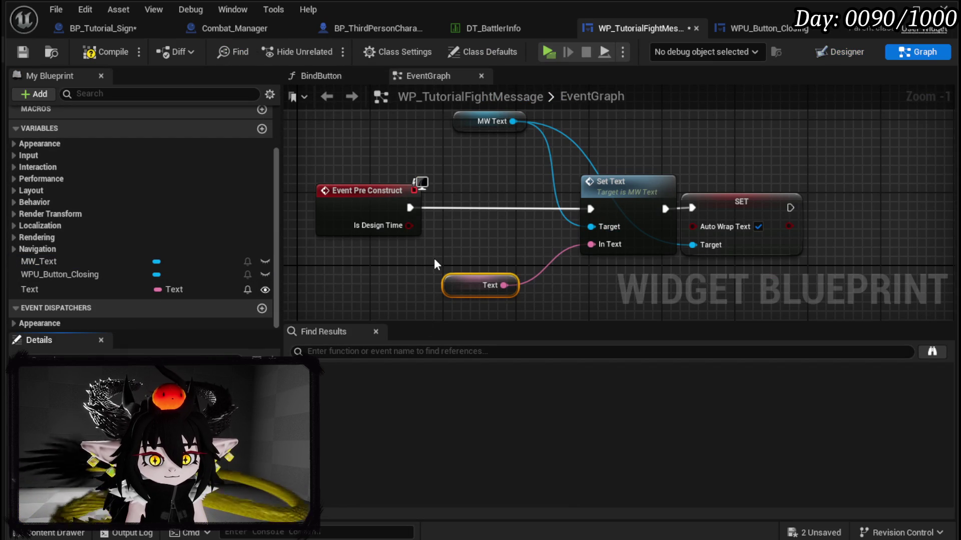
{"action": "left_click", "coordinate": [106, 52]}
{"action": "left_click", "coordinate": [22, 52]}
- Search the Palette for 'ToolTipp' and drag WP Tool Tipp Box into the hierarchy
{"action": "left_click", "coordinate": [841, 52]}
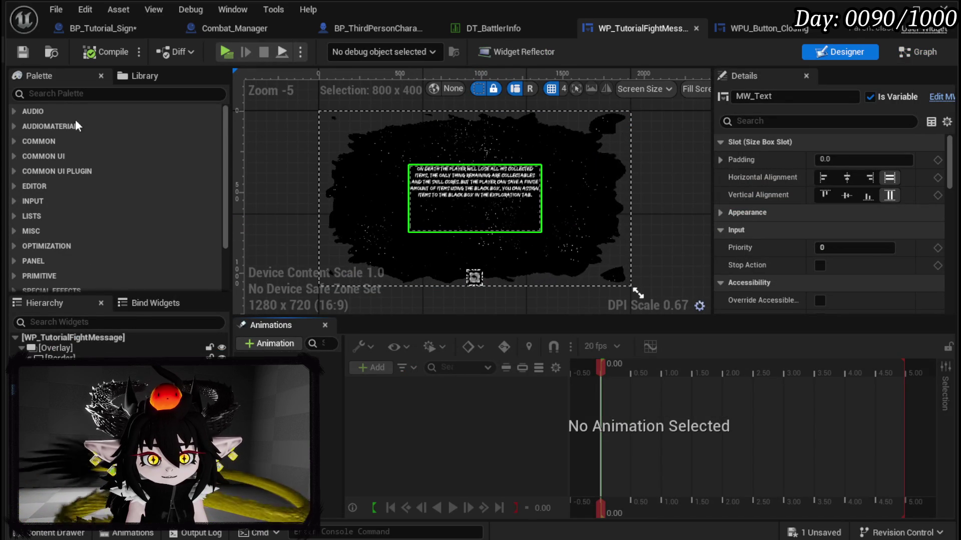
{"action": "left_click", "coordinate": [75, 95]}
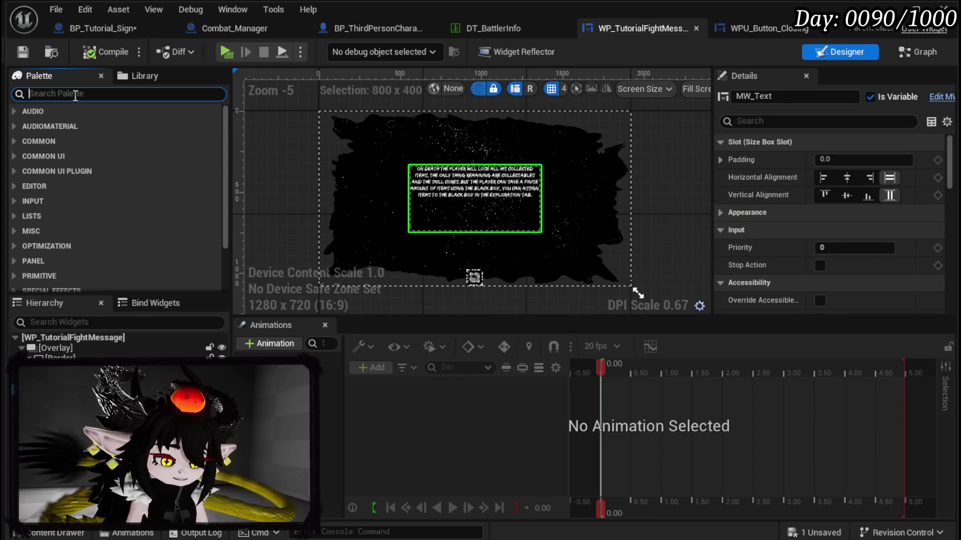
{"action": "type", "text": "ToolTipp"}
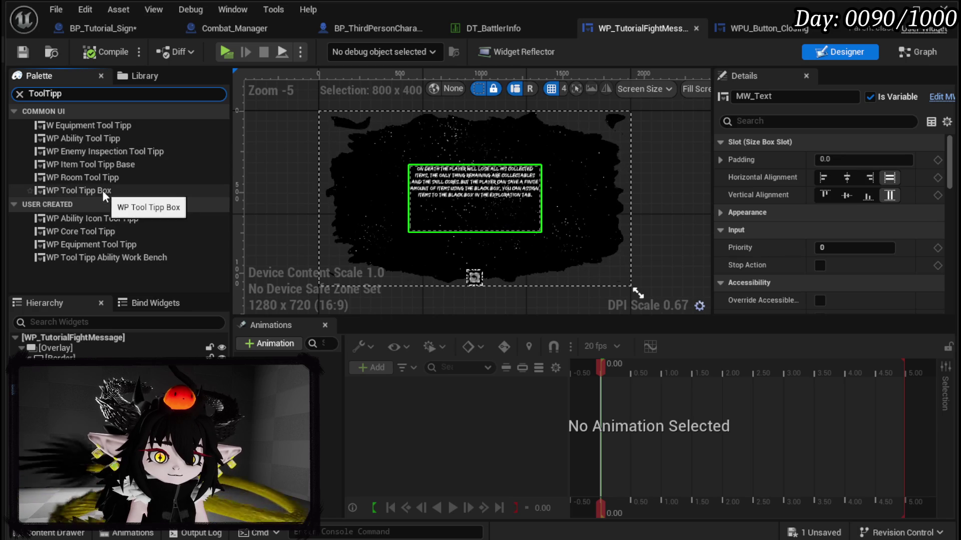
{"action": "mouse_move", "coordinate": [105, 194]}
{"action": "left_mouse_down"}
{"action": "mouse_move", "coordinate": [97, 314]}
{"action": "mouse_move", "coordinate": [58, 345]}
{"action": "mouse_move", "coordinate": [125, 326]}
{"action": "mouse_move", "coordinate": [61, 347]}
{"action": "mouse_move", "coordinate": [96, 196]}
{"action": "mouse_move", "coordinate": [54, 345]}
{"action": "left_mouse_up"}
- Replace the root Overlay with a Canvas Panel and stretch the Border to fill the whole canvas
{"action": "right_click", "coordinate": [54, 345]}
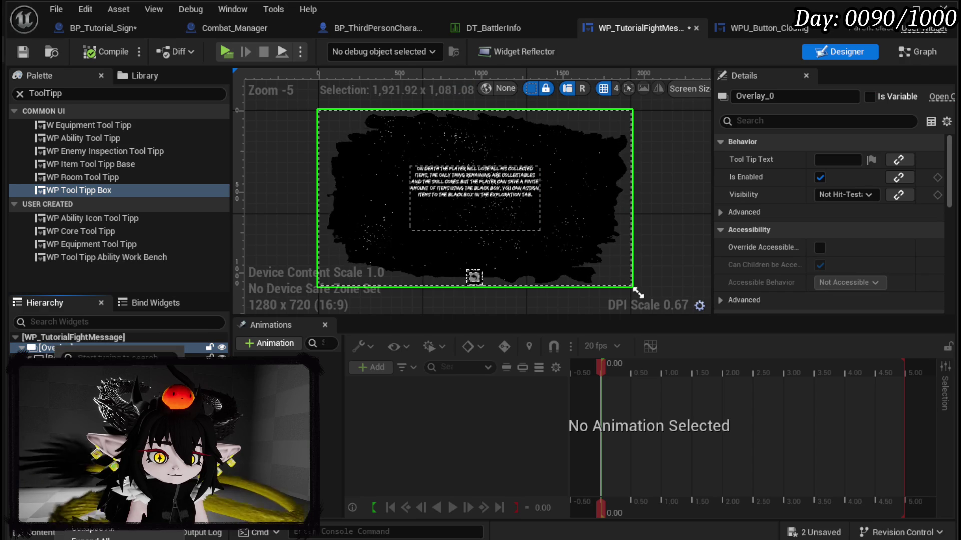
{"action": "mouse_move", "coordinate": [125, 430]}
{"action": "left_click", "coordinate": [330, 467]}
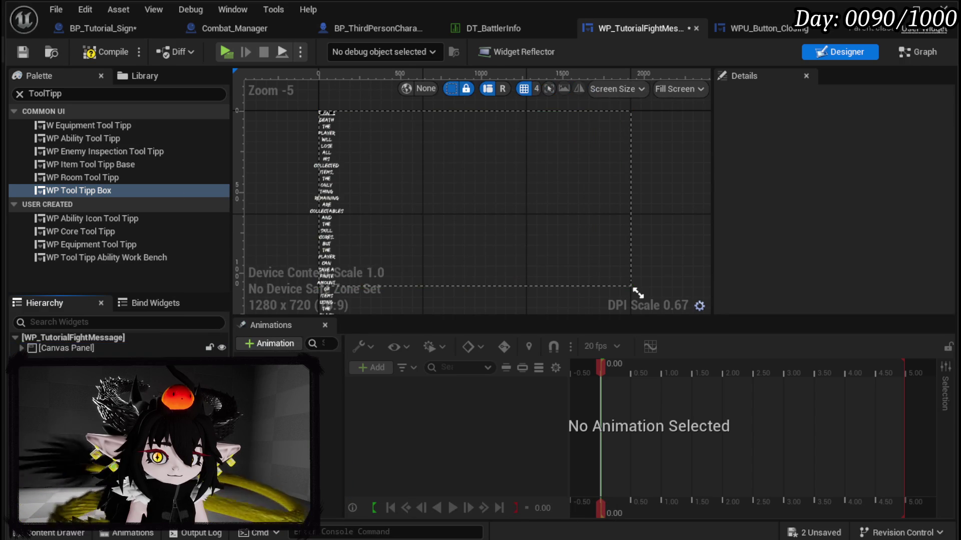
{"action": "left_click", "coordinate": [21, 348]}
{"action": "left_click", "coordinate": [60, 356]}
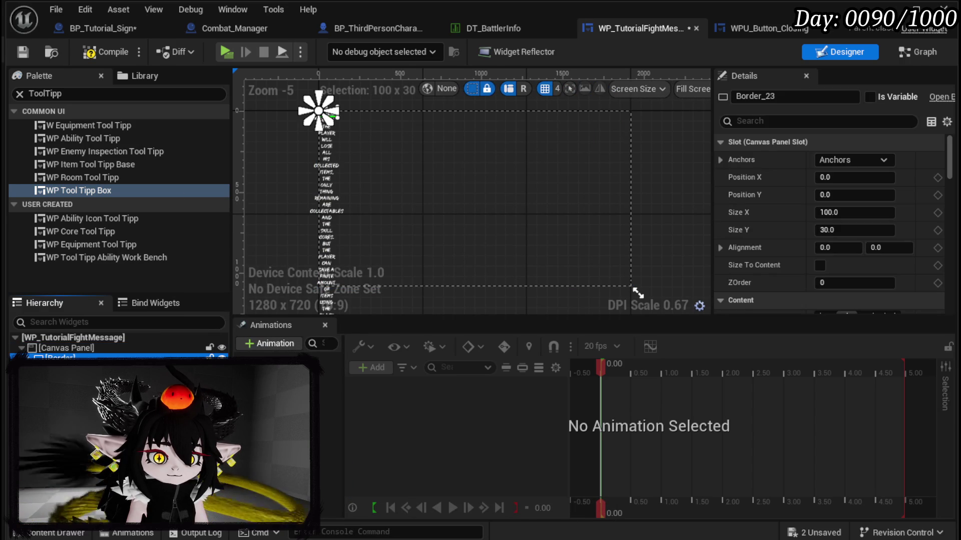
{"action": "left_click", "coordinate": [869, 157]}
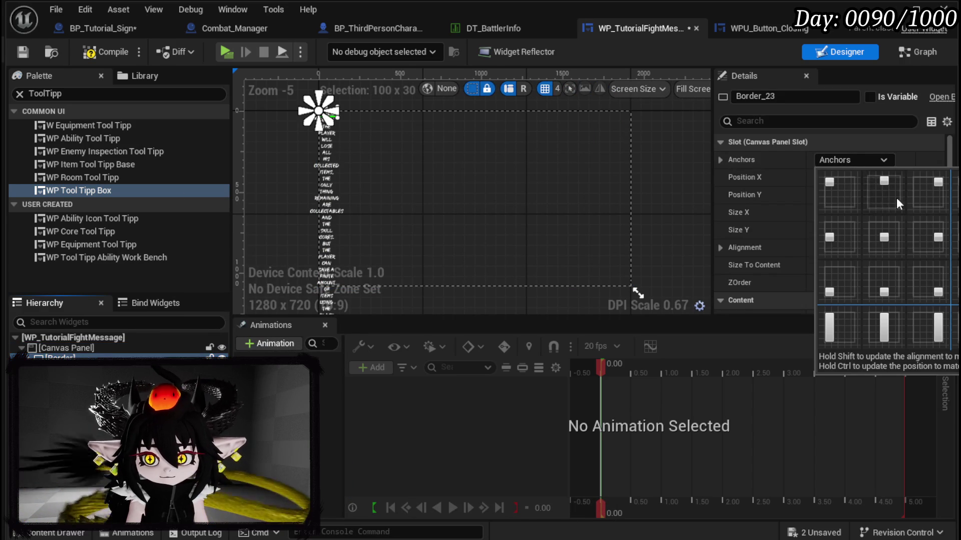
{"action": "left_click", "coordinate": [928, 282], "text": "ctrl+shift"}
- Anchor SizeBox_0 to the canvas centre with alignment 0.5 / 0.5
{"action": "left_click", "coordinate": [65, 365]}
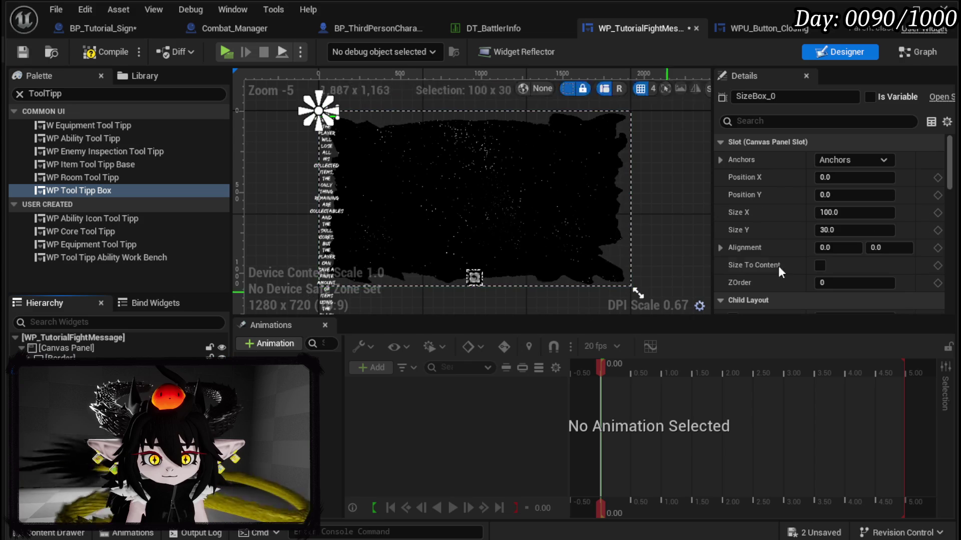
{"action": "left_click", "coordinate": [853, 160]}
{"action": "left_click", "coordinate": [956, 328], "text": "ctrl+shift"}
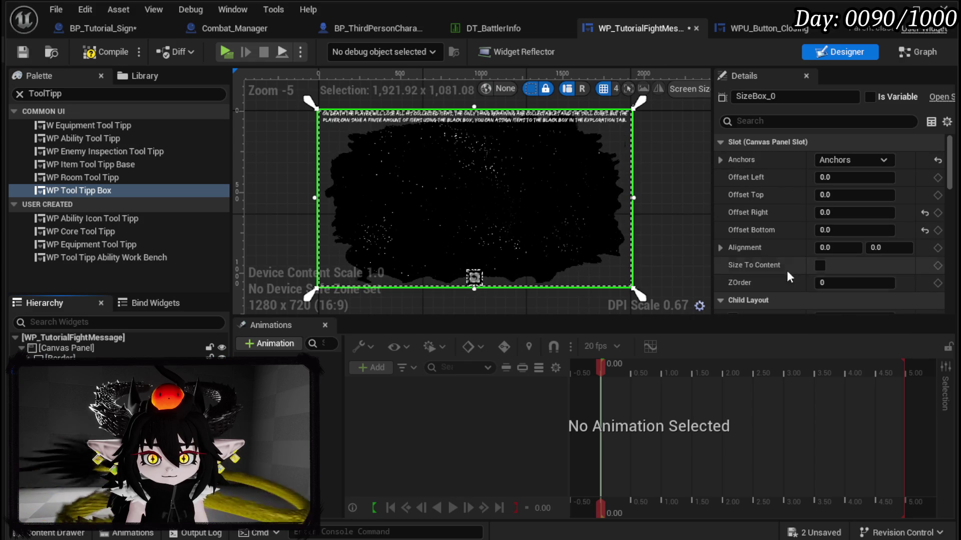
{"action": "left_click", "coordinate": [848, 160]}
{"action": "left_click", "coordinate": [881, 238]}
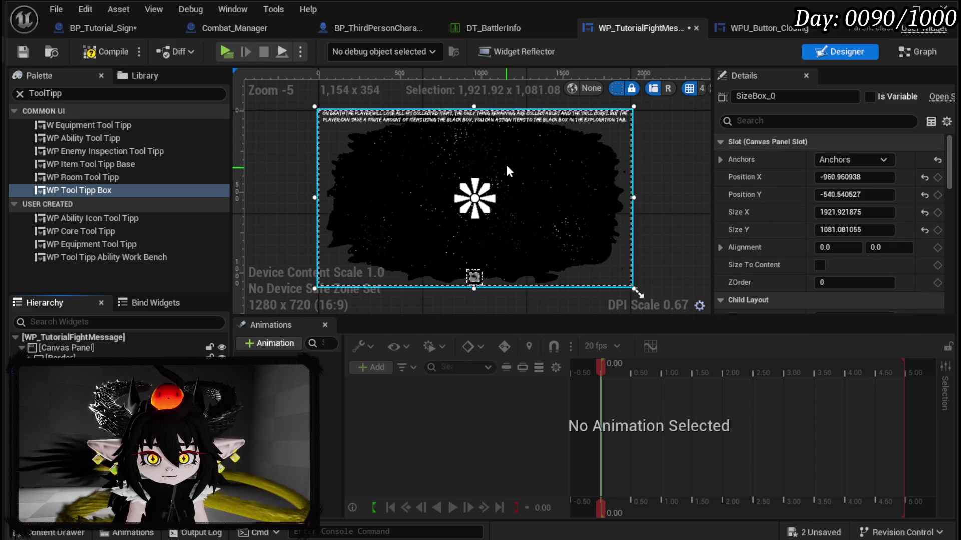
{"action": "left_click", "coordinate": [828, 248]}
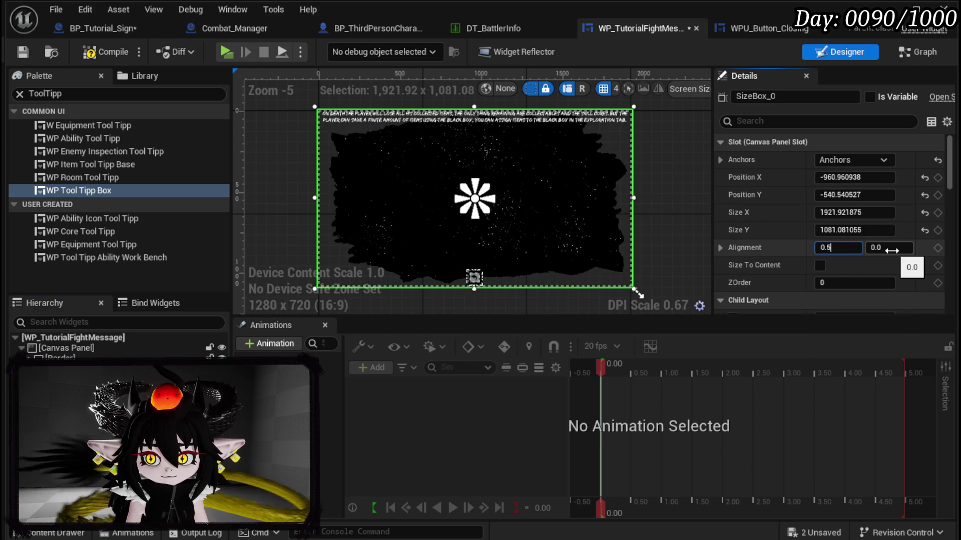
{"action": "left_click", "coordinate": [884, 247]}
{"action": "type", "text": "0.5"}
{"action": "key", "text": "Return"}
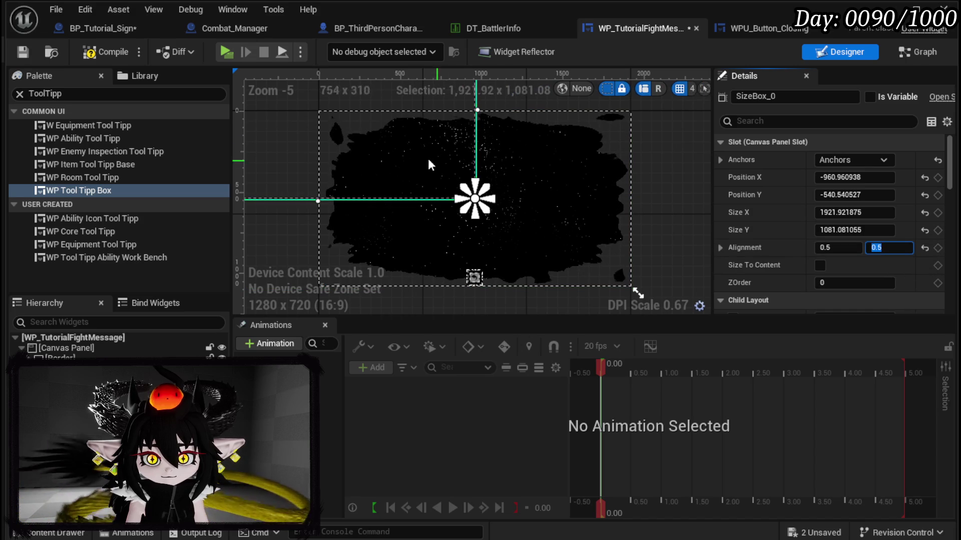
- Reposition SizeBox_0 and shrink it to about 760 × 275, nudging it up and left
{"action": "mouse_move", "coordinate": [304, 110]}
{"action": "left_mouse_down"}
{"action": "mouse_move", "coordinate": [453, 220]}
{"action": "mouse_move", "coordinate": [458, 202]}
{"action": "mouse_move", "coordinate": [460, 211]}
{"action": "left_mouse_up"}
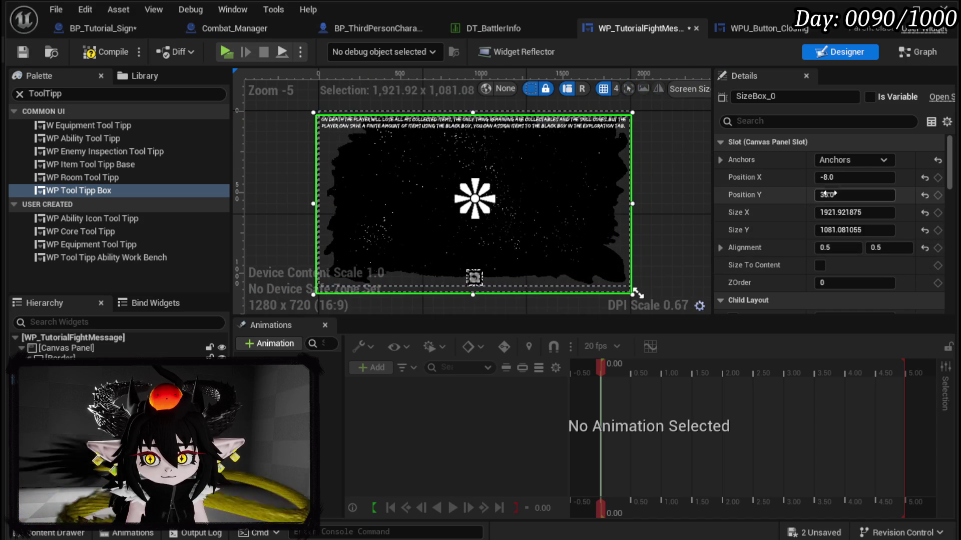
{"action": "left_click", "coordinate": [853, 195]}
{"action": "type", "text": "0"}
{"action": "key", "text": "Return"}
{"action": "left_click", "coordinate": [853, 194]}
{"action": "left_click_drag", "start_coordinate": [859, 211], "coordinate": [826, 211]}
{"action": "left_click_drag", "start_coordinate": [885, 230], "coordinate": [838, 230]}
{"action": "left_click_drag", "start_coordinate": [518, 190], "coordinate": [490, 165]}
- Compile the widget blueprint and look through the WP Tool Tipp Box and WP Room Tool Tipp widgets
{"action": "left_click", "coordinate": [103, 55]}
{"action": "left_click", "coordinate": [19, 55]}
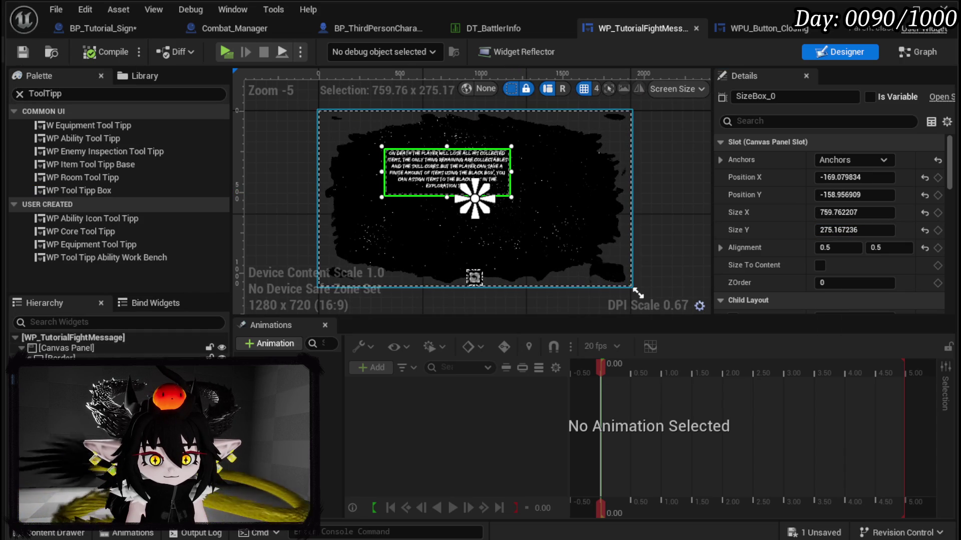
{"action": "left_click", "coordinate": [77, 188]}
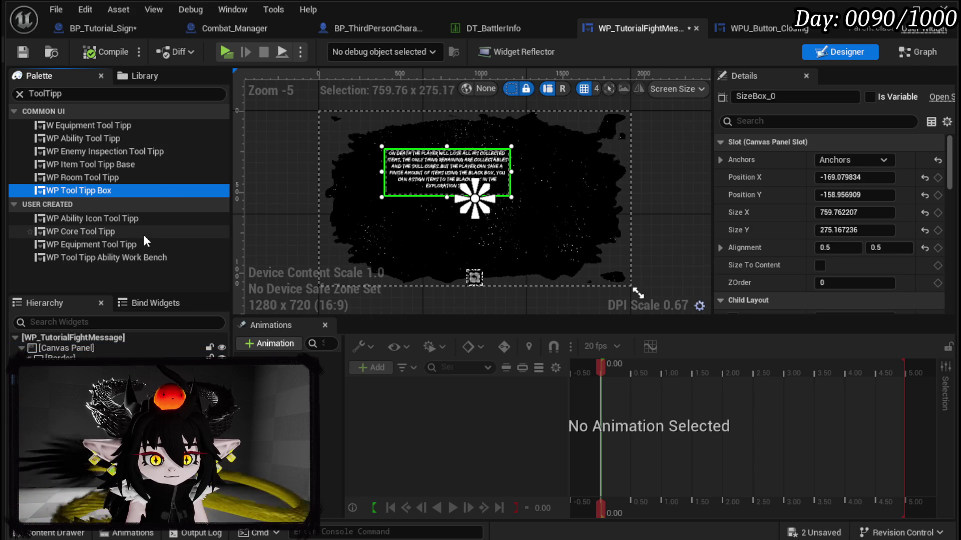
{"action": "left_click", "coordinate": [70, 179]}
{"action": "left_click", "coordinate": [70, 190]}
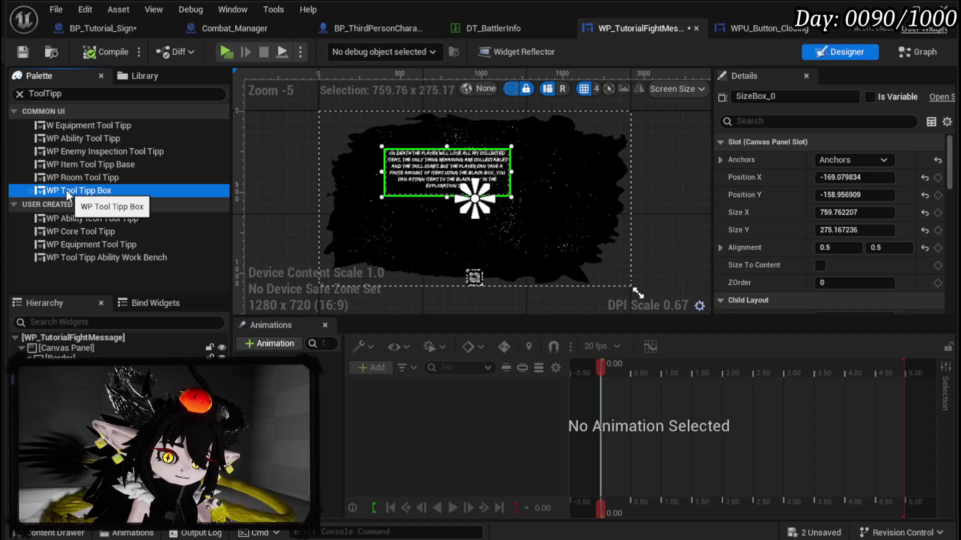
- Add a WP Tool Tipp Box to the canvas, anchor it centre, then enlarge and position it
{"action": "mouse_move", "coordinate": [67, 192]}
{"action": "left_mouse_down"}
{"action": "mouse_move", "coordinate": [58, 341]}
{"action": "mouse_move", "coordinate": [101, 341]}
{"action": "mouse_move", "coordinate": [334, 118]}
{"action": "mouse_move", "coordinate": [293, 113]}
{"action": "left_mouse_up"}
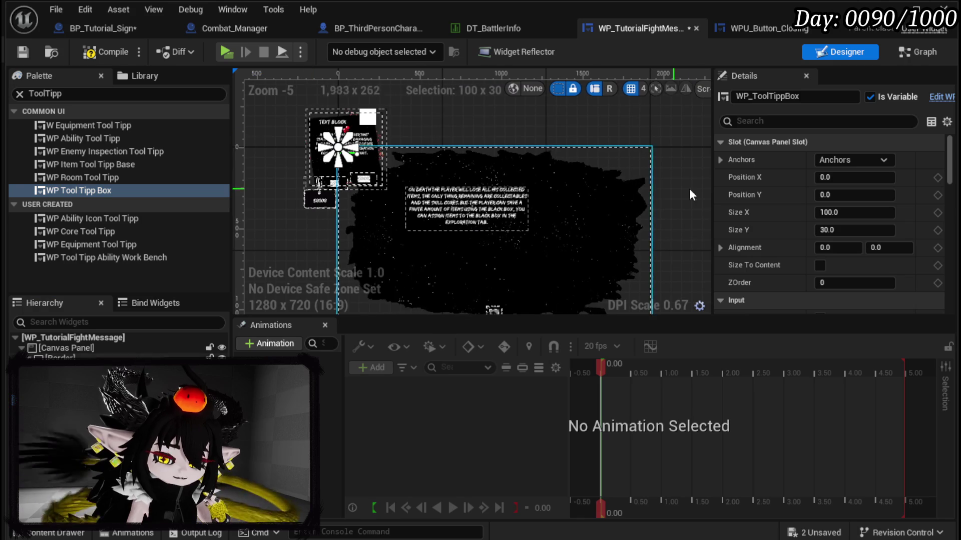
{"action": "left_click", "coordinate": [853, 160]}
{"action": "left_click", "coordinate": [888, 237]}
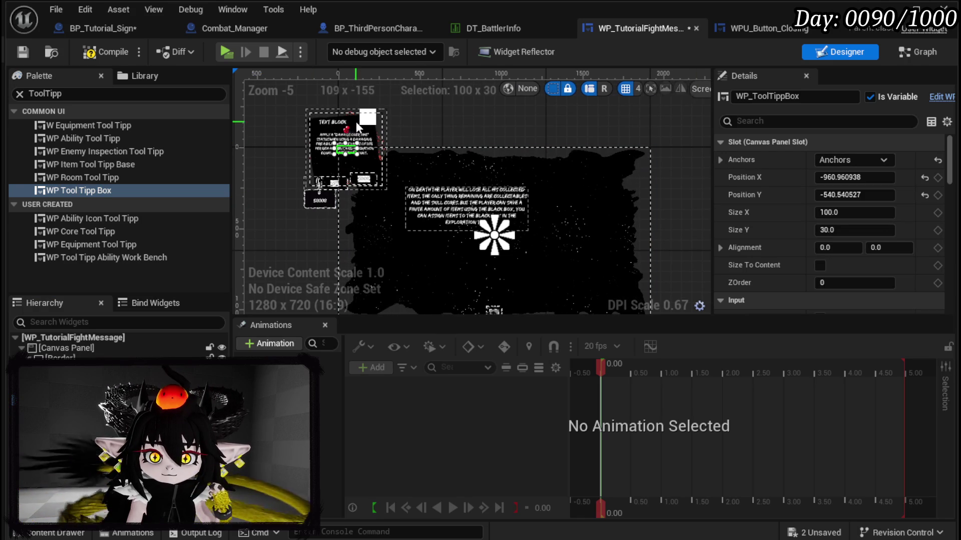
{"action": "left_click_drag", "start_coordinate": [388, 169], "coordinate": [590, 251]}
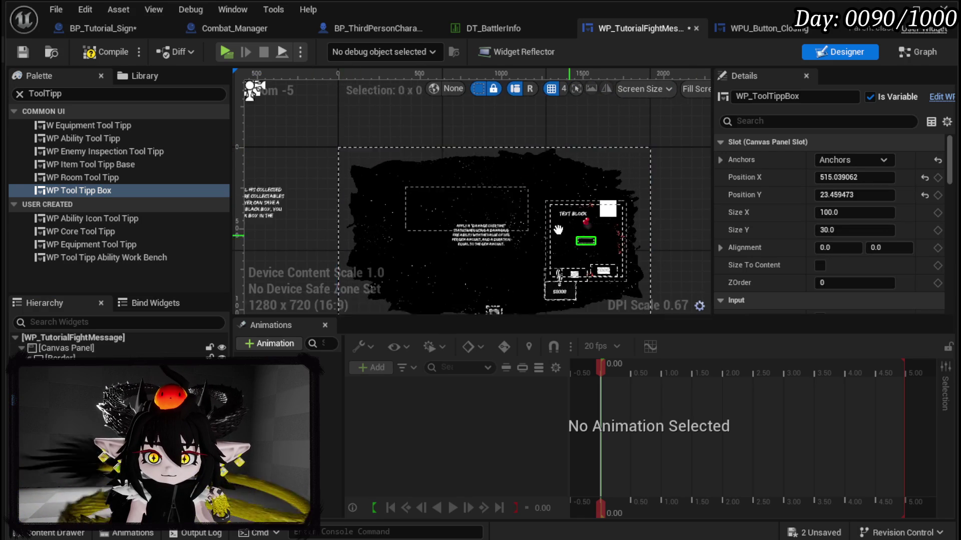
{"action": "scroll", "coordinate": [569, 241], "scroll_direction": "up", "scroll_amount": 5}
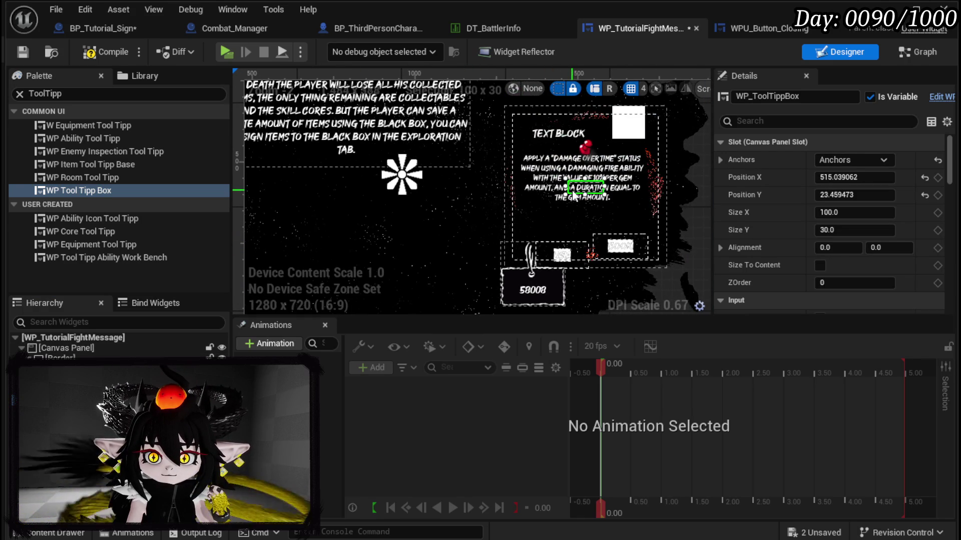
{"action": "mouse_move", "coordinate": [568, 193]}
{"action": "left_mouse_down"}
{"action": "mouse_move", "coordinate": [481, 261]}
{"action": "mouse_move", "coordinate": [461, 291]}
{"action": "left_mouse_up"}
{"action": "left_click_drag", "start_coordinate": [605, 177], "coordinate": [650, 114]}
{"action": "left_click_drag", "start_coordinate": [556, 197], "coordinate": [569, 182]}
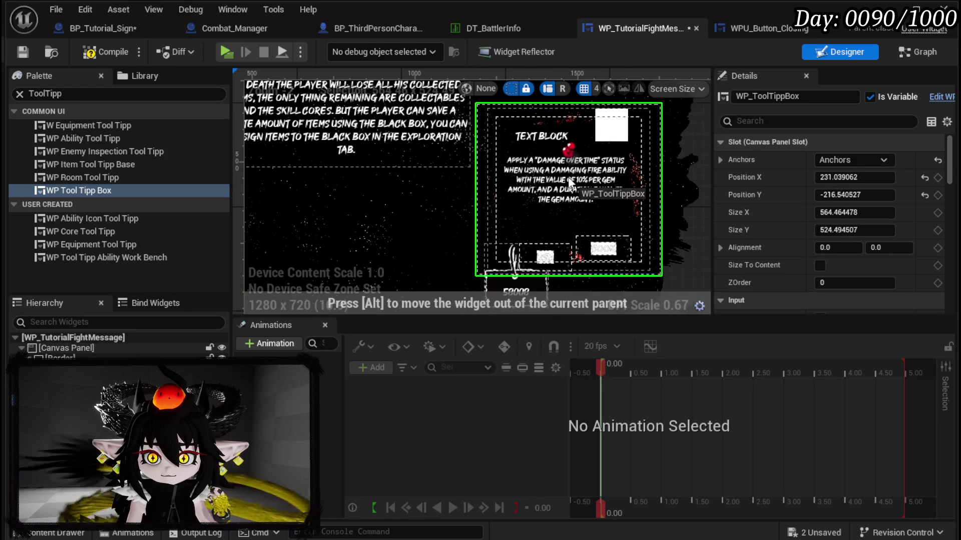
{"action": "scroll", "coordinate": [443, 198], "scroll_direction": "down", "scroll_amount": 2}
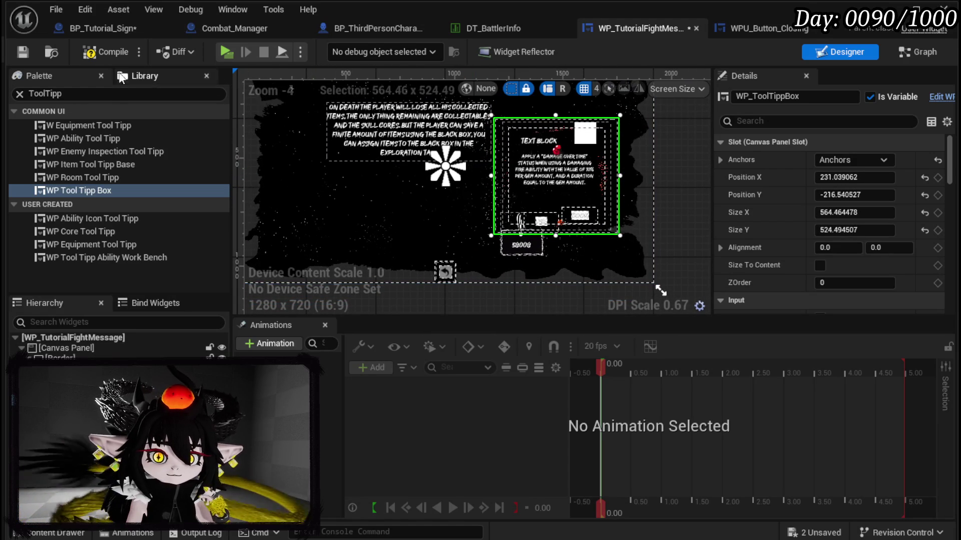
- Move the tutorial text block down and left of the tooltip box, then compile and save
{"action": "left_click", "coordinate": [23, 52]}
{"action": "mouse_move", "coordinate": [383, 128]}
{"action": "left_mouse_down"}
{"action": "mouse_move", "coordinate": [362, 164]}
{"action": "mouse_move", "coordinate": [365, 149]}
{"action": "left_mouse_up"}
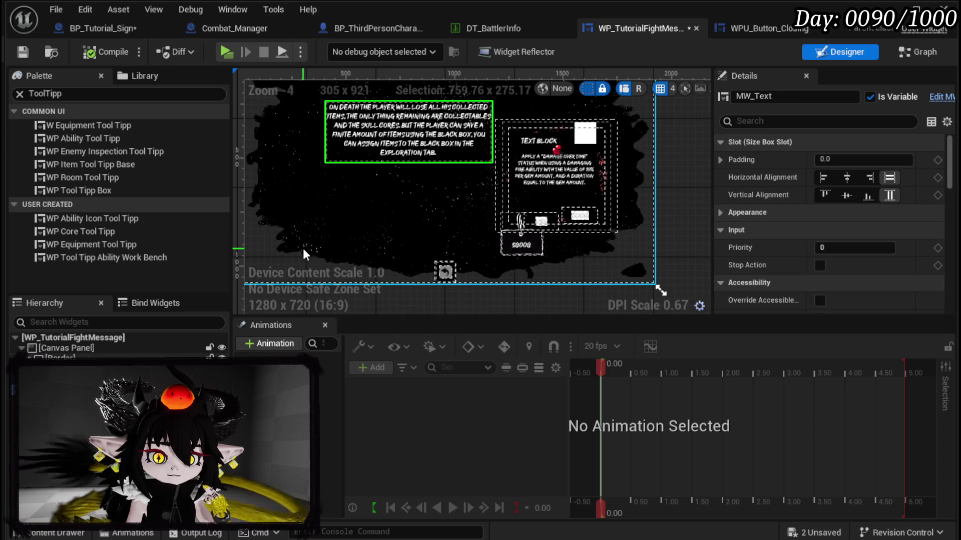
{"action": "left_click_drag", "start_coordinate": [377, 143], "coordinate": [369, 179]}
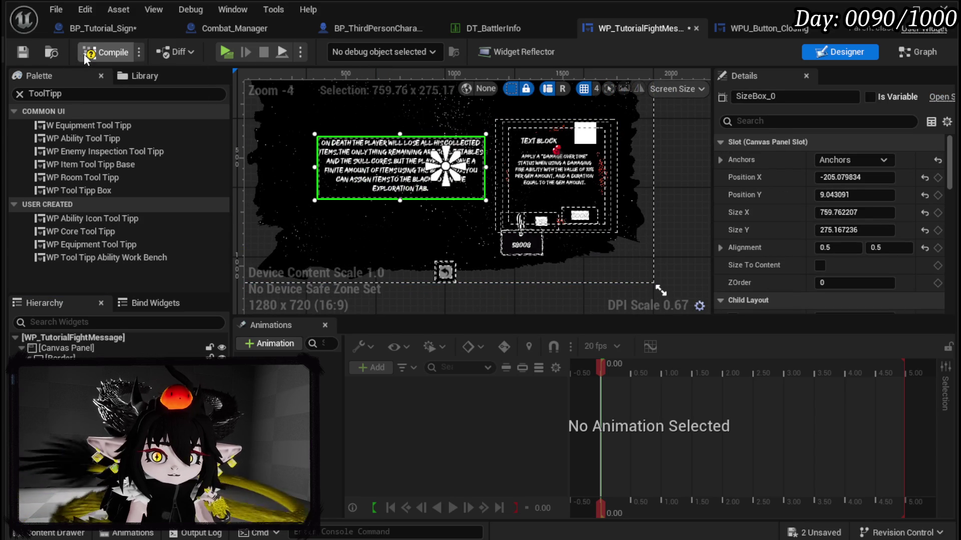
{"action": "left_click", "coordinate": [23, 55]}
{"action": "left_click", "coordinate": [602, 133]}
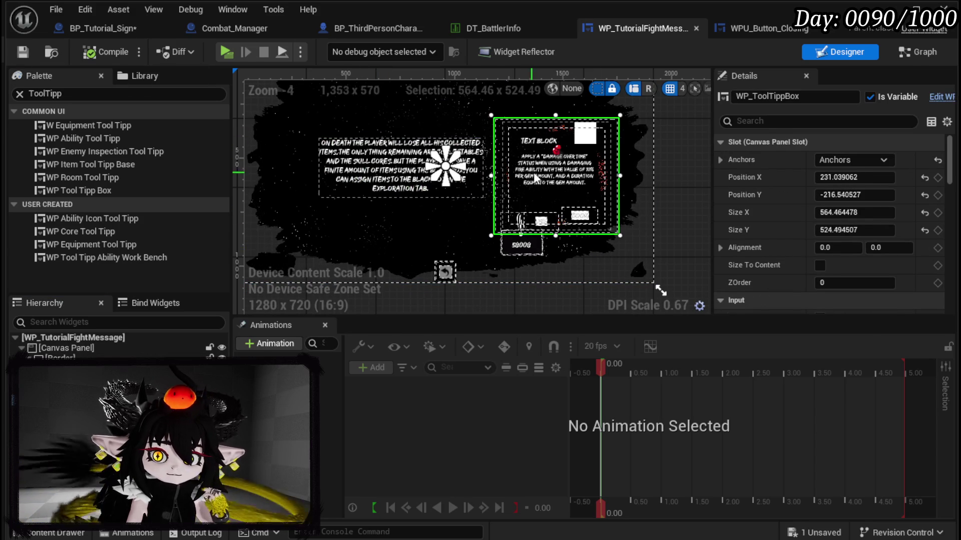
{"action": "left_click_drag", "start_coordinate": [438, 231], "coordinate": [414, 189]}
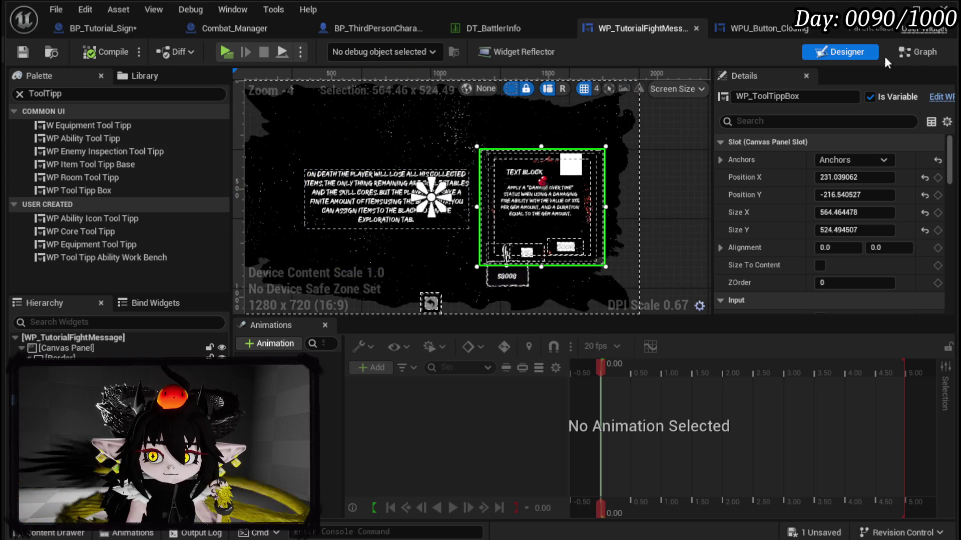
{"action": "left_click", "coordinate": [923, 52]}
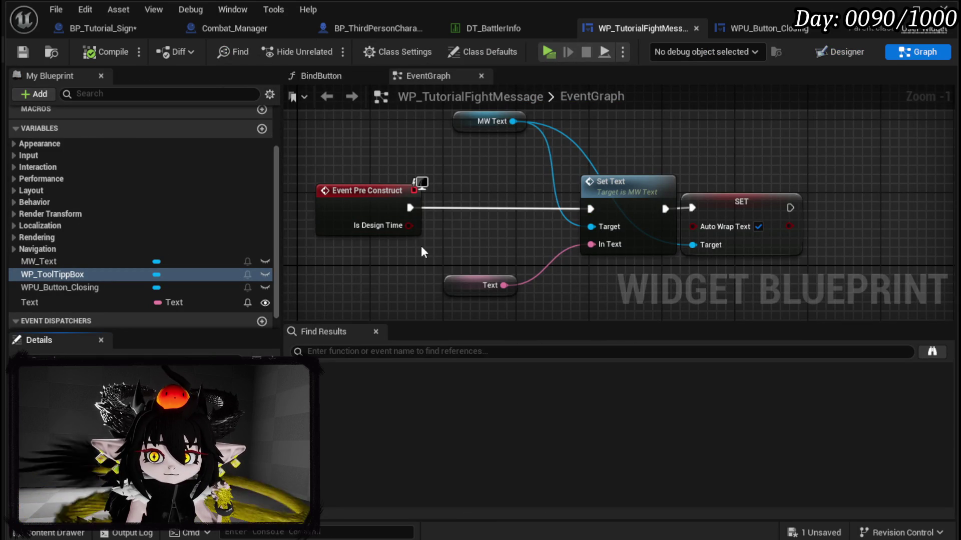
- Create a new function named SetToolTippData in the fight message widget
{"action": "scroll", "coordinate": [187, 212], "scroll_direction": "up", "scroll_amount": 3}
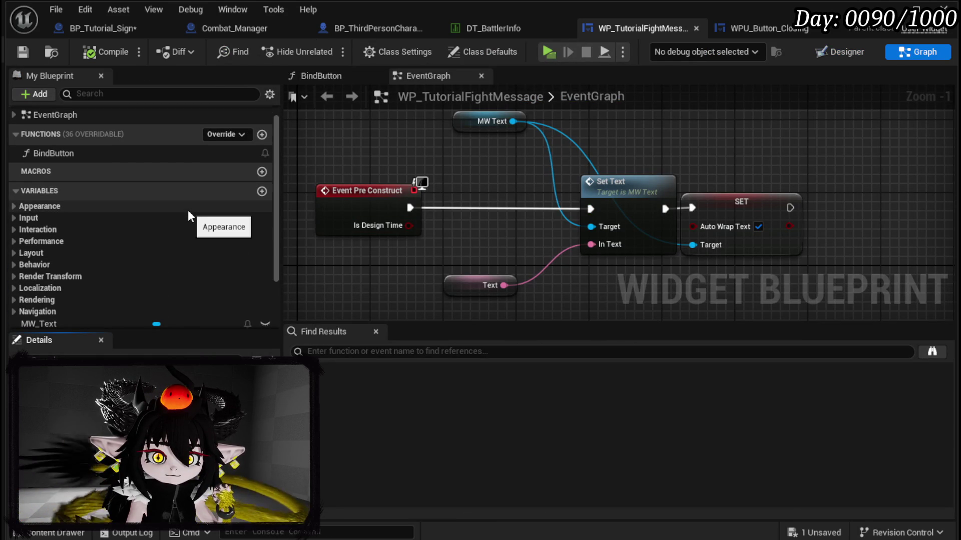
{"action": "scroll", "coordinate": [189, 214], "scroll_direction": "down", "scroll_amount": 4}
{"action": "scroll", "coordinate": [189, 214], "scroll_direction": "up", "scroll_amount": 5}
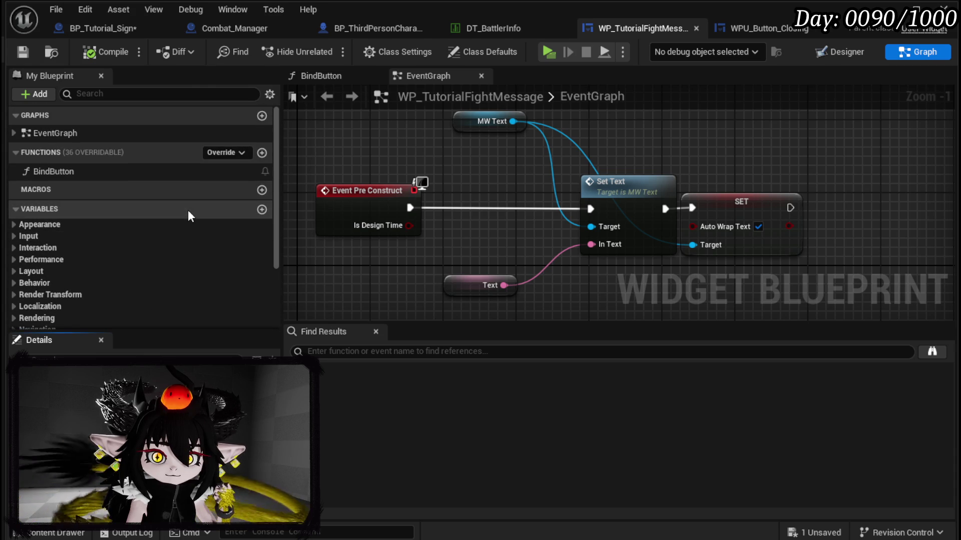
{"action": "left_click", "coordinate": [262, 153]}
{"action": "type", "text": "SetToo"}
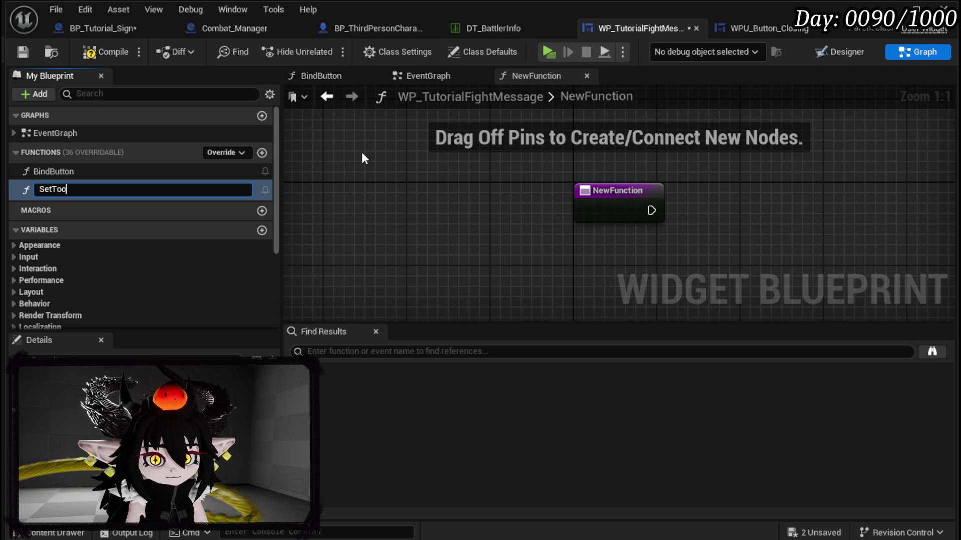
{"action": "type", "text": "lTippD"}
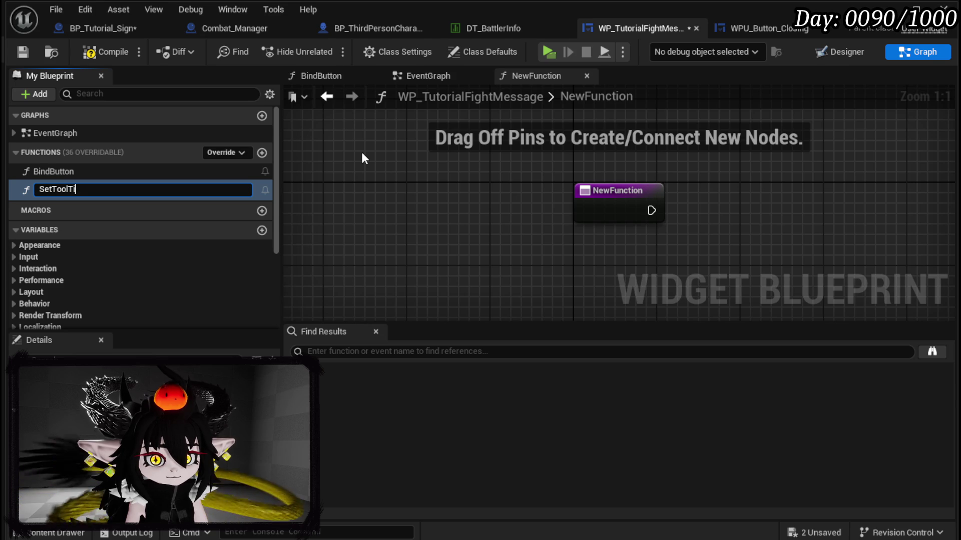
{"action": "type", "text": "ata"}
{"action": "key", "text": "Return"}
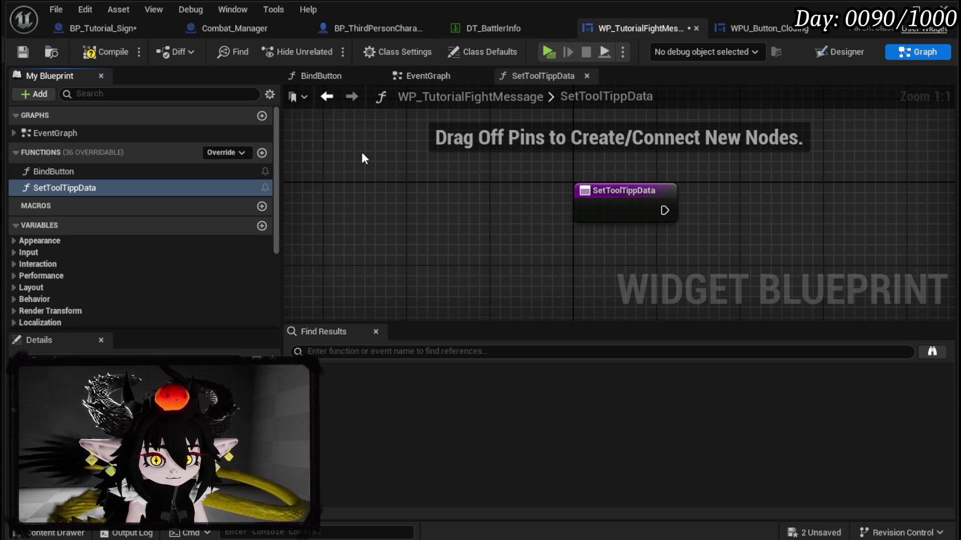
{"action": "scroll", "coordinate": [131, 275], "scroll_direction": "down", "scroll_amount": 3}
- Add a WP_ToolTippBox getter and a Set Data call pulled from it
{"action": "left_click_drag", "start_coordinate": [64, 268], "coordinate": [365, 184]}
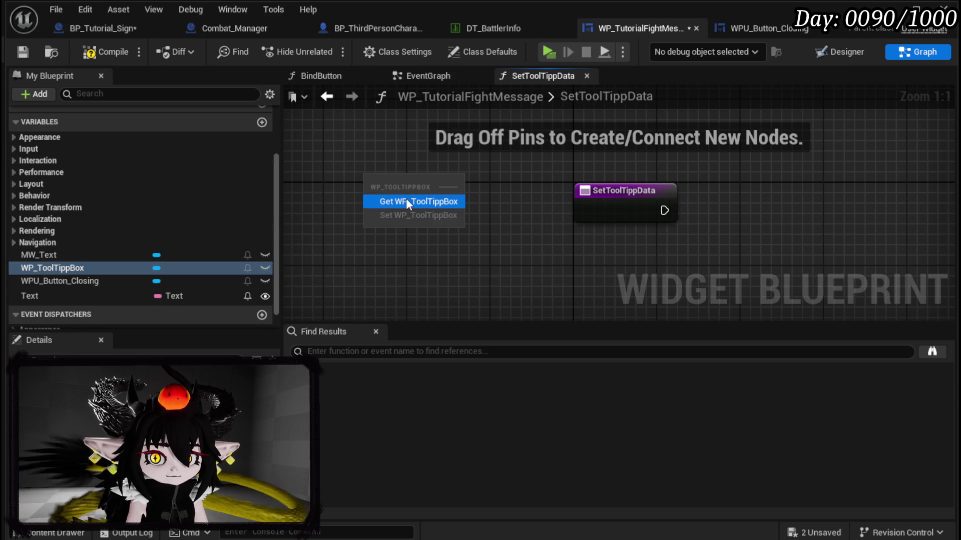
{"action": "left_click", "coordinate": [406, 198]}
{"action": "left_click_drag", "start_coordinate": [317, 212], "coordinate": [418, 167]}
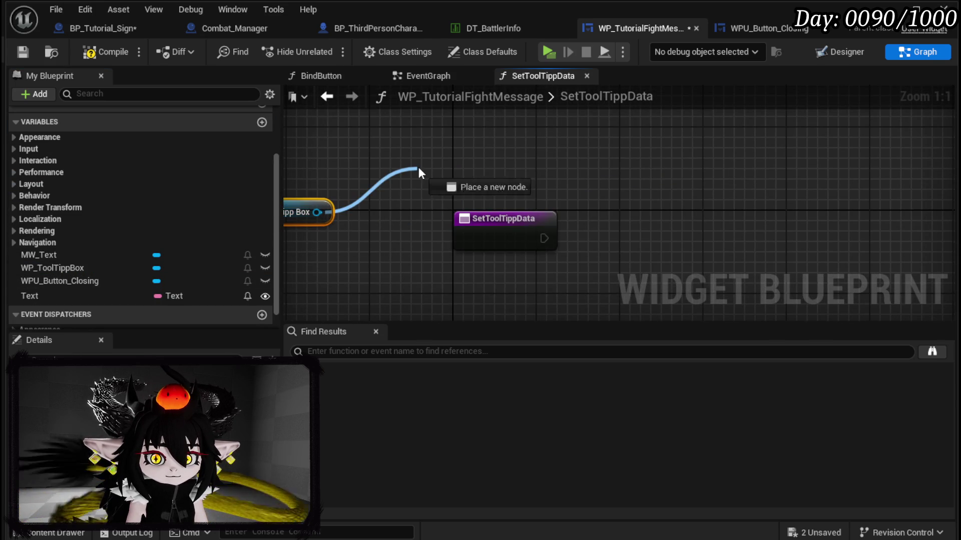
{"action": "type", "text": "St"}
{"action": "key", "text": "BackSpace"}
{"action": "type", "text": "et Data"}
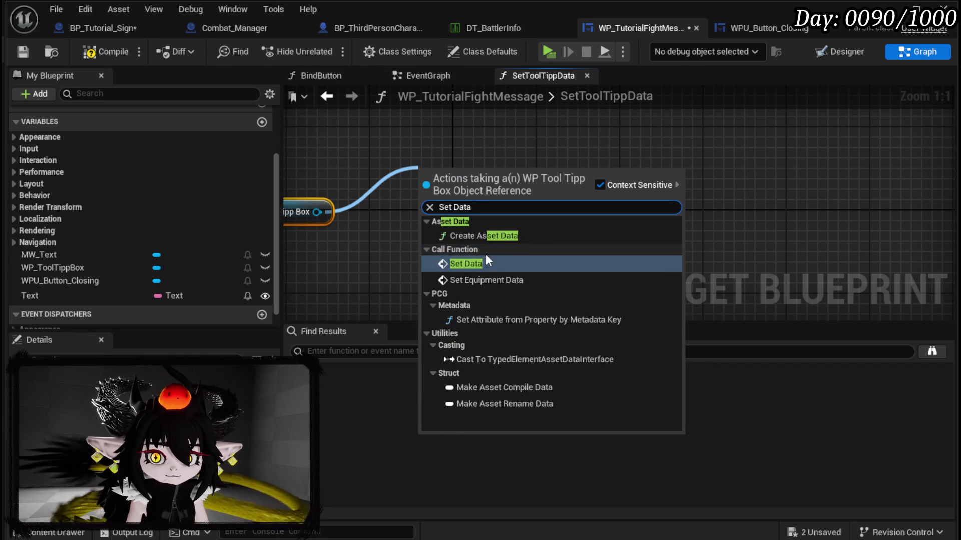
{"action": "left_click", "coordinate": [478, 258]}
{"action": "mouse_move", "coordinate": [246, 206]}
{"action": "left_mouse_down"}
{"action": "mouse_move", "coordinate": [376, 205]}
{"action": "mouse_move", "coordinate": [685, 150]}
{"action": "left_mouse_up"}
{"action": "left_click_drag", "start_coordinate": [600, 194], "coordinate": [323, 185]}
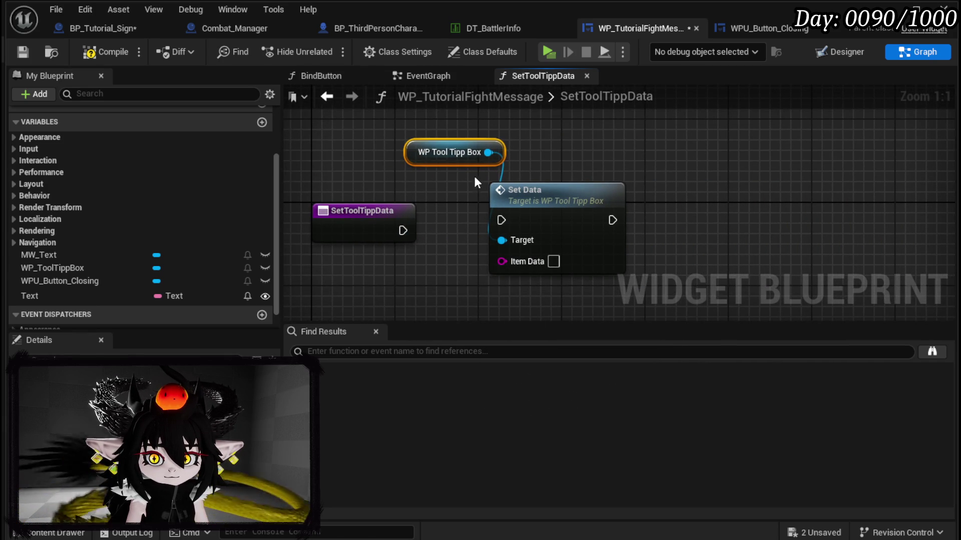
{"action": "left_click", "coordinate": [554, 195]}
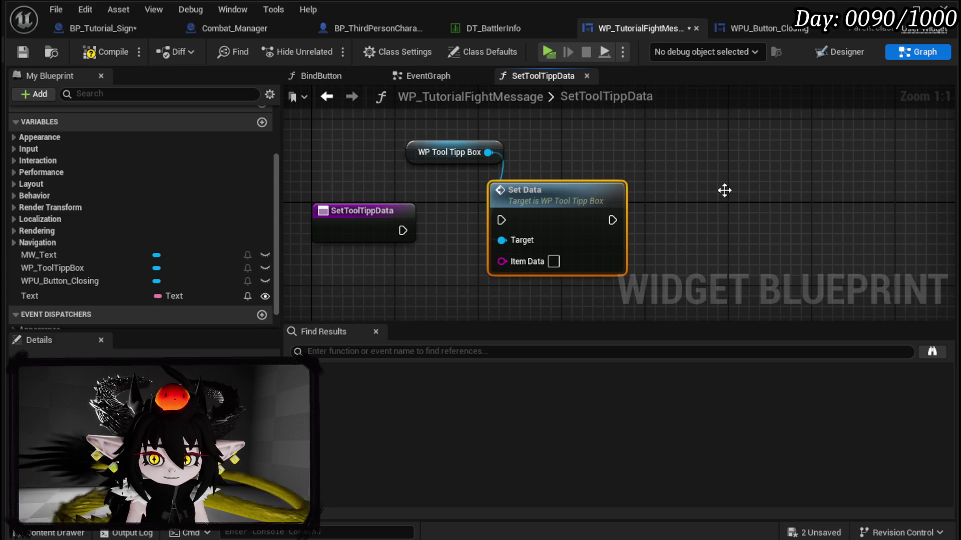
{"action": "mouse_move", "coordinate": [493, 149]}
{"action": "left_mouse_down"}
{"action": "mouse_move", "coordinate": [708, 140]}
{"action": "mouse_move", "coordinate": [889, 156]}
{"action": "left_mouse_up"}
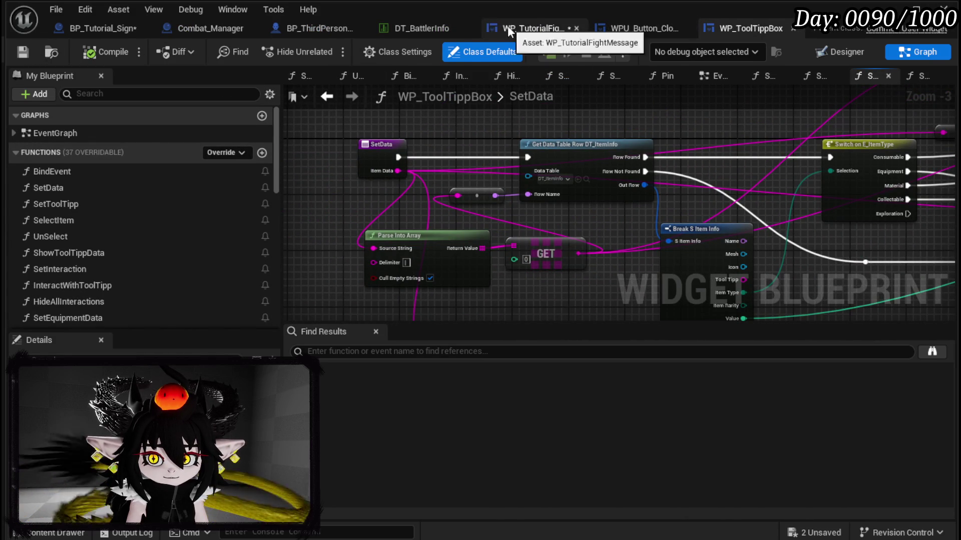
- Wire the function entry into Set Data and set its Item Data to Black_Box
{"action": "left_click", "coordinate": [538, 29]}
{"action": "left_click_drag", "start_coordinate": [402, 230], "coordinate": [501, 220]}
{"action": "left_click_drag", "start_coordinate": [388, 210], "coordinate": [385, 200]}
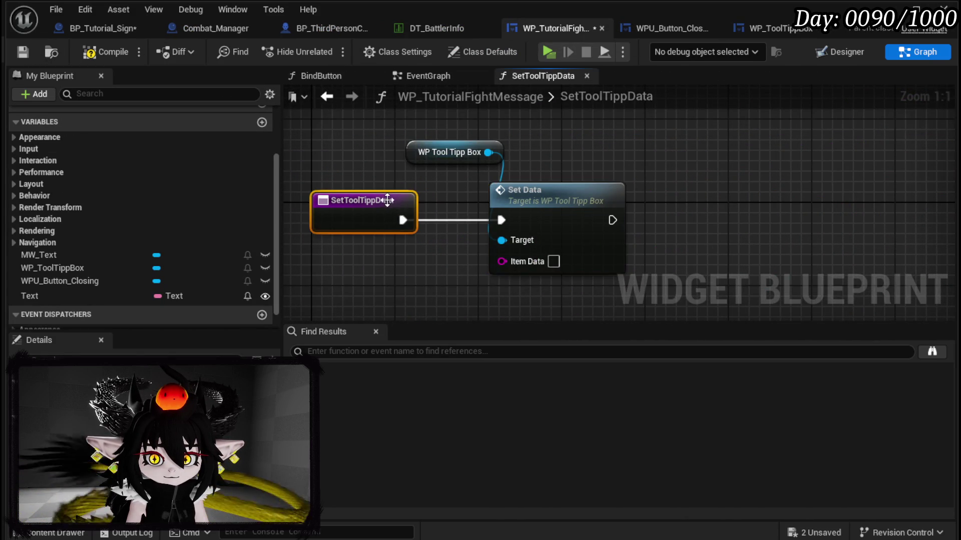
{"action": "left_click_drag", "start_coordinate": [505, 265], "coordinate": [601, 205]}
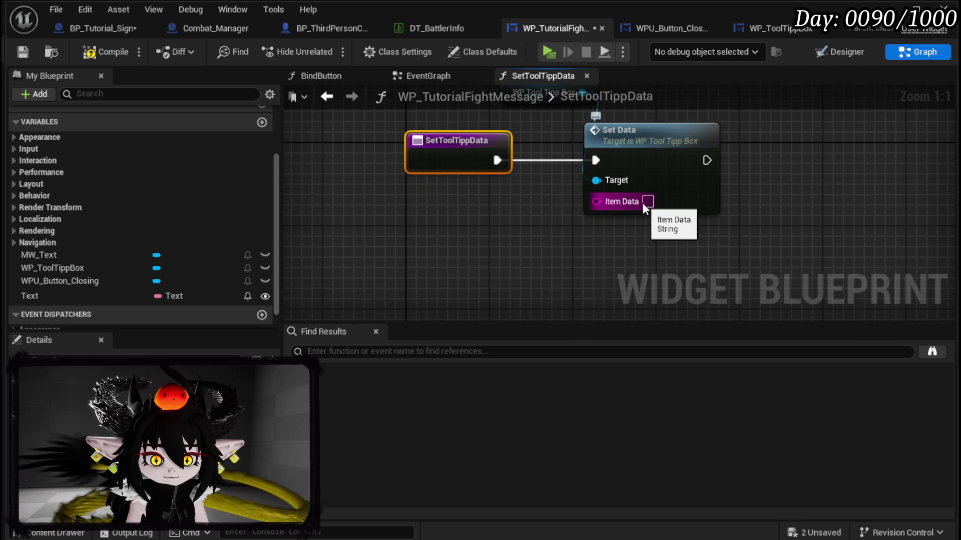
{"action": "type", "text": "Bla"}
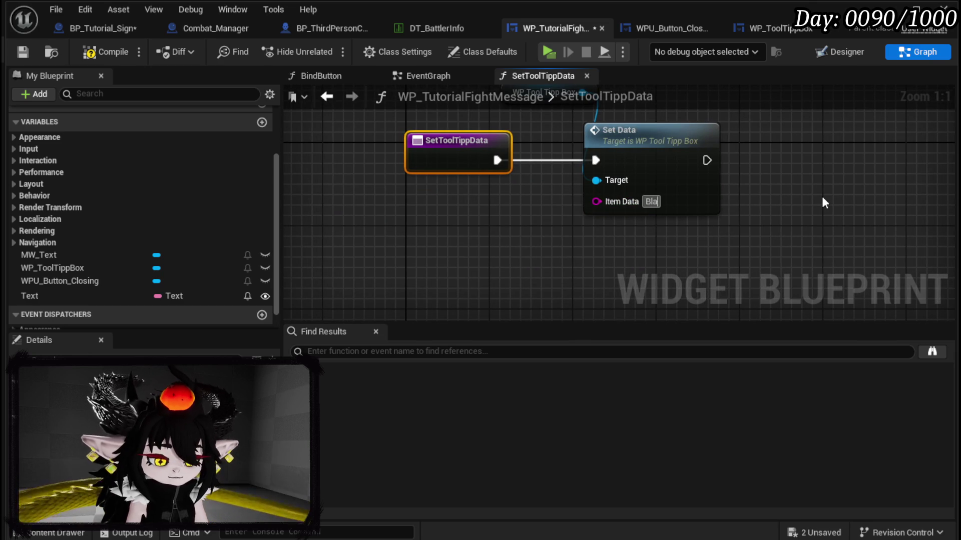
{"action": "type", "text": "ck_Box"}
{"action": "key", "text": "Return"}
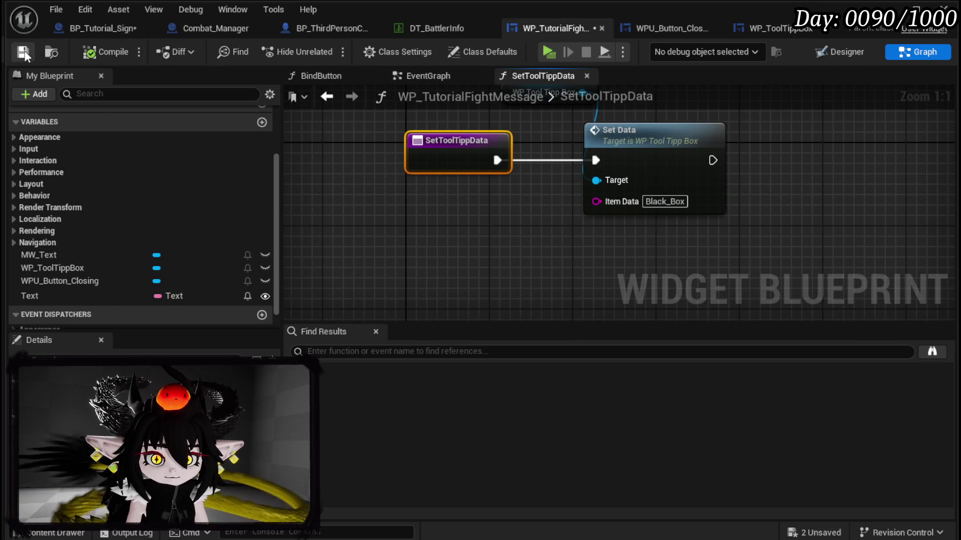
{"action": "left_click", "coordinate": [413, 76]}
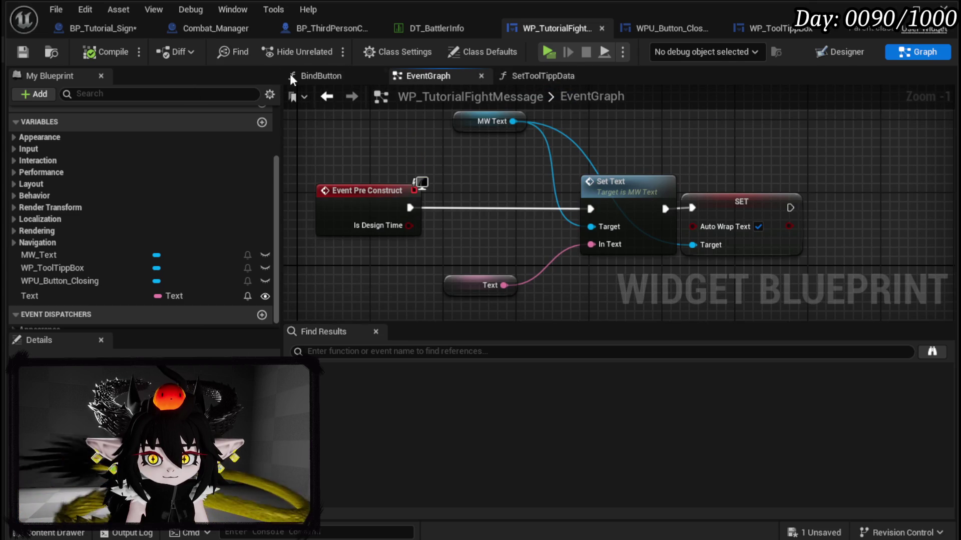
- Call SetToolTippData after the auto-wrap SET node, expose Item Data as a function input, and compile and save
{"action": "scroll", "coordinate": [75, 190], "scroll_direction": "up", "scroll_amount": 3}
{"action": "mouse_move", "coordinate": [65, 167]}
{"action": "left_mouse_down"}
{"action": "mouse_move", "coordinate": [795, 192]}
{"action": "mouse_move", "coordinate": [845, 217]}
{"action": "left_mouse_up"}
{"action": "mouse_move", "coordinate": [790, 208]}
{"action": "left_mouse_down"}
{"action": "mouse_move", "coordinate": [869, 219]}
{"action": "mouse_move", "coordinate": [864, 227]}
{"action": "left_mouse_up"}
{"action": "left_click_drag", "start_coordinate": [884, 224], "coordinate": [884, 206]}
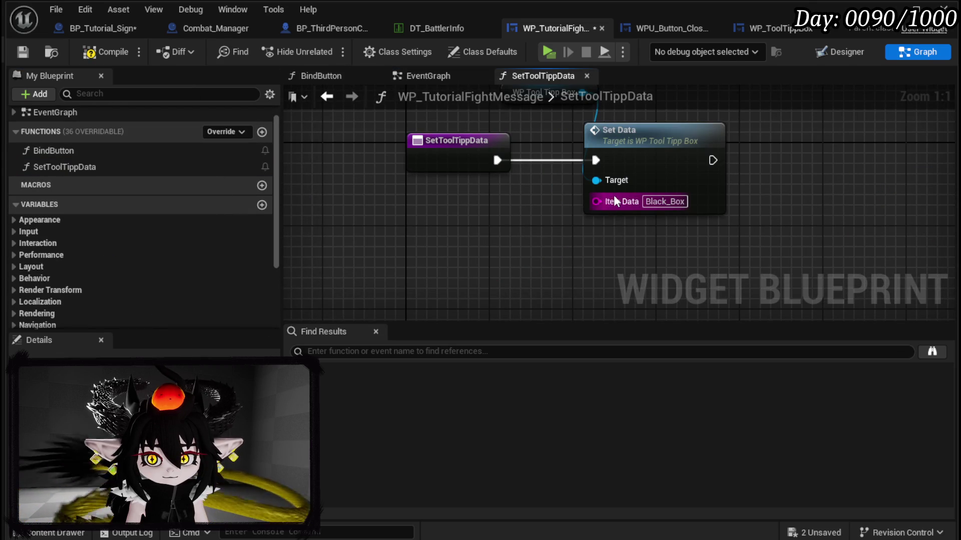
{"action": "left_click", "coordinate": [663, 201]}
{"action": "left_click_drag", "start_coordinate": [596, 201], "coordinate": [470, 165]}
{"action": "left_click", "coordinate": [106, 52]}
{"action": "left_click", "coordinate": [20, 51]}
{"action": "left_click", "coordinate": [327, 97]}
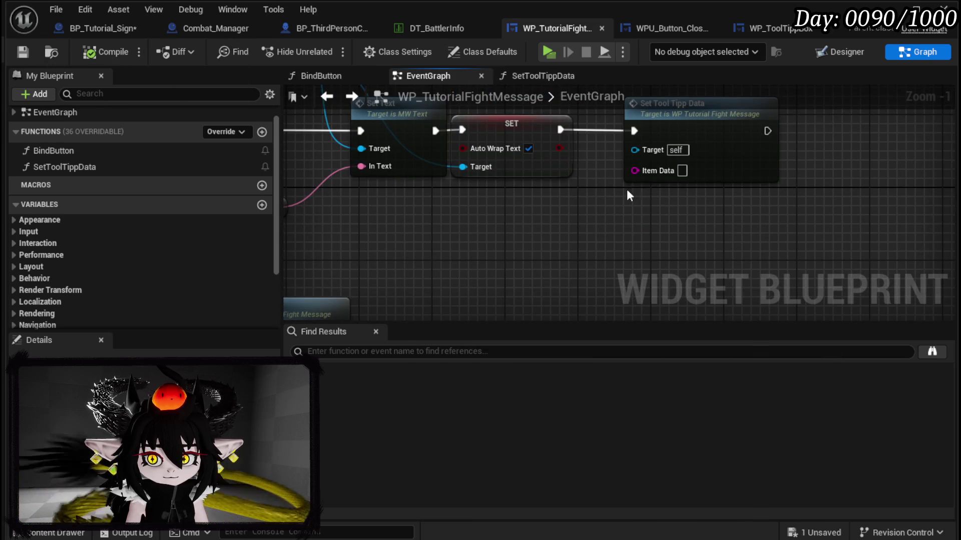
- Promote Item Data to a variable named ToolTippID, then compile and save
{"action": "right_click", "coordinate": [635, 171]}
{"action": "left_click", "coordinate": [671, 214]}
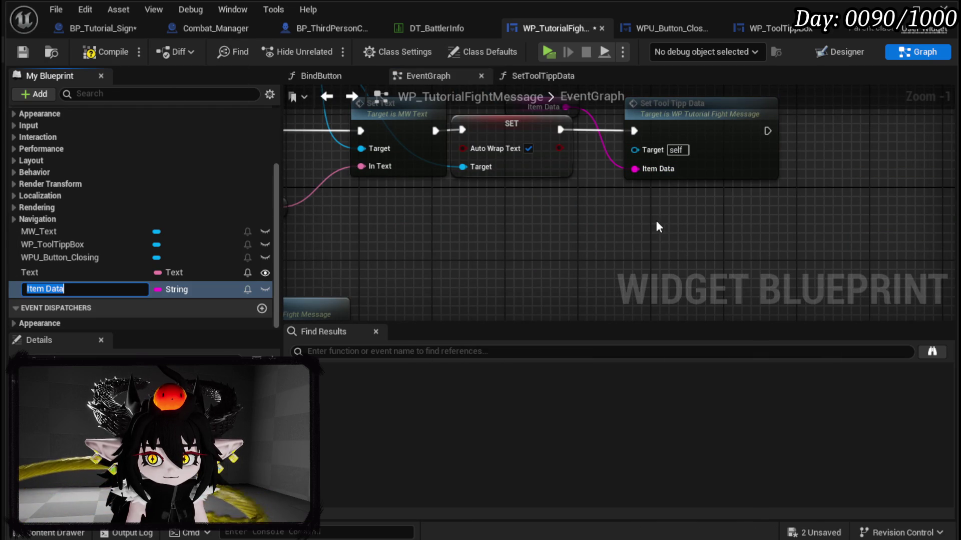
{"action": "left_click", "coordinate": [570, 235]}
{"action": "left_click_drag", "start_coordinate": [517, 162], "coordinate": [498, 291]}
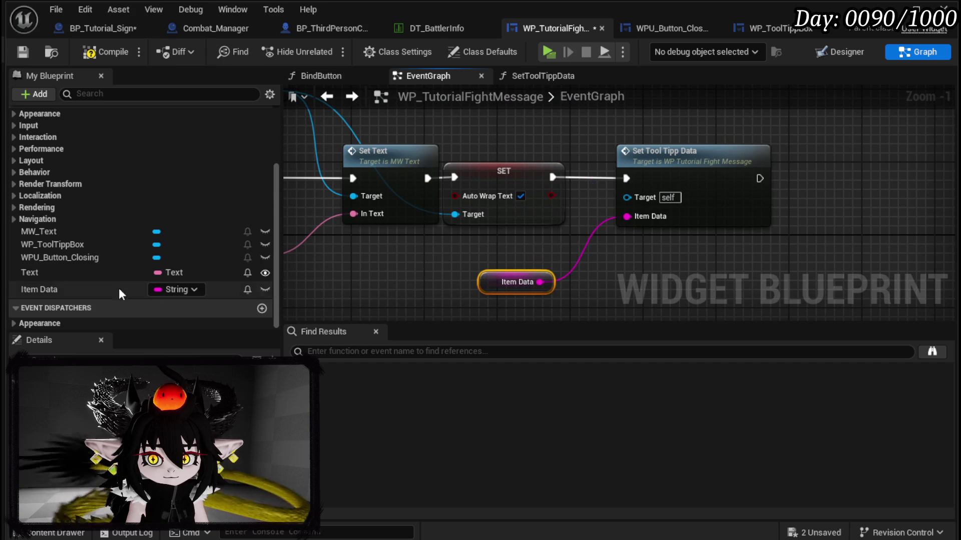
{"action": "right_click", "coordinate": [68, 287]}
{"action": "left_click", "coordinate": [124, 311]}
{"action": "type", "text": "ToolTippD"}
{"action": "key", "text": "BackSpace"}
{"action": "type", "text": "ID"}
{"action": "key", "text": "Return"}
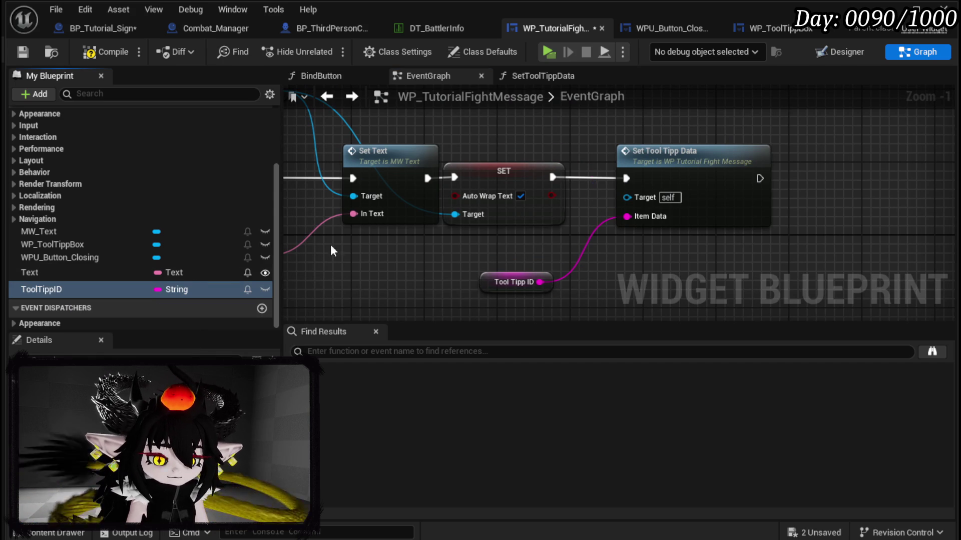
{"action": "left_click", "coordinate": [106, 51]}
{"action": "left_click", "coordinate": [22, 52]}
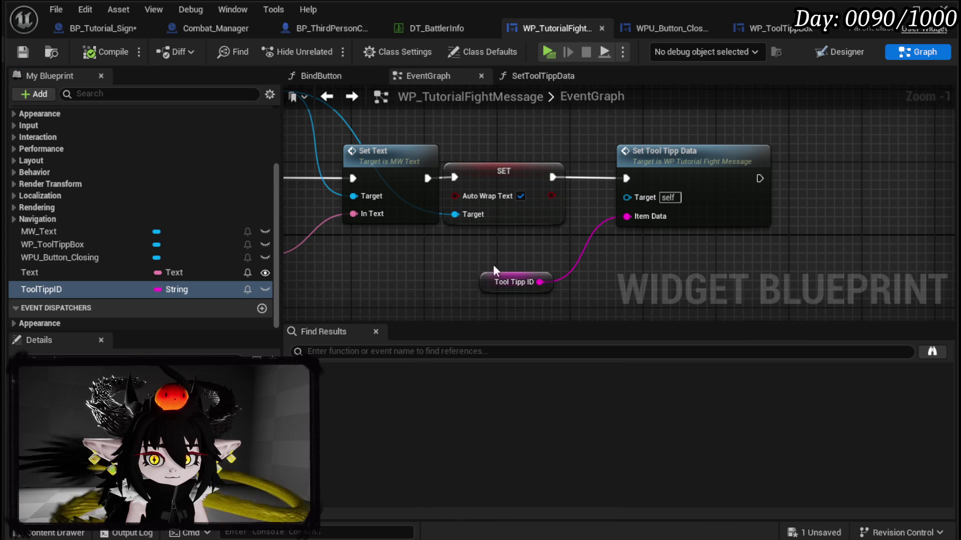
- Make ToolTippID Instance Editable, compile, save, and close the widget editor
{"action": "left_click_drag", "start_coordinate": [494, 265], "coordinate": [396, 217]}
{"action": "left_click", "coordinate": [430, 235]}
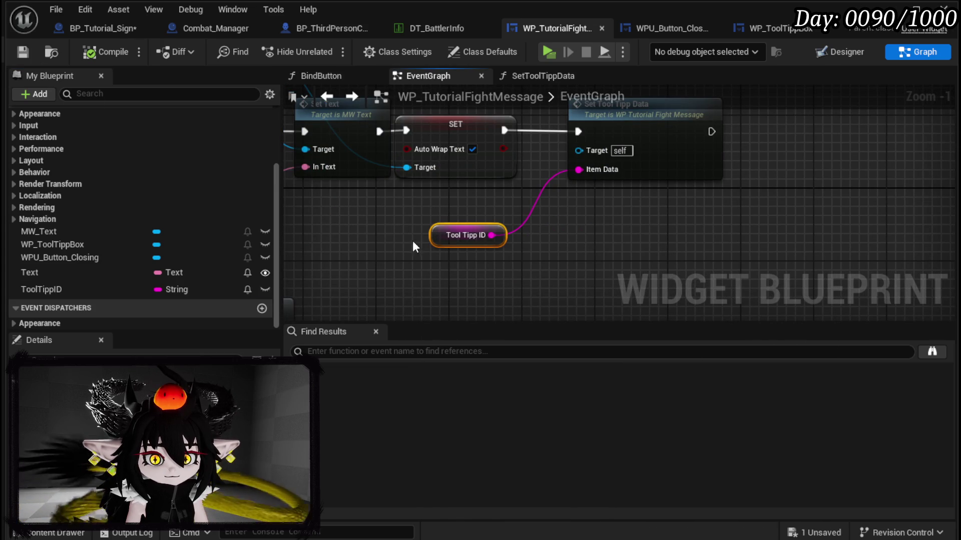
{"action": "left_click", "coordinate": [150, 370]}
{"action": "left_click", "coordinate": [108, 423]}
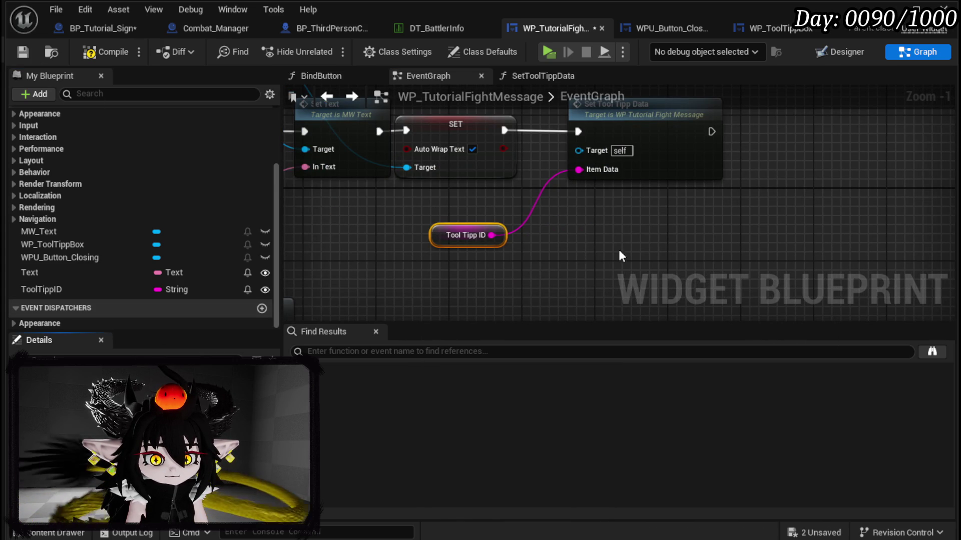
{"action": "left_click", "coordinate": [621, 255]}
{"action": "left_click", "coordinate": [105, 52]}
{"action": "left_click", "coordinate": [22, 51]}
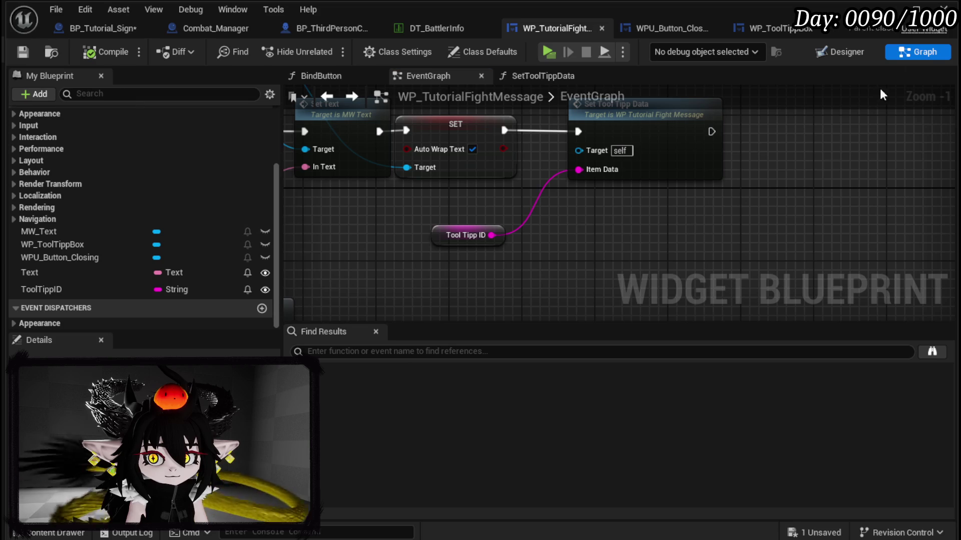
{"action": "left_click", "coordinate": [898, 7]}
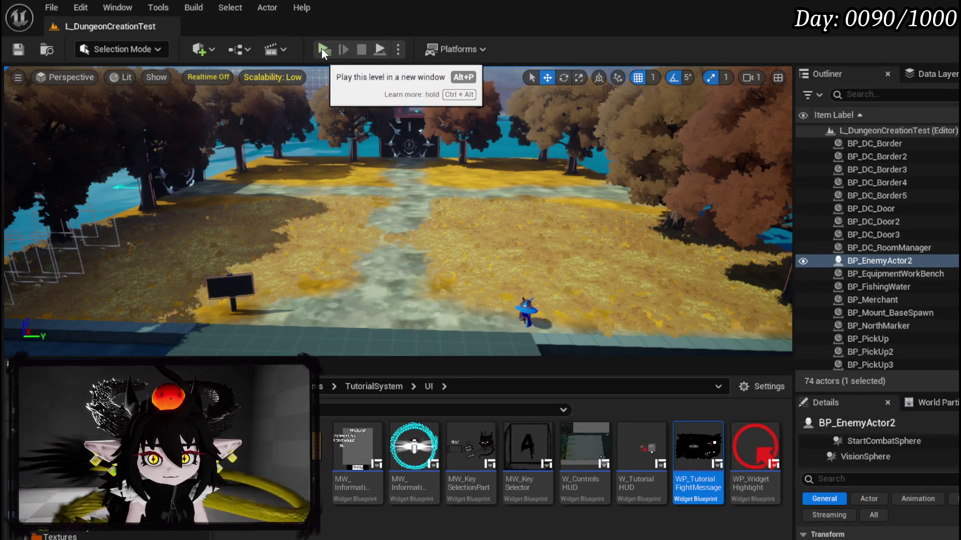
- Refresh the fight-message Create Widget node in BP_Tutorial_Sign and set its Tool Tipp ID to Black_Box
{"action": "left_click", "coordinate": [321, 47]}
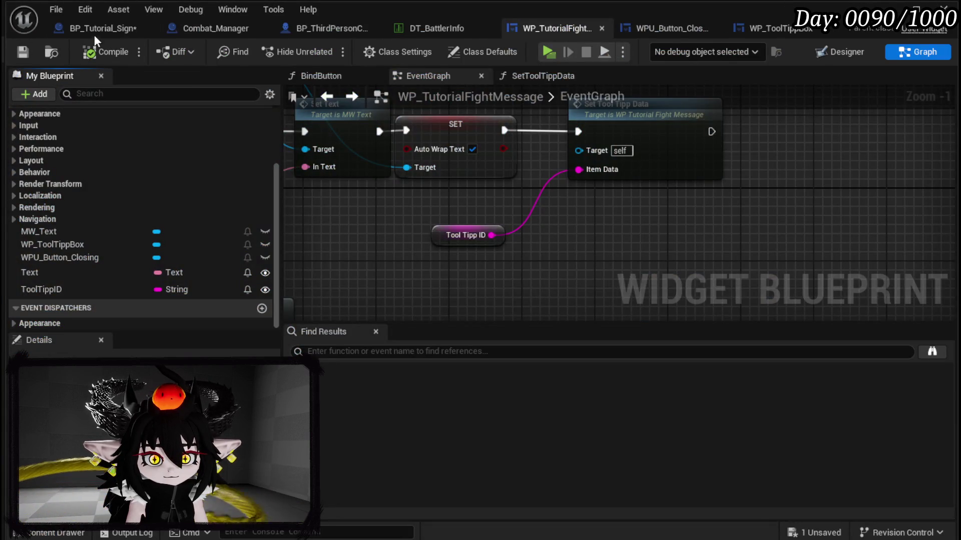
{"action": "left_click", "coordinate": [96, 29]}
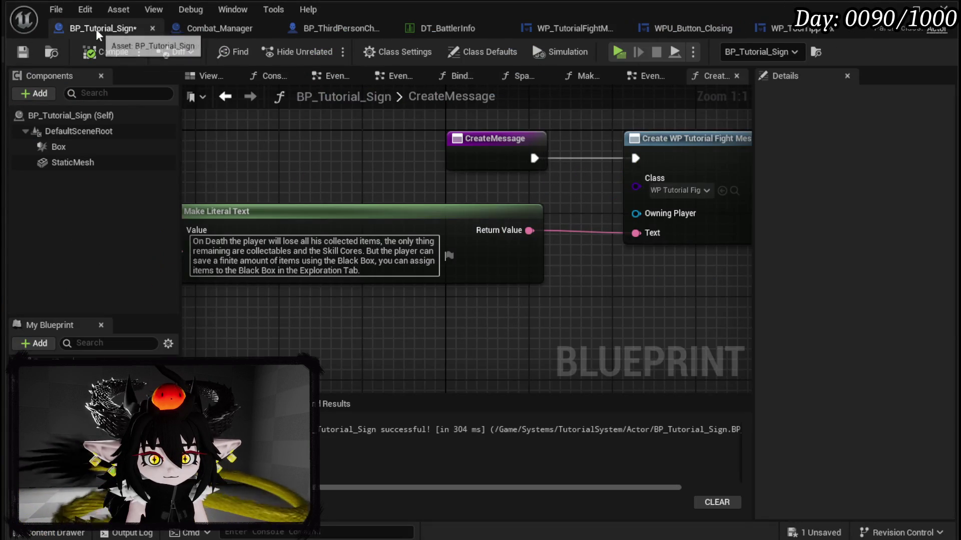
{"action": "key", "text": "ctrl+s"}
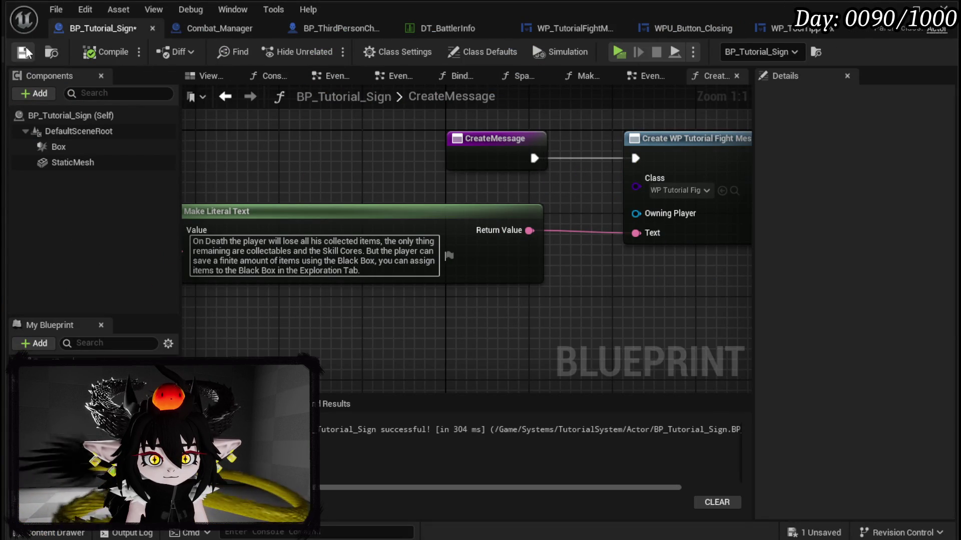
{"action": "mouse_move", "coordinate": [591, 242]}
{"action": "left_mouse_down"}
{"action": "mouse_move", "coordinate": [307, 248]}
{"action": "mouse_move", "coordinate": [392, 240]}
{"action": "left_mouse_up"}
{"action": "left_click", "coordinate": [481, 220]}
{"action": "right_click", "coordinate": [481, 220]}
{"action": "left_click", "coordinate": [498, 317]}
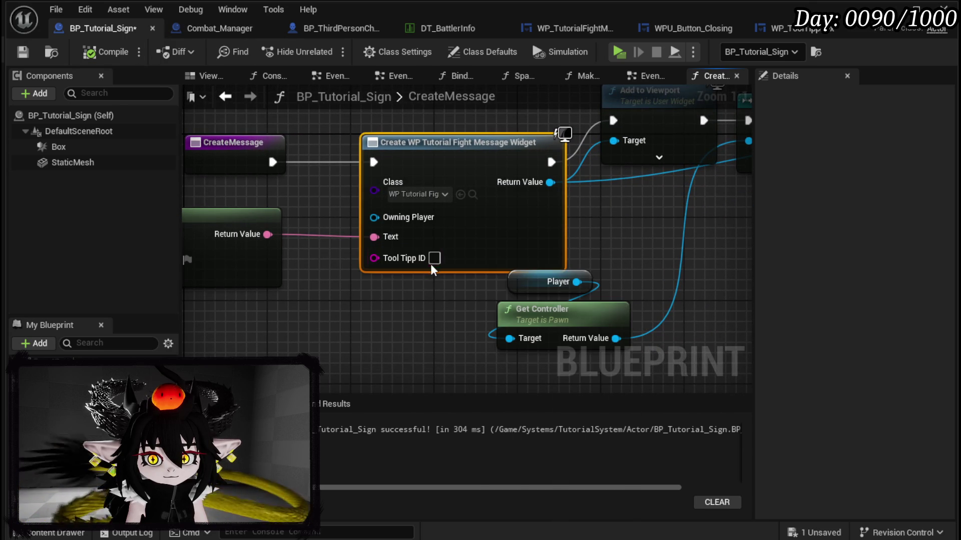
{"action": "type", "text": "Black"}
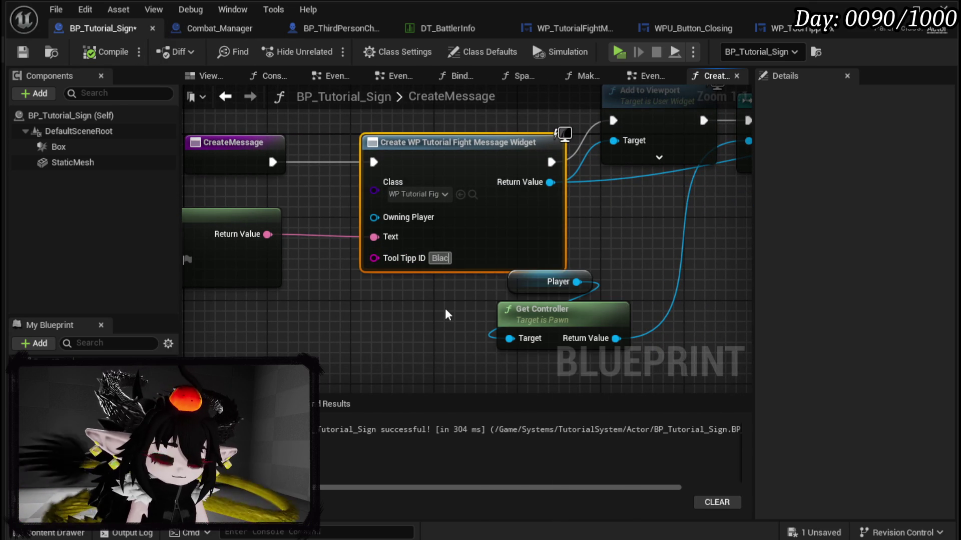
{"action": "type", "text": "_Box"}
{"action": "key", "text": "Return"}
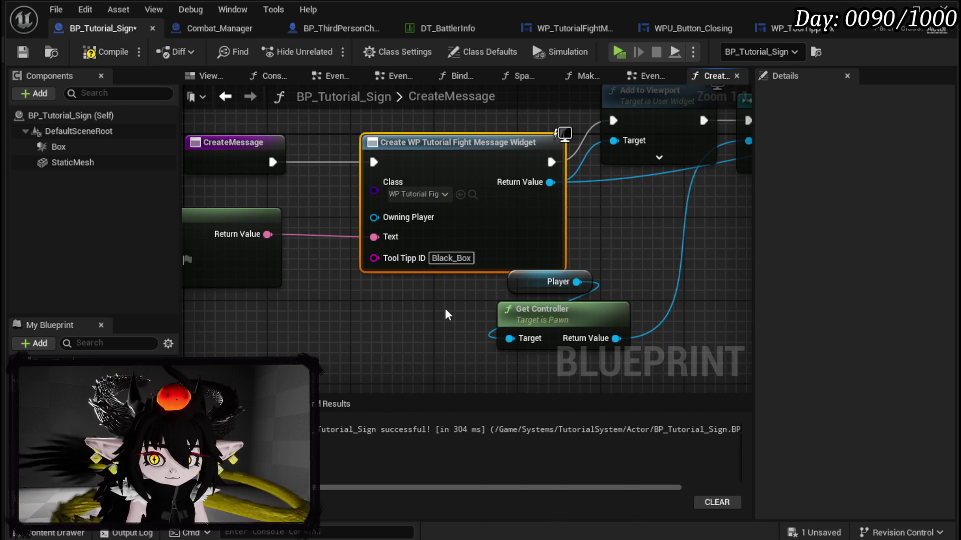
- Move the Get Controller and Player nodes up and right, then compile and save the sign blueprint
{"action": "left_click", "coordinate": [500, 320]}
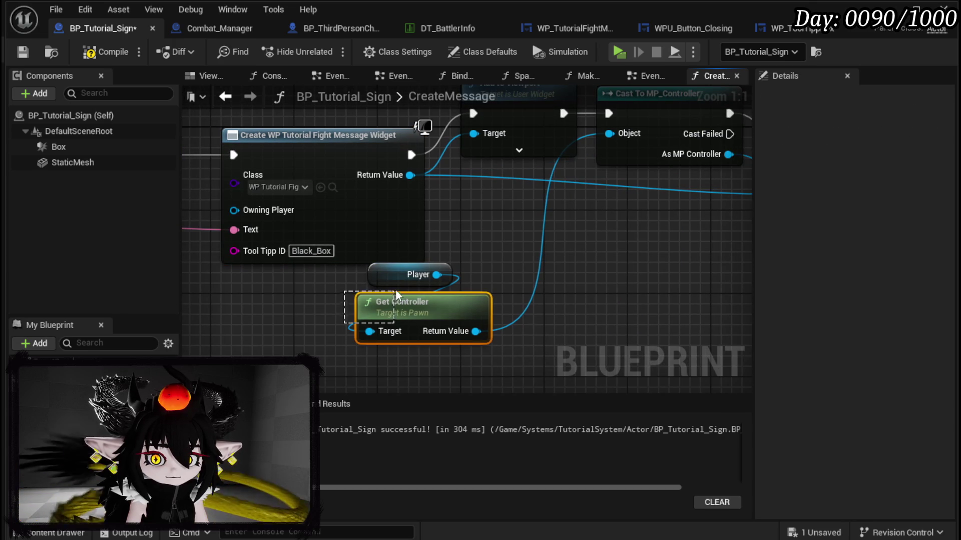
{"action": "left_click", "coordinate": [400, 275], "text": "shift"}
{"action": "left_click_drag", "start_coordinate": [411, 304], "coordinate": [578, 242]}
{"action": "left_click", "coordinate": [475, 286]}
{"action": "left_click", "coordinate": [105, 52]}
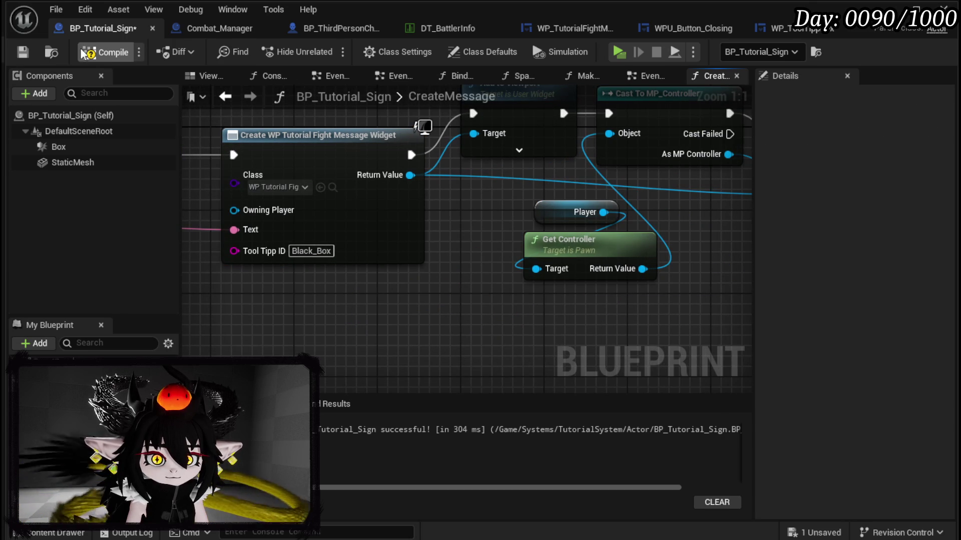
{"action": "left_click", "coordinate": [23, 55]}
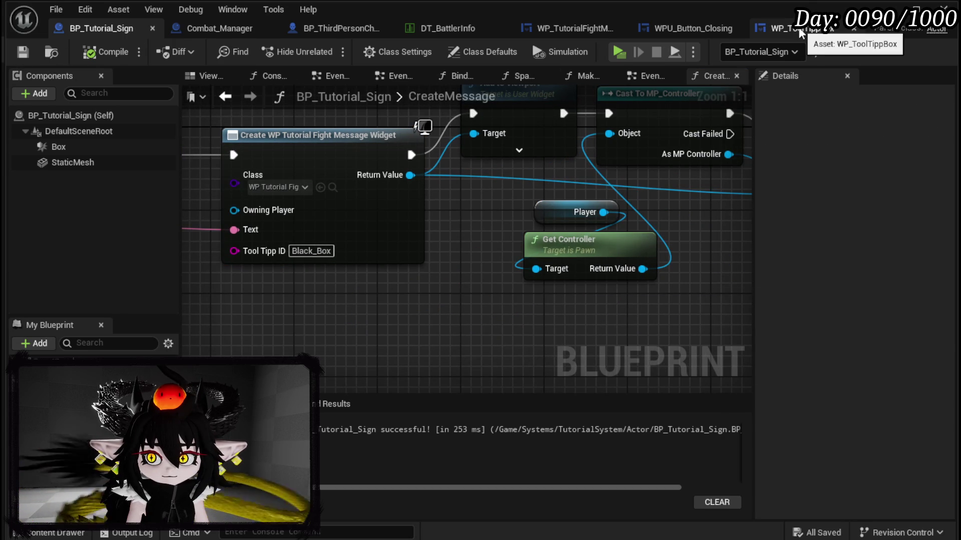
- Review the WPU_Button_Closing, fight-message and WP_ToolTippBox SetData graphs, then save all modified assets
{"action": "left_click", "coordinate": [702, 31]}
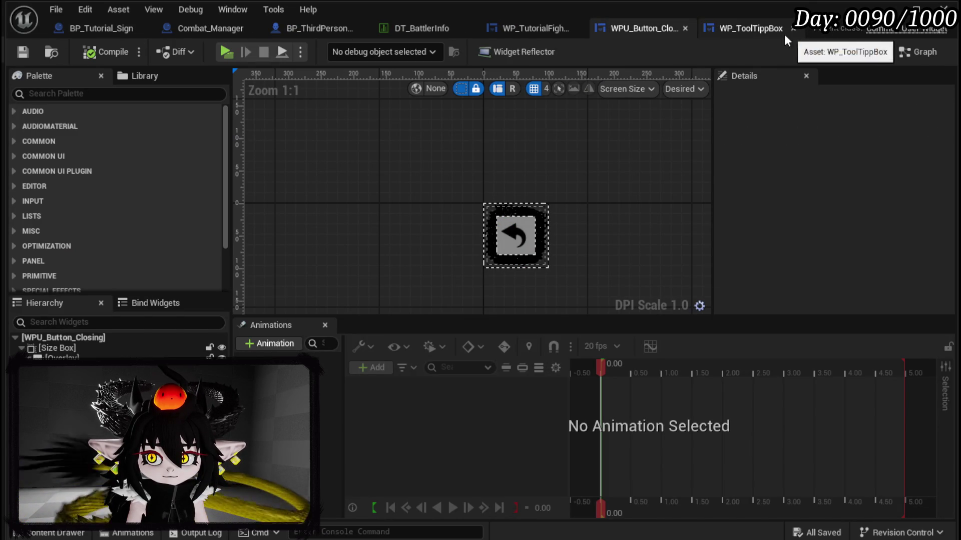
{"action": "left_click", "coordinate": [530, 29]}
{"action": "left_click", "coordinate": [769, 33]}
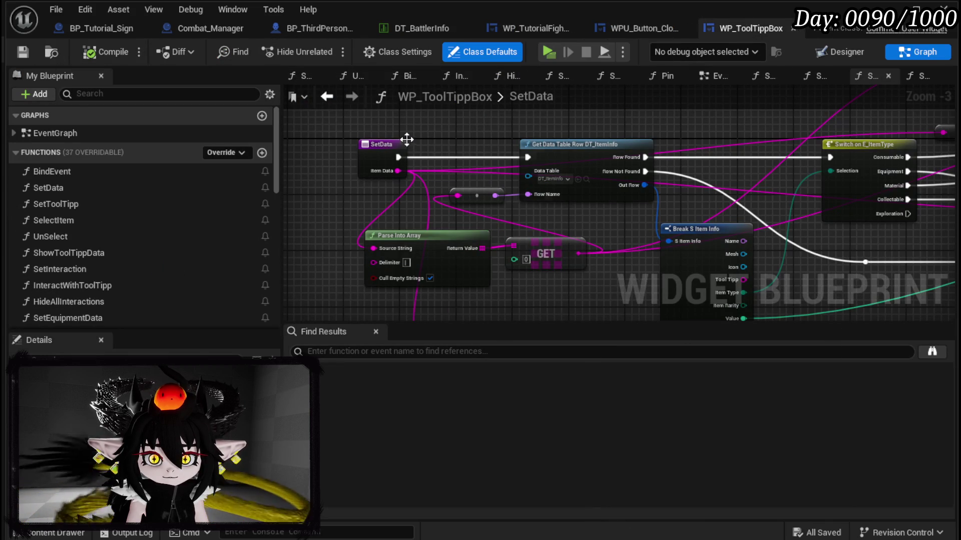
{"action": "scroll", "coordinate": [361, 133], "scroll_direction": "down", "scroll_amount": 1}
{"action": "scroll", "coordinate": [361, 133], "scroll_direction": "down", "scroll_amount": 1}
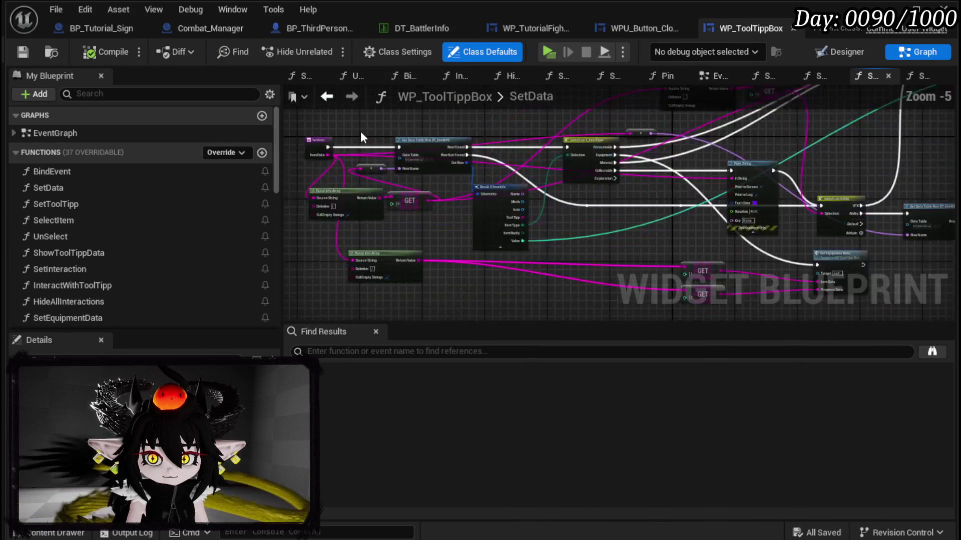
{"action": "scroll", "coordinate": [350, 125], "scroll_direction": "up", "scroll_amount": 1}
{"action": "key", "text": "ctrl+s"}
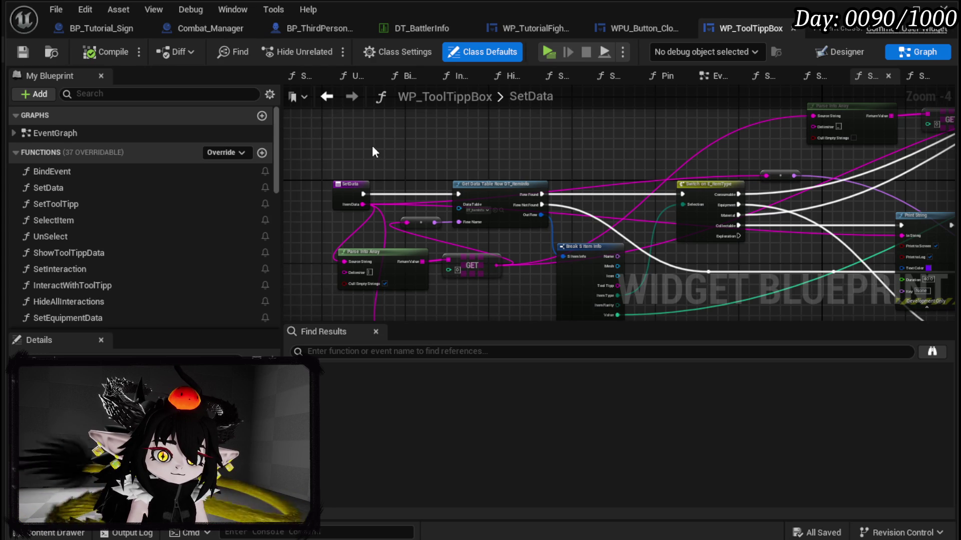
- Check the character and Combat_Manager victory-screen graphs, then show WP_TutorialFightMessage's Designer layout
{"action": "left_click", "coordinate": [322, 28]}
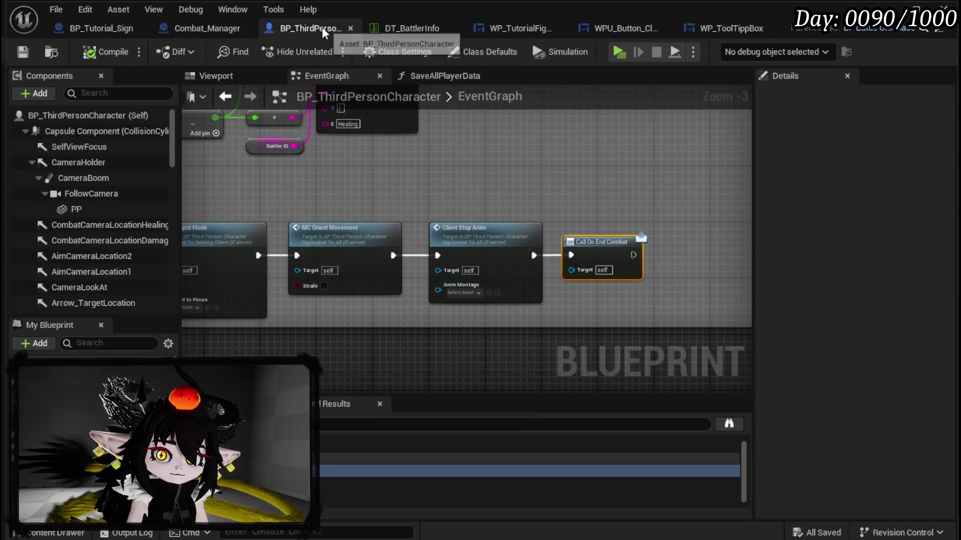
{"action": "left_click", "coordinate": [207, 28]}
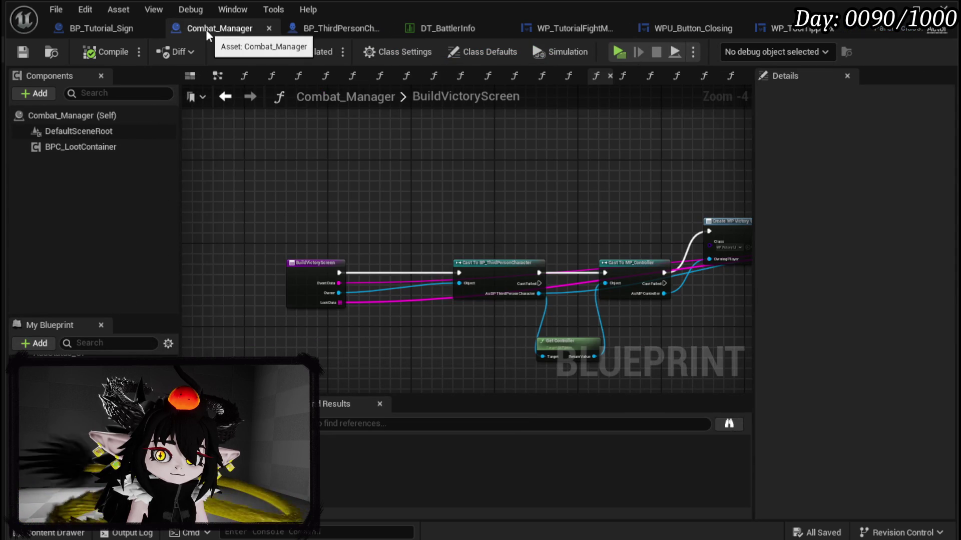
{"action": "mouse_move", "coordinate": [478, 174]}
{"action": "left_mouse_down"}
{"action": "mouse_move", "coordinate": [160, 152]}
{"action": "mouse_move", "coordinate": [266, 137]}
{"action": "mouse_move", "coordinate": [306, 144]}
{"action": "left_mouse_up"}
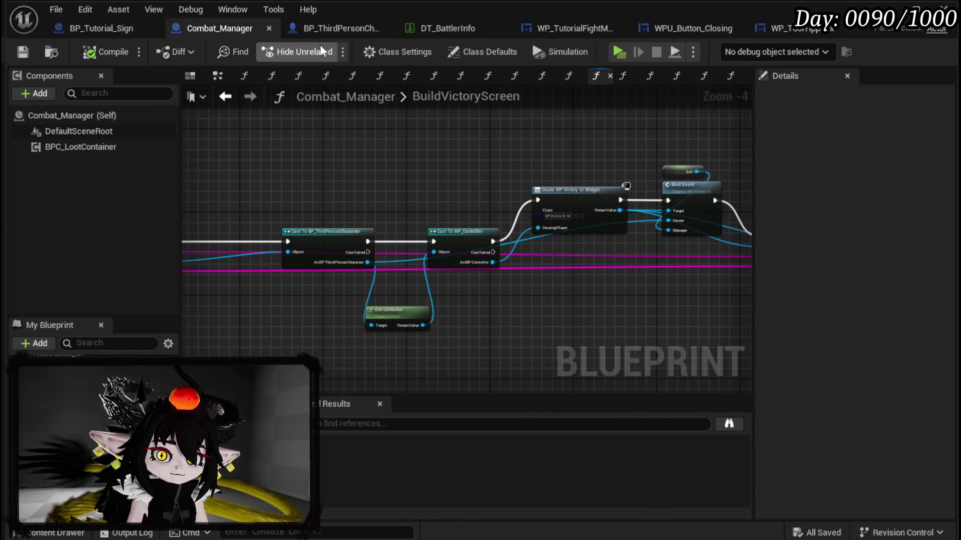
{"action": "left_click", "coordinate": [562, 29]}
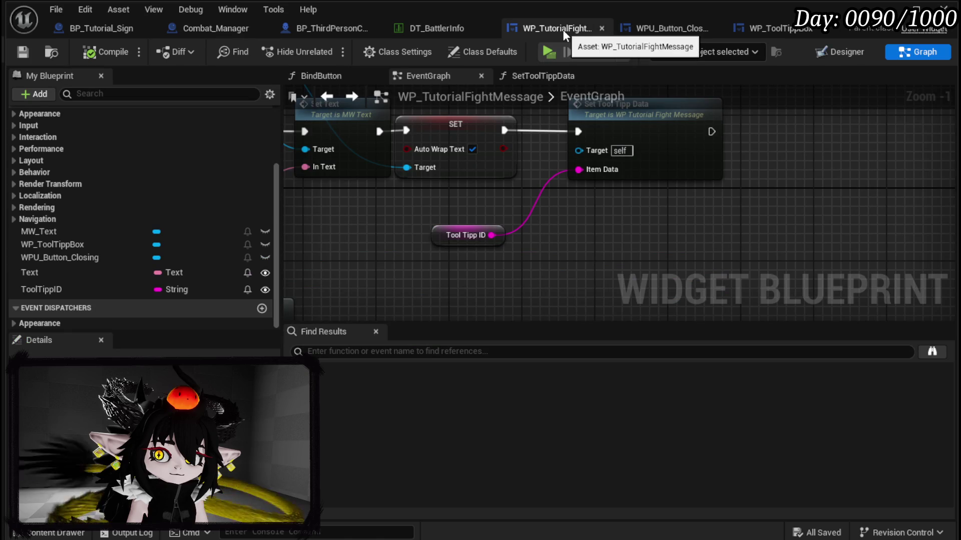
{"action": "left_click", "coordinate": [659, 32]}
{"action": "left_click", "coordinate": [768, 35]}
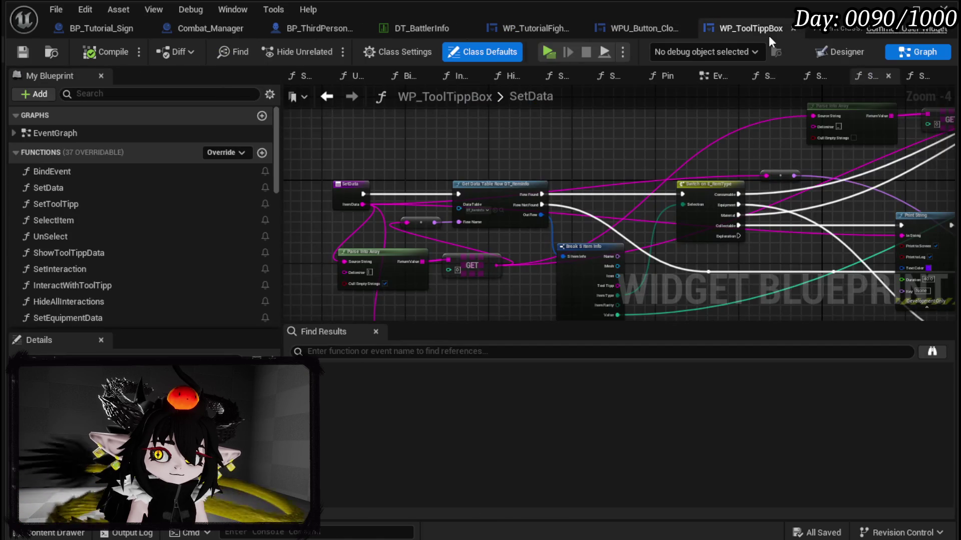
{"action": "left_click", "coordinate": [514, 30]}
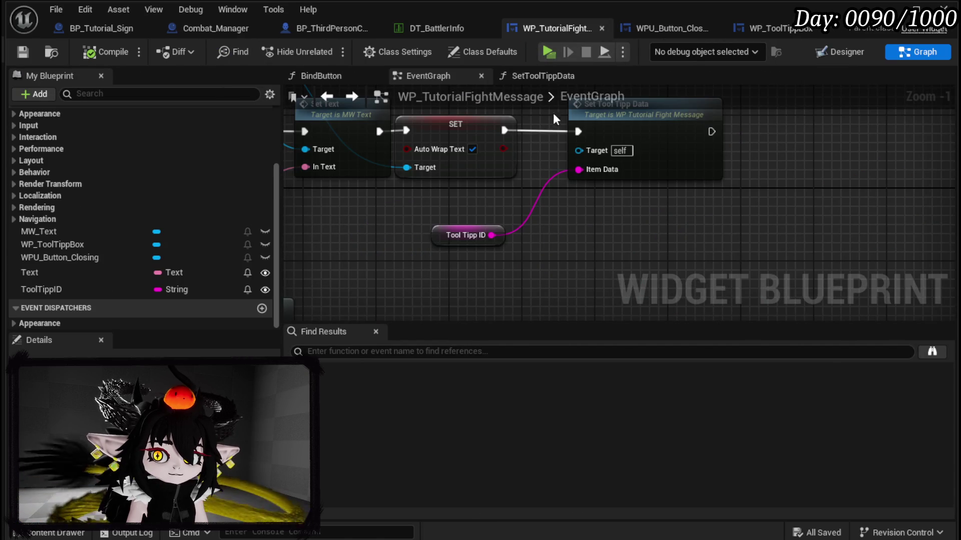
{"action": "left_click_drag", "start_coordinate": [638, 151], "coordinate": [713, 176]}
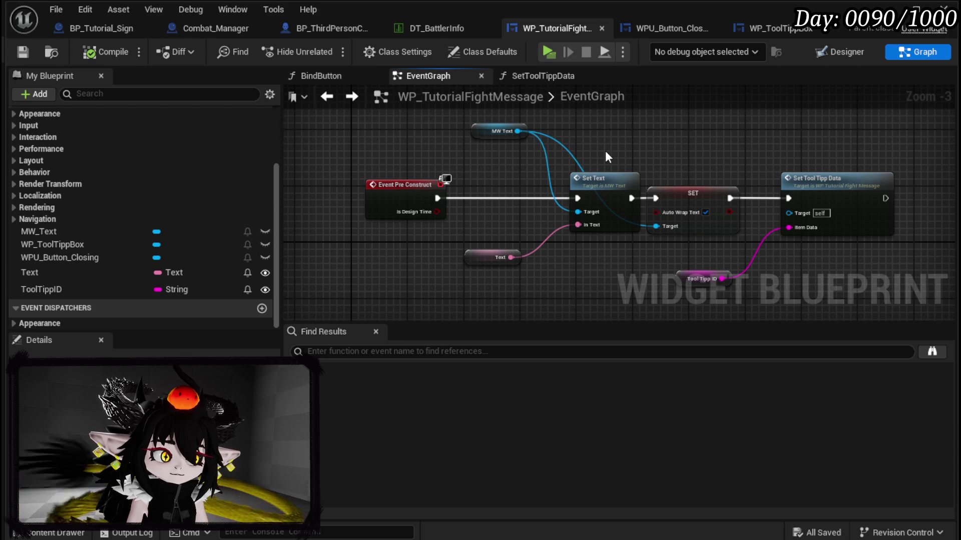
{"action": "left_click", "coordinate": [841, 48]}
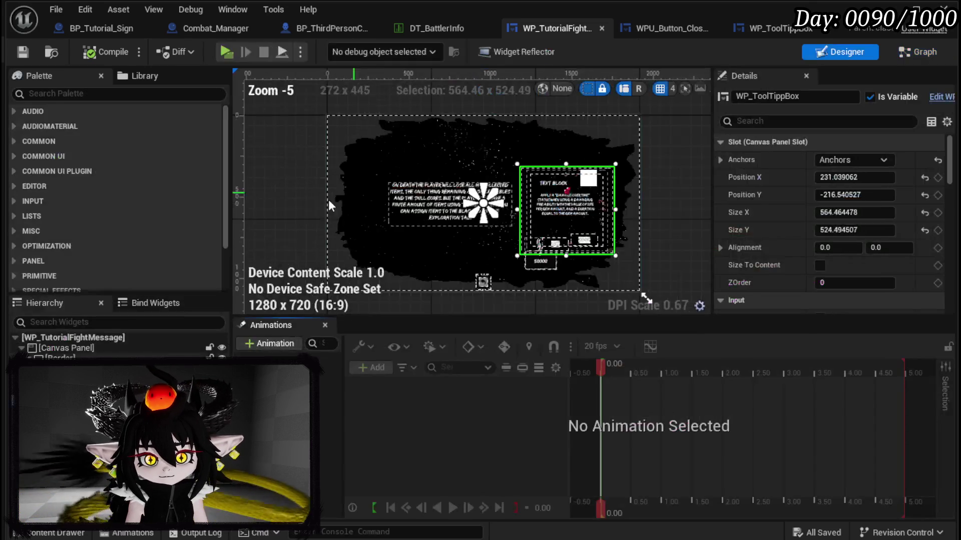
- Zoom into the designer canvas, then close the blueprint editor to return to L_DungeonCreationTest
{"action": "scroll", "coordinate": [529, 199], "scroll_direction": "up", "scroll_amount": 3}
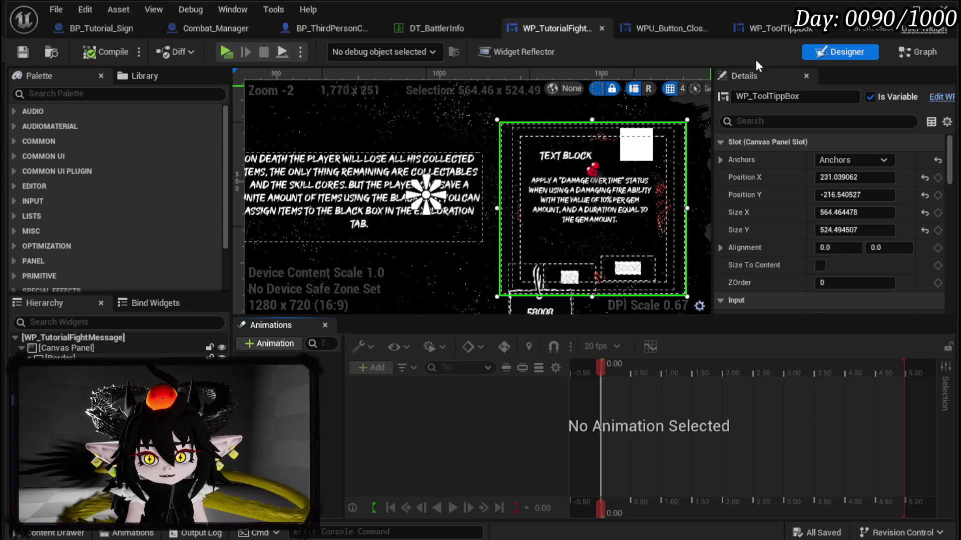
{"action": "left_click", "coordinate": [889, 9]}
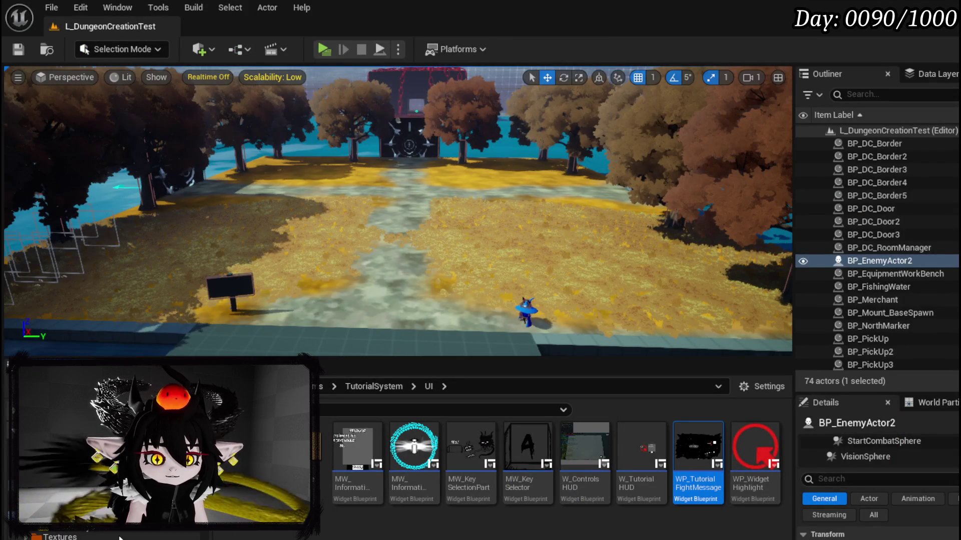
- Find DT_ItemInfo in the Content Browser folder tree and open the data table
{"action": "scroll", "coordinate": [136, 537], "scroll_direction": "up", "scroll_amount": 5}
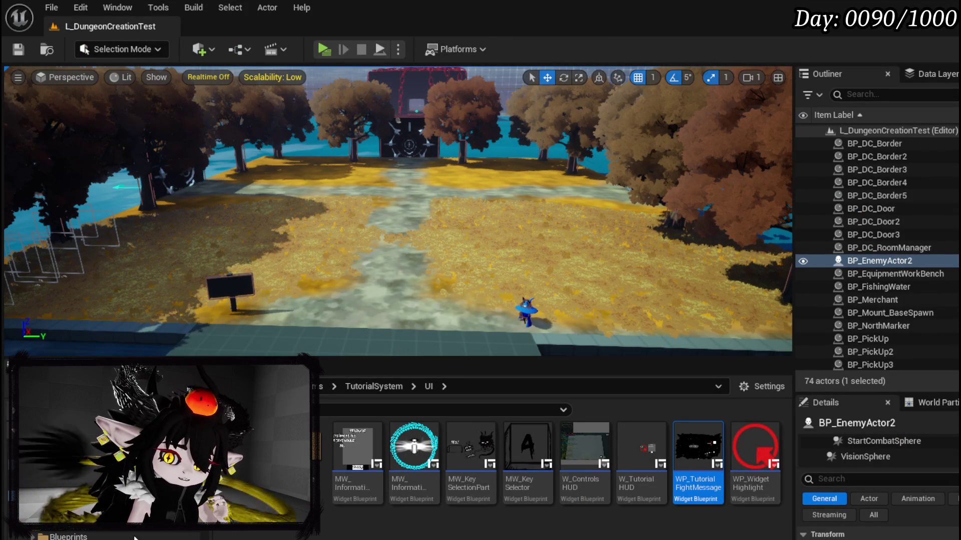
{"action": "scroll", "coordinate": [135, 538], "scroll_direction": "down", "scroll_amount": 3}
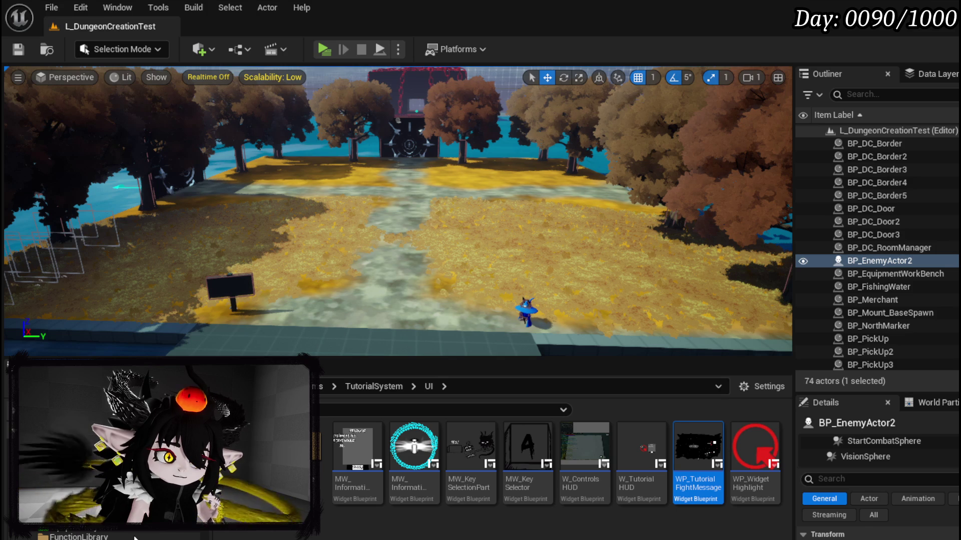
{"action": "scroll", "coordinate": [135, 537], "scroll_direction": "down", "scroll_amount": 3}
{"action": "scroll", "coordinate": [135, 537], "scroll_direction": "down", "scroll_amount": 2}
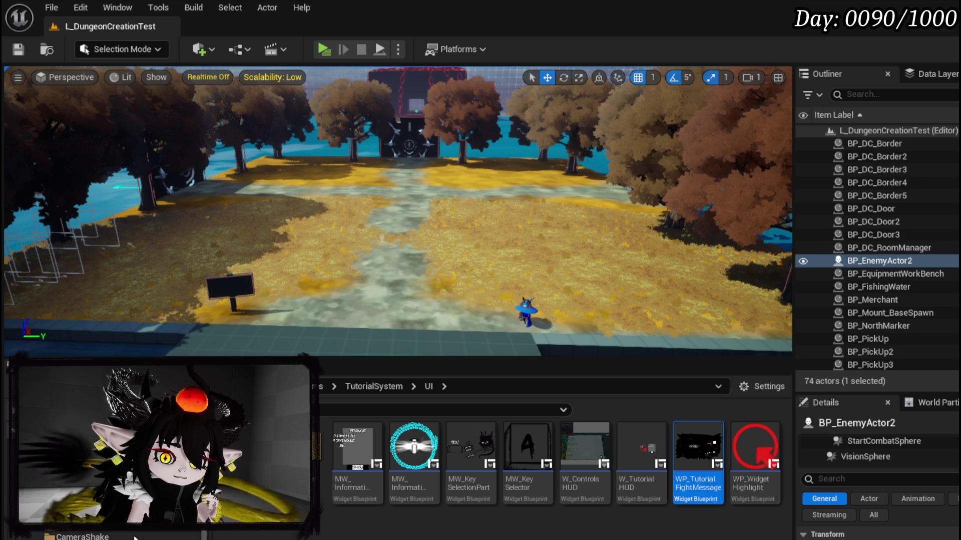
{"action": "scroll", "coordinate": [135, 538], "scroll_direction": "down", "scroll_amount": 2}
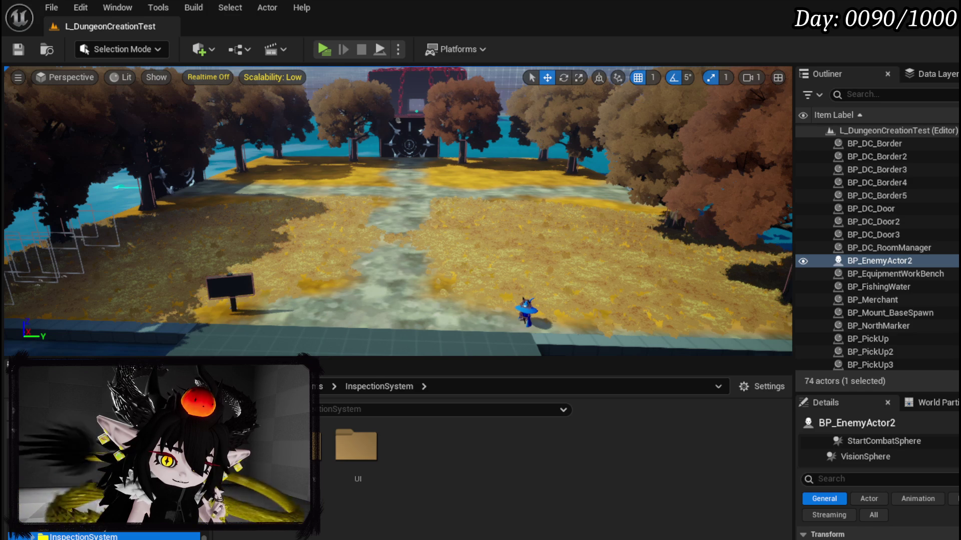
{"action": "double_click", "coordinate": [180, 451]}
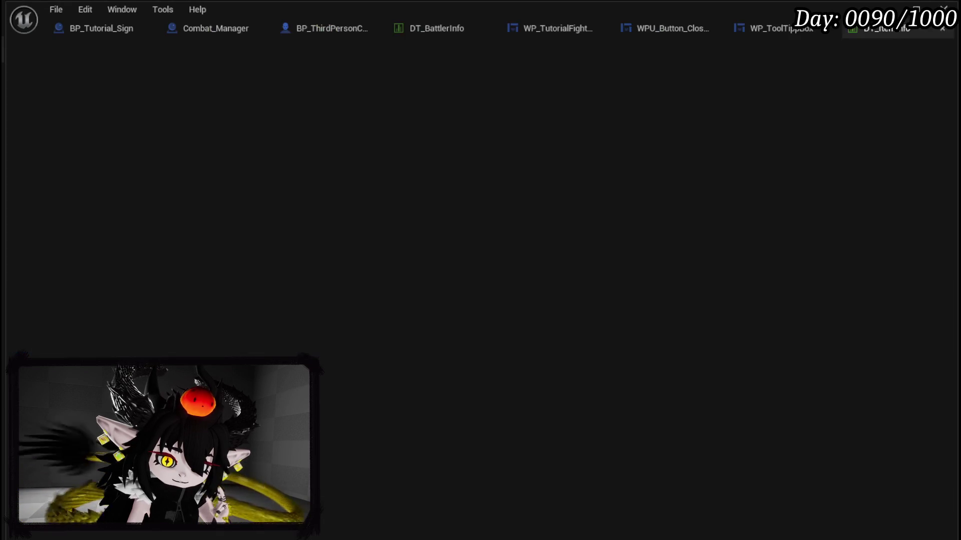
- Confirm DT_ItemInfo's Black_Box row name and values (Consumable, Common, 5000), then return to WP_TutorialFightMessage's graph
{"action": "scroll", "coordinate": [162, 250], "scroll_direction": "down", "scroll_amount": 10}
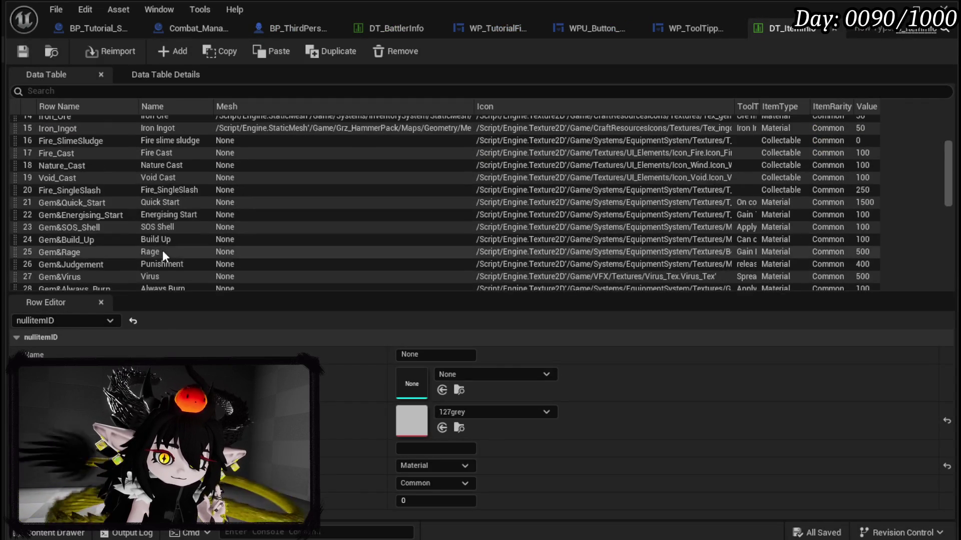
{"action": "scroll", "coordinate": [162, 250], "scroll_direction": "down", "scroll_amount": 1}
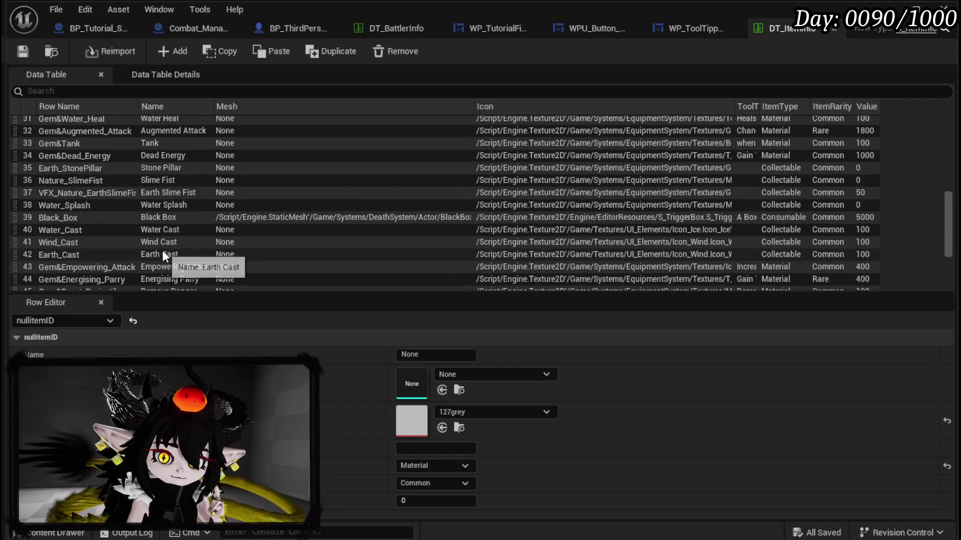
{"action": "left_click", "coordinate": [84, 219]}
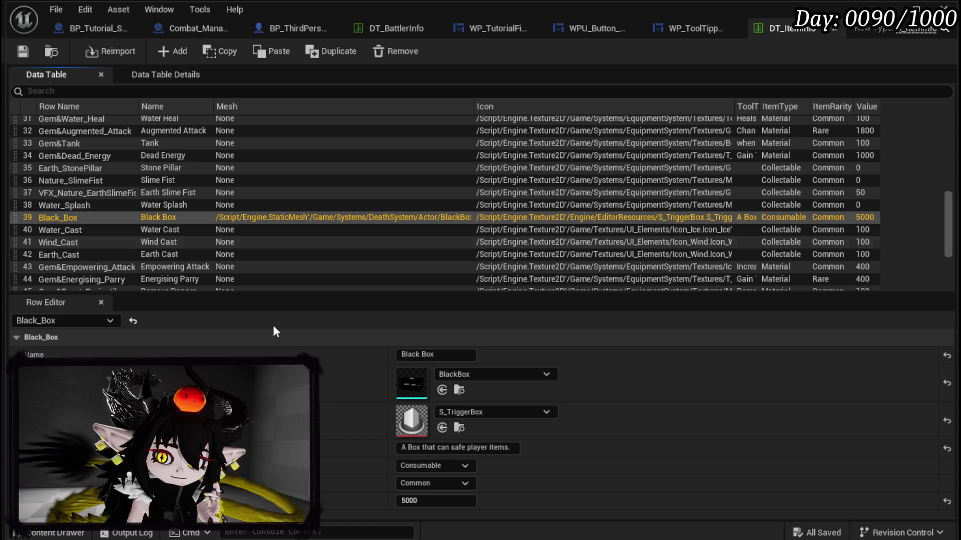
{"action": "double_click", "coordinate": [65, 220]}
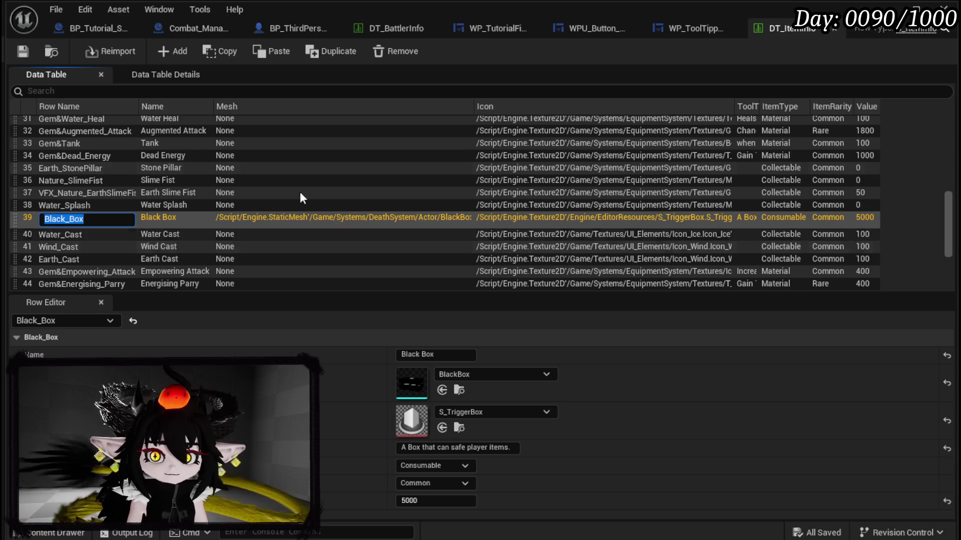
{"action": "left_click", "coordinate": [520, 29]}
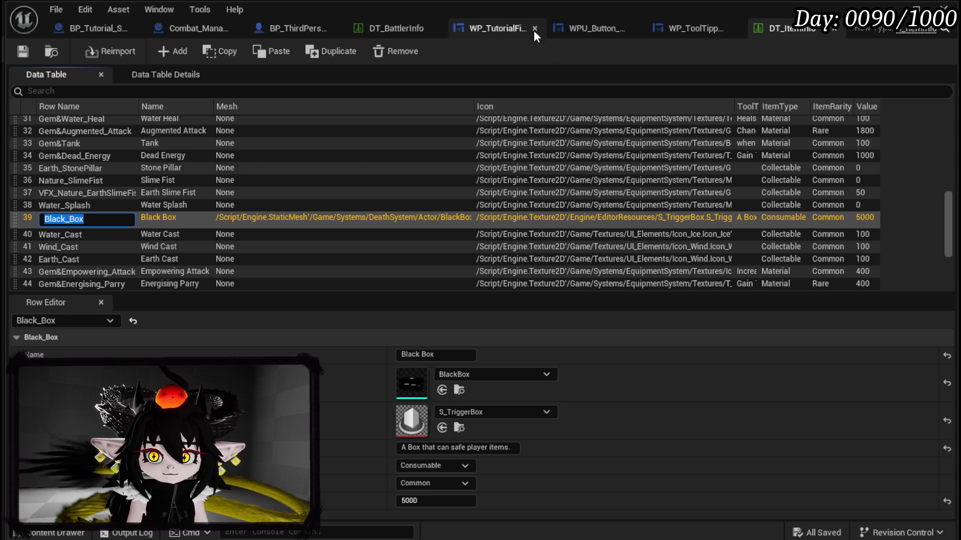
{"action": "left_click", "coordinate": [924, 51]}
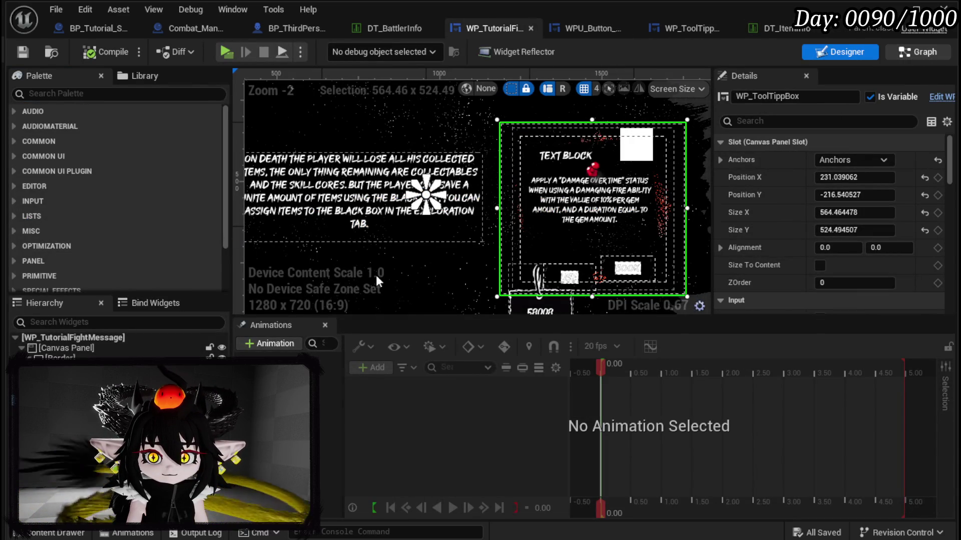
- Check the Pre Construct nodes, compile and save WP_TutorialFightMessage, and minimize it to show the level
{"action": "mouse_move", "coordinate": [547, 262]}
{"action": "left_mouse_down"}
{"action": "mouse_move", "coordinate": [369, 242]}
{"action": "mouse_move", "coordinate": [536, 254]}
{"action": "left_mouse_up"}
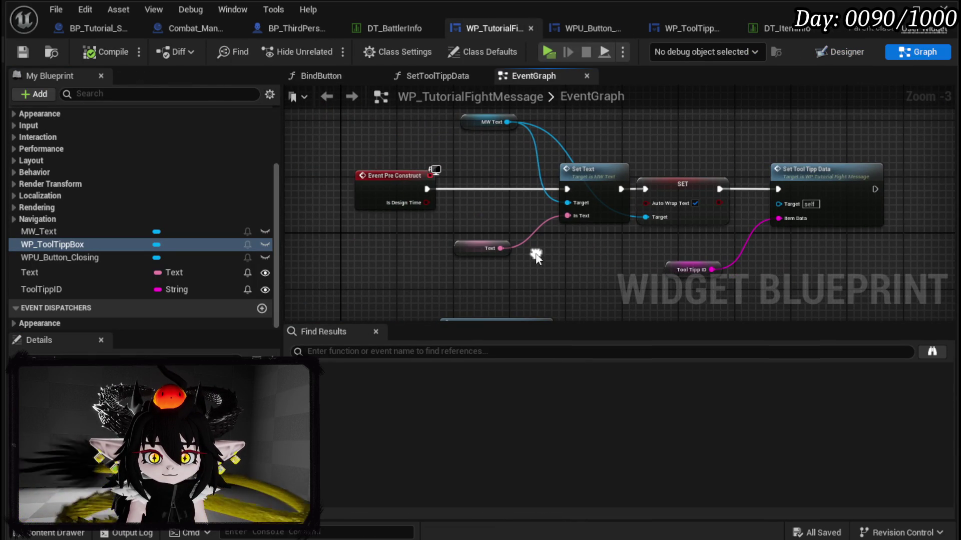
{"action": "left_click", "coordinate": [669, 271]}
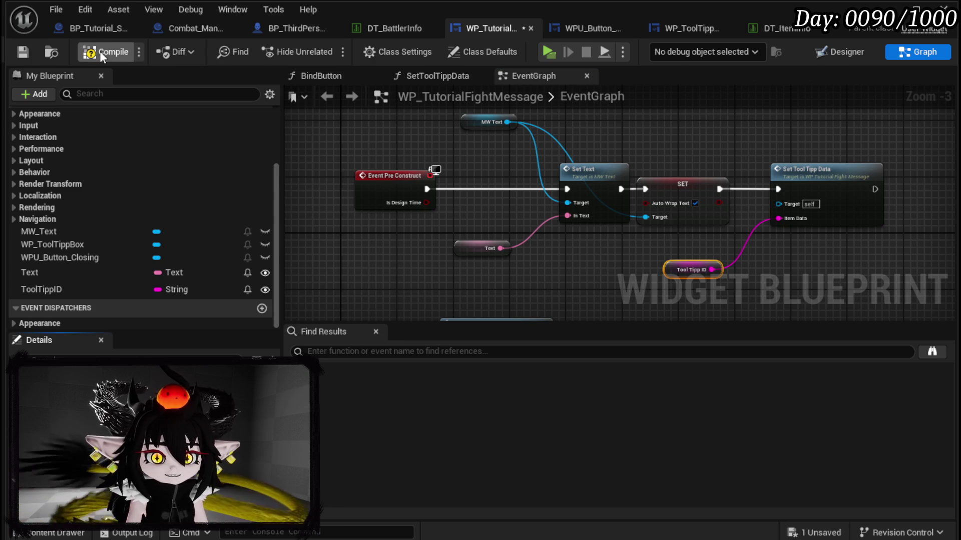
{"action": "left_click", "coordinate": [24, 50]}
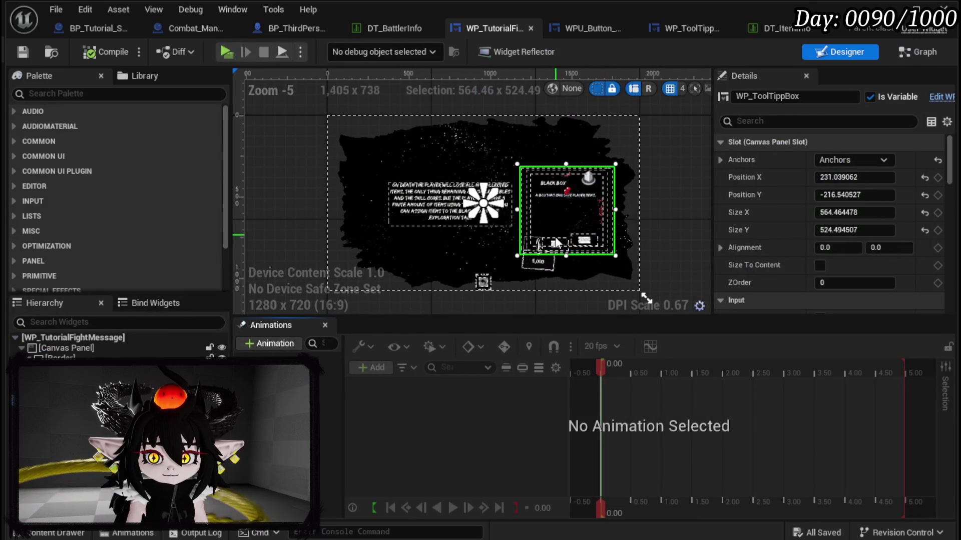
{"action": "scroll", "coordinate": [562, 205], "scroll_direction": "up", "scroll_amount": 4}
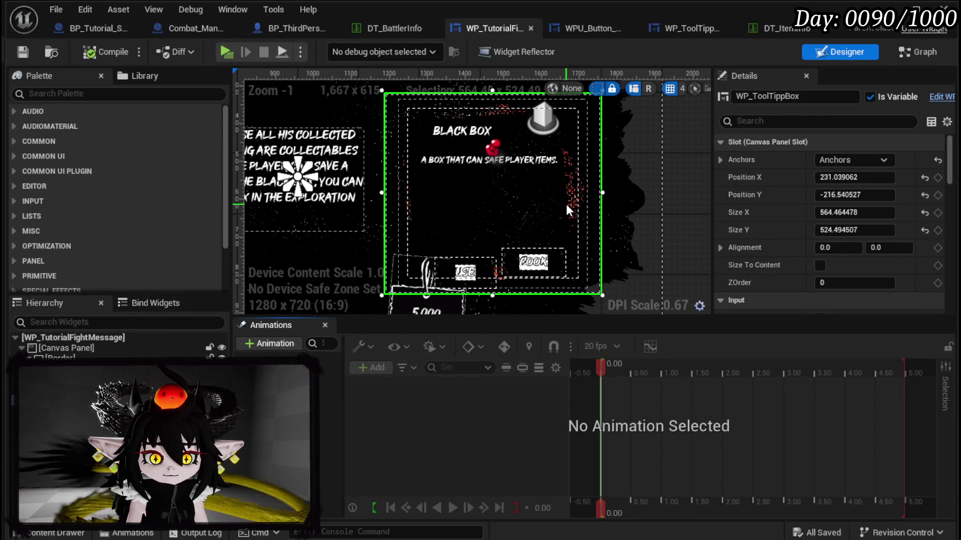
{"action": "scroll", "coordinate": [567, 209], "scroll_direction": "down", "scroll_amount": 1}
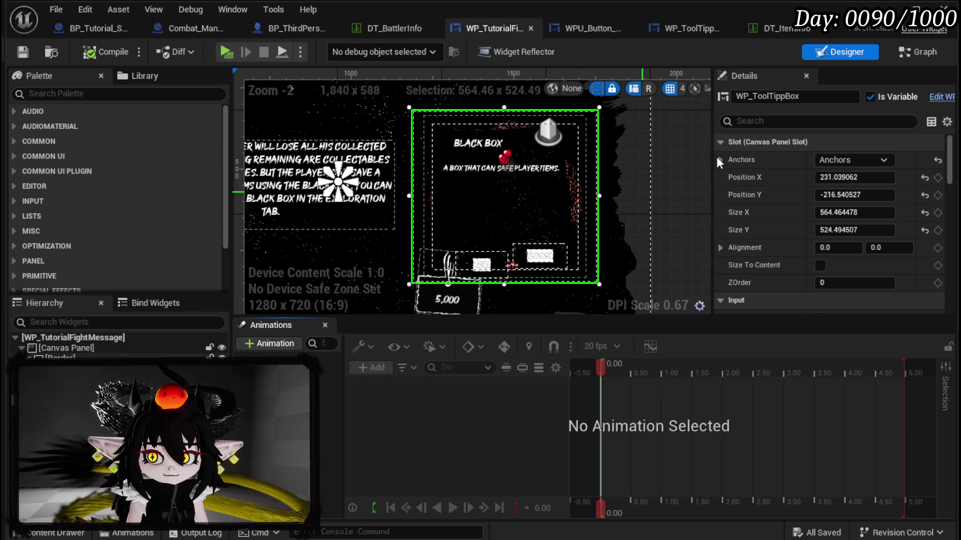
{"action": "left_click", "coordinate": [924, 9]}
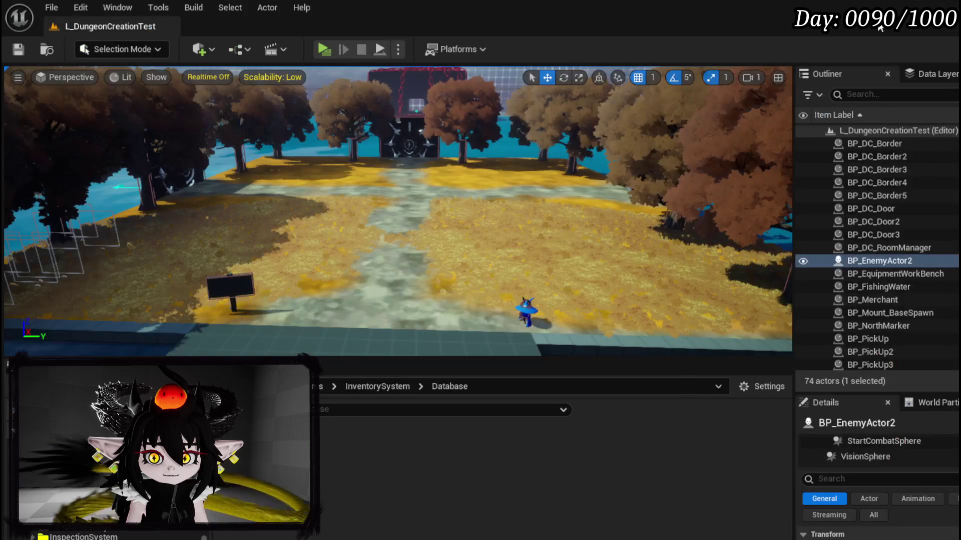
{"action": "key", "text": "alt+p"}
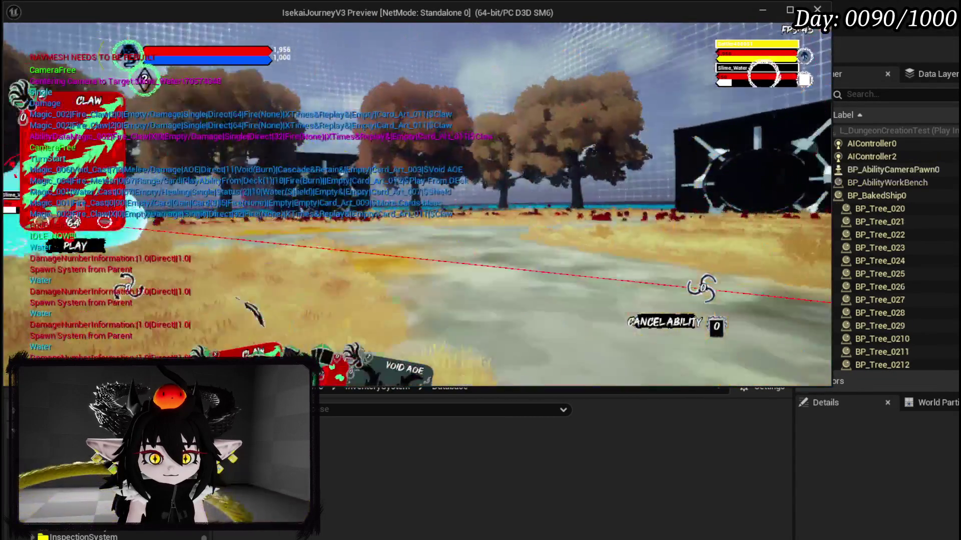
{"action": "left_click", "coordinate": [250, 313]}
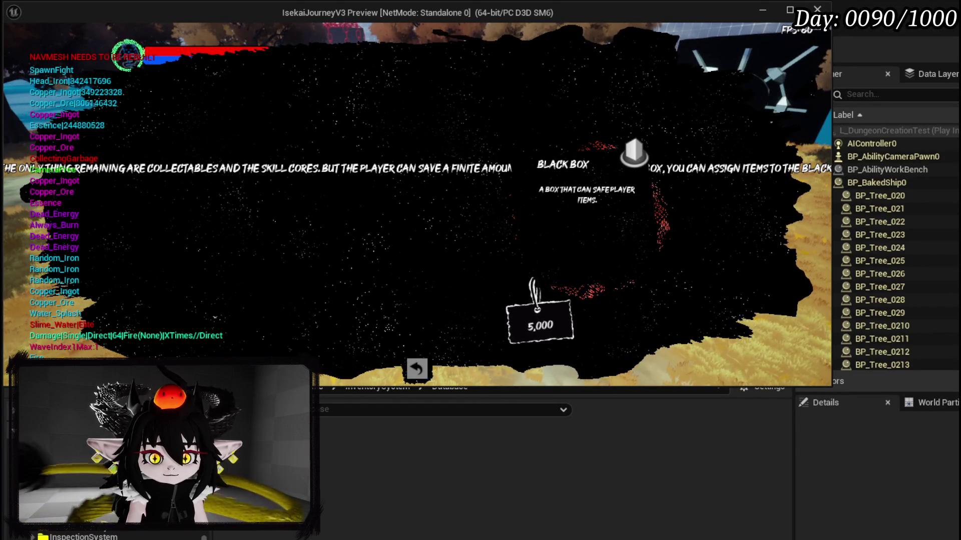
{"action": "key", "text": "Escape"}
{"action": "left_click", "coordinate": [28, 51]}
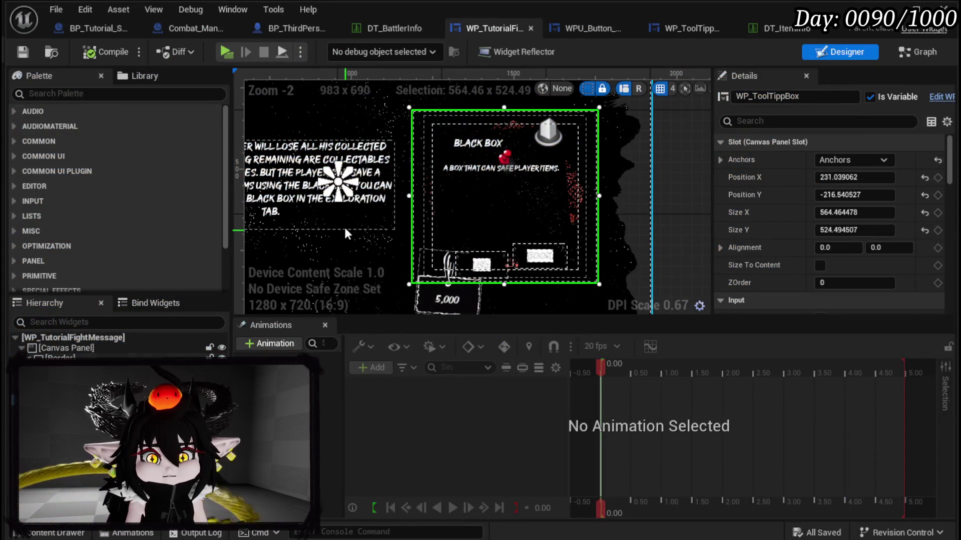
- Select the MW_Text block inside the size box and set Wrap Text At to 800
{"action": "left_click", "coordinate": [348, 216]}
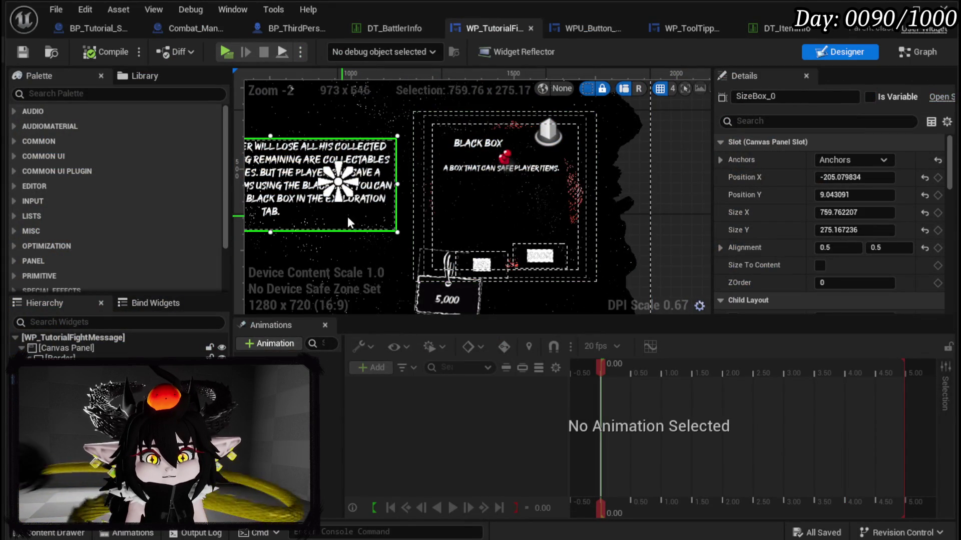
{"action": "scroll", "coordinate": [801, 212], "scroll_direction": "down", "scroll_amount": 12}
{"action": "scroll", "coordinate": [802, 211], "scroll_direction": "down", "scroll_amount": 1}
{"action": "scroll", "coordinate": [803, 211], "scroll_direction": "up", "scroll_amount": 10}
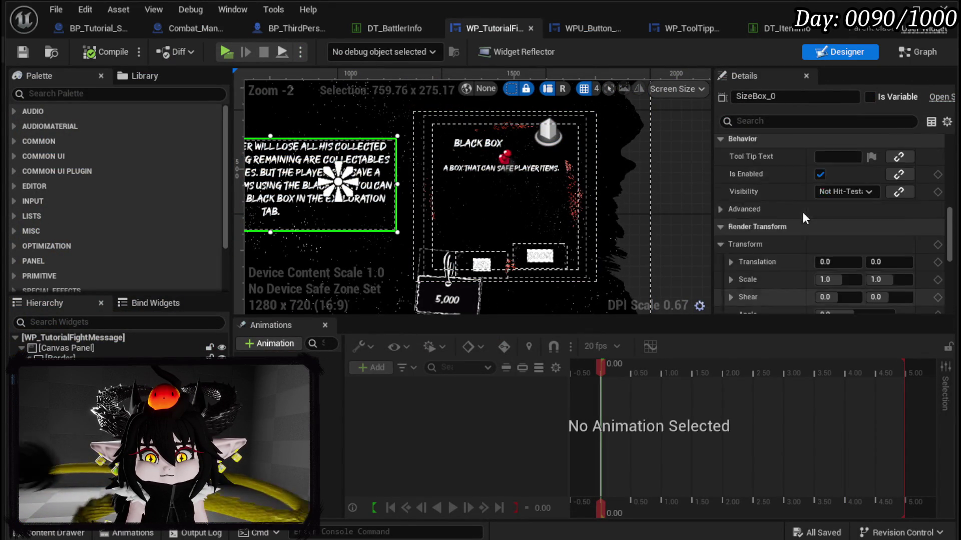
{"action": "scroll", "coordinate": [803, 215], "scroll_direction": "up", "scroll_amount": 8}
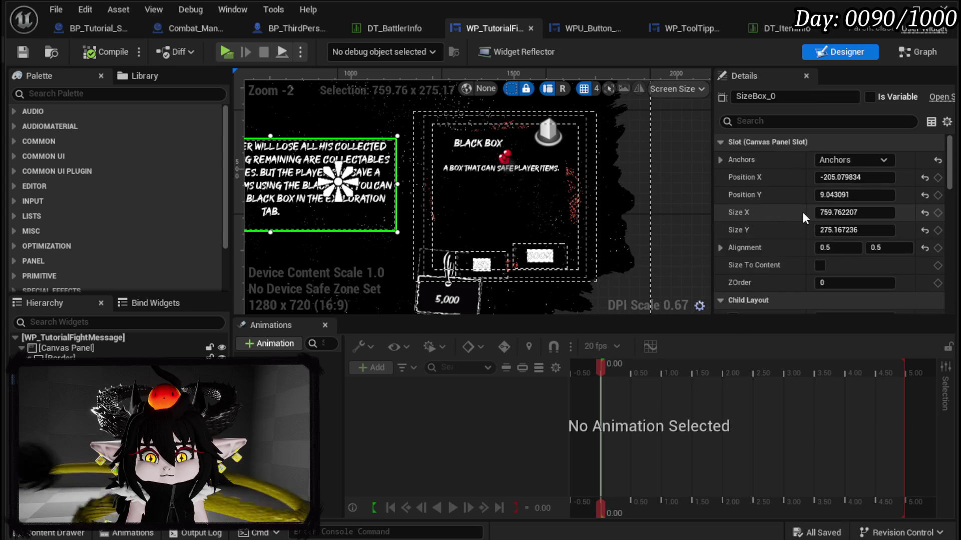
{"action": "scroll", "coordinate": [803, 211], "scroll_direction": "down", "scroll_amount": 3}
{"action": "scroll", "coordinate": [802, 212], "scroll_direction": "up", "scroll_amount": 3}
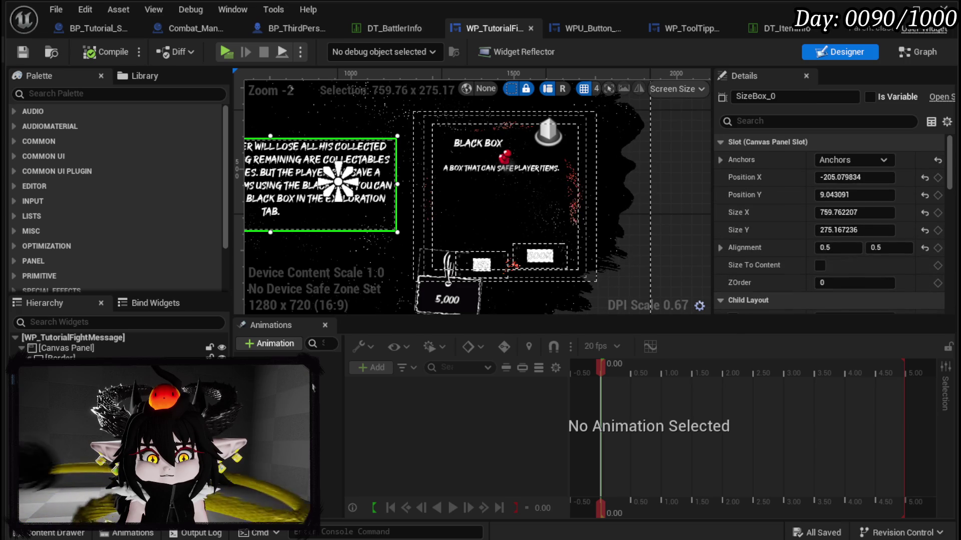
{"action": "left_click", "coordinate": [320, 184]}
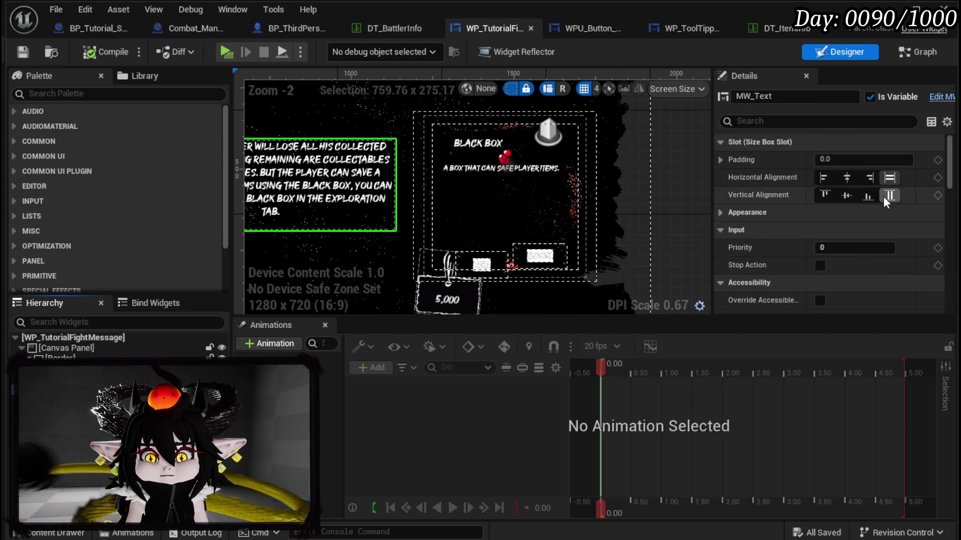
{"action": "scroll", "coordinate": [884, 197], "scroll_direction": "down", "scroll_amount": 10}
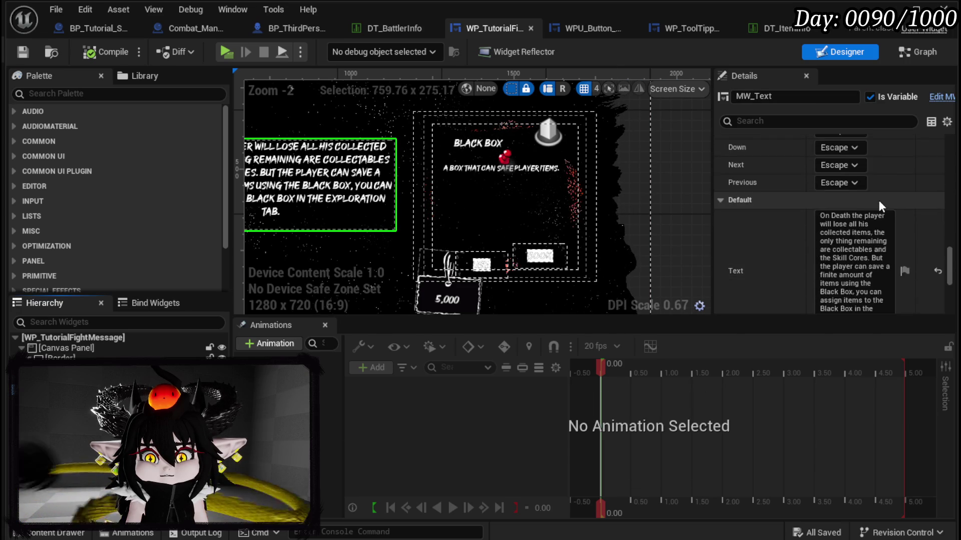
{"action": "scroll", "coordinate": [879, 201], "scroll_direction": "down", "scroll_amount": 5}
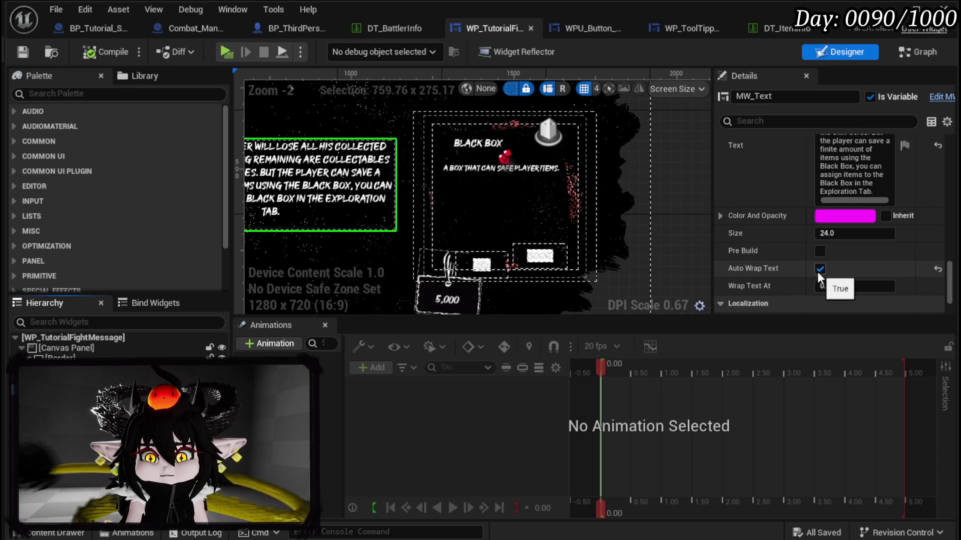
{"action": "scroll", "coordinate": [608, 259], "scroll_direction": "down", "scroll_amount": 5}
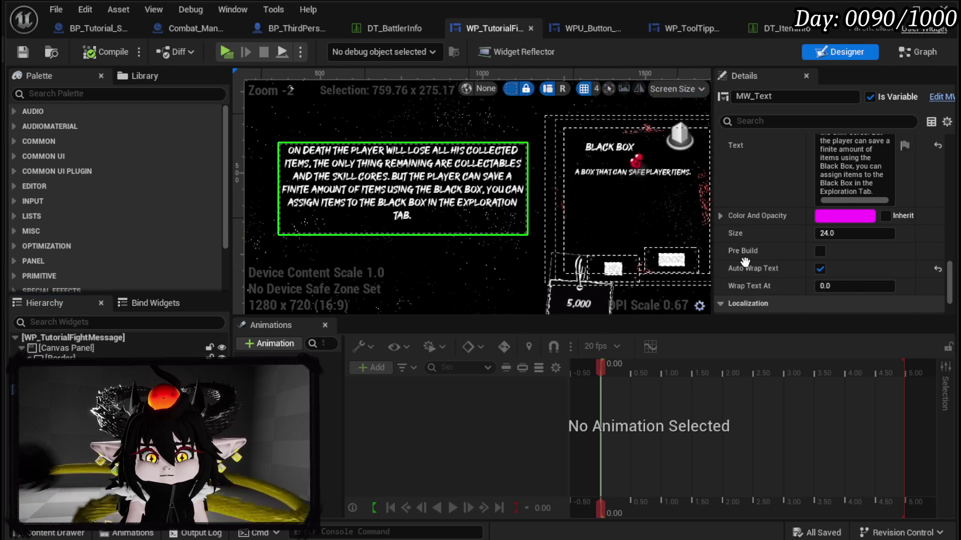
{"action": "scroll", "coordinate": [516, 250], "scroll_direction": "up", "scroll_amount": 3}
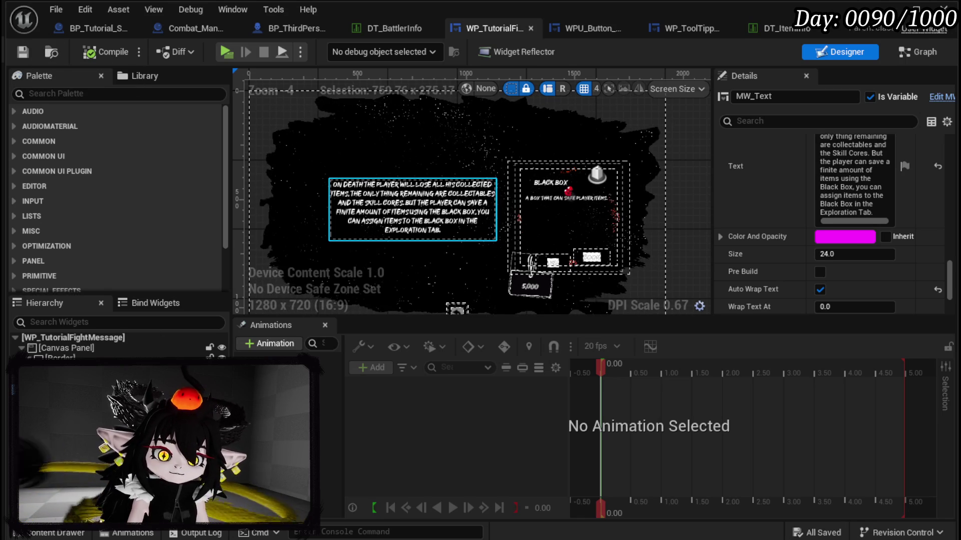
{"action": "left_click", "coordinate": [413, 209]}
{"action": "scroll", "coordinate": [824, 252], "scroll_direction": "up", "scroll_amount": 5}
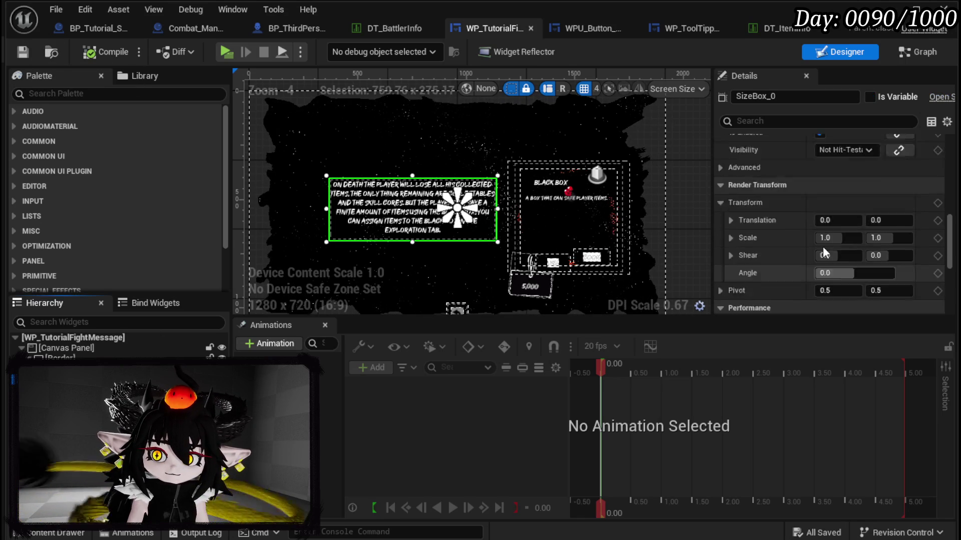
{"action": "scroll", "coordinate": [824, 253], "scroll_direction": "up", "scroll_amount": 10}
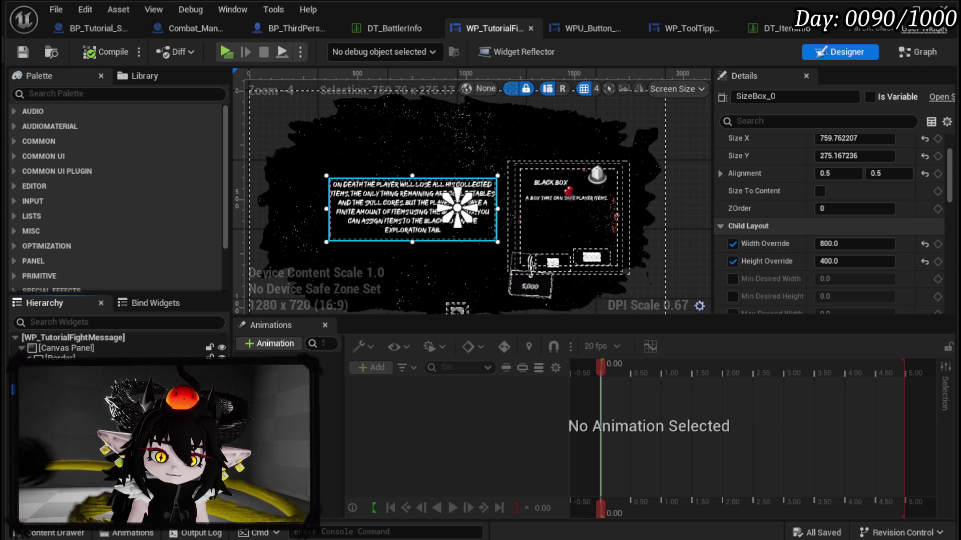
{"action": "left_click", "coordinate": [458, 208]}
{"action": "scroll", "coordinate": [845, 250], "scroll_direction": "down", "scroll_amount": 15}
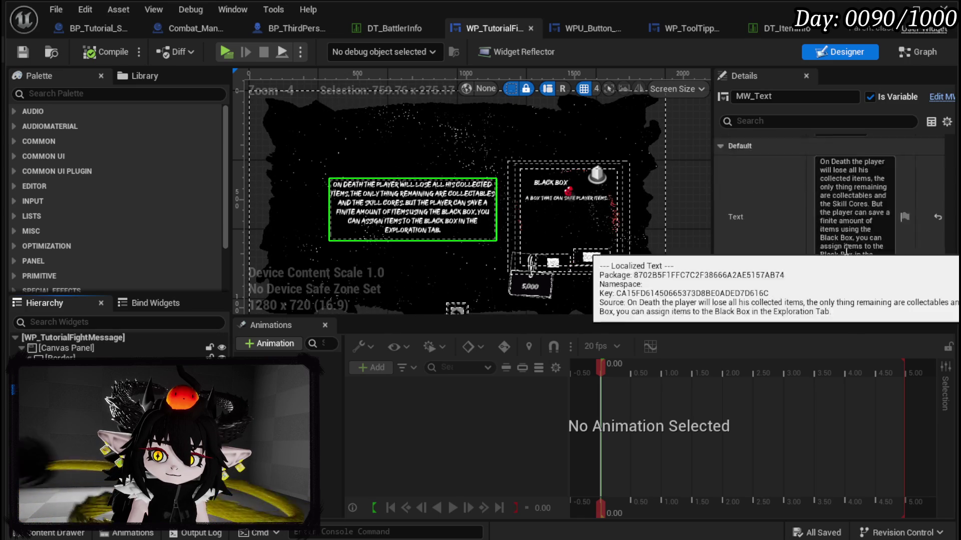
{"action": "scroll", "coordinate": [844, 249], "scroll_direction": "down", "scroll_amount": 3}
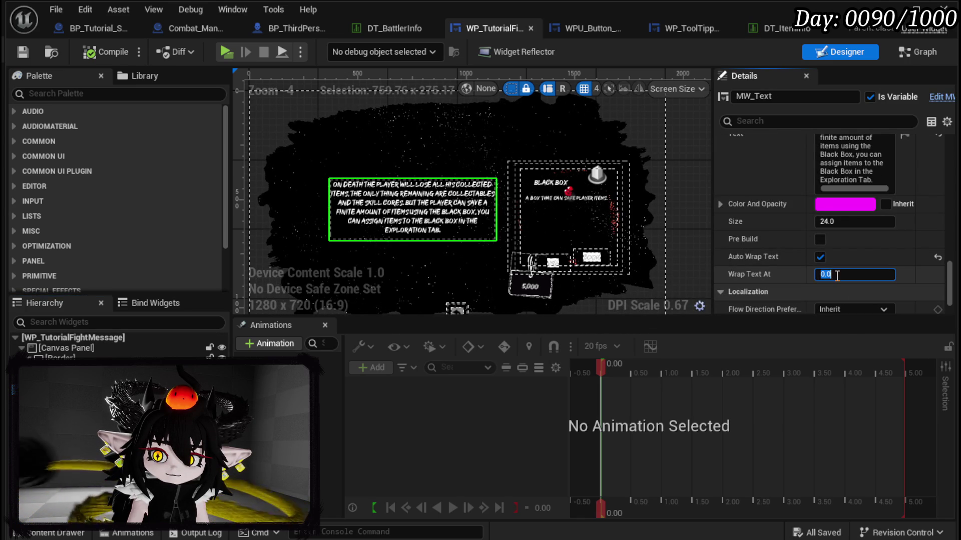
{"action": "type", "text": "800"}
- Compile and save the fight-message widget, then minimize its editor to show the level
{"action": "left_click", "coordinate": [105, 52]}
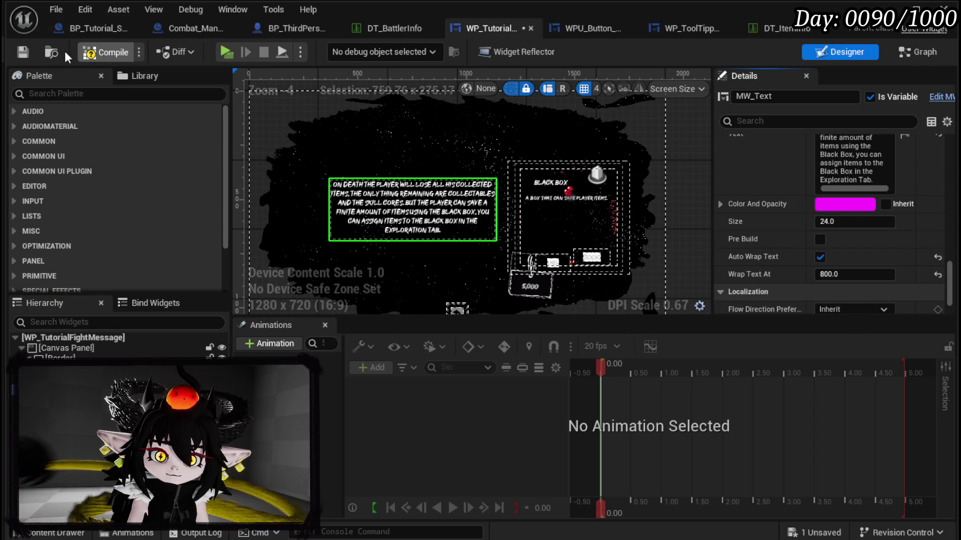
{"action": "left_click", "coordinate": [25, 53]}
{"action": "mouse_move", "coordinate": [473, 133]}
{"action": "left_mouse_down"}
{"action": "mouse_move", "coordinate": [418, 130]}
{"action": "mouse_move", "coordinate": [445, 129]}
{"action": "left_mouse_up"}
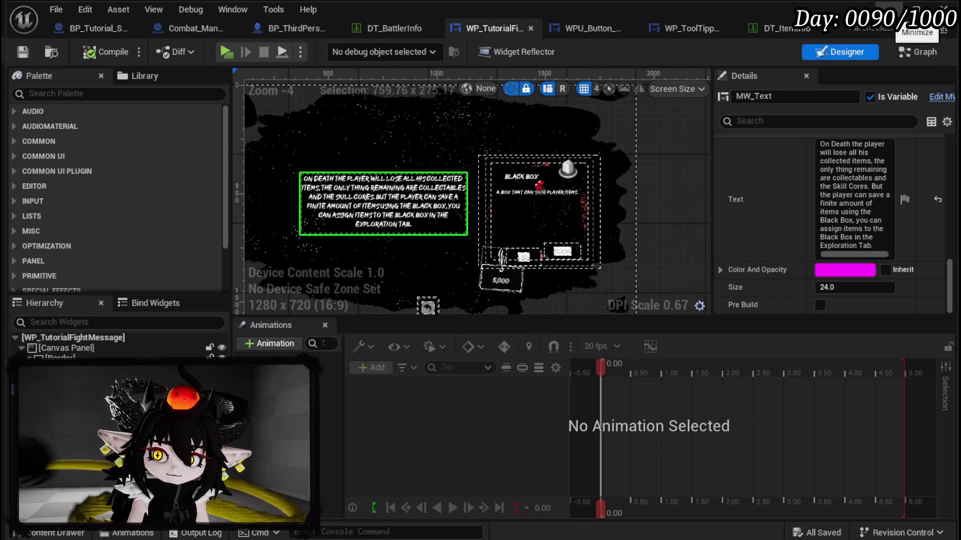
{"action": "left_click", "coordinate": [890, 9]}
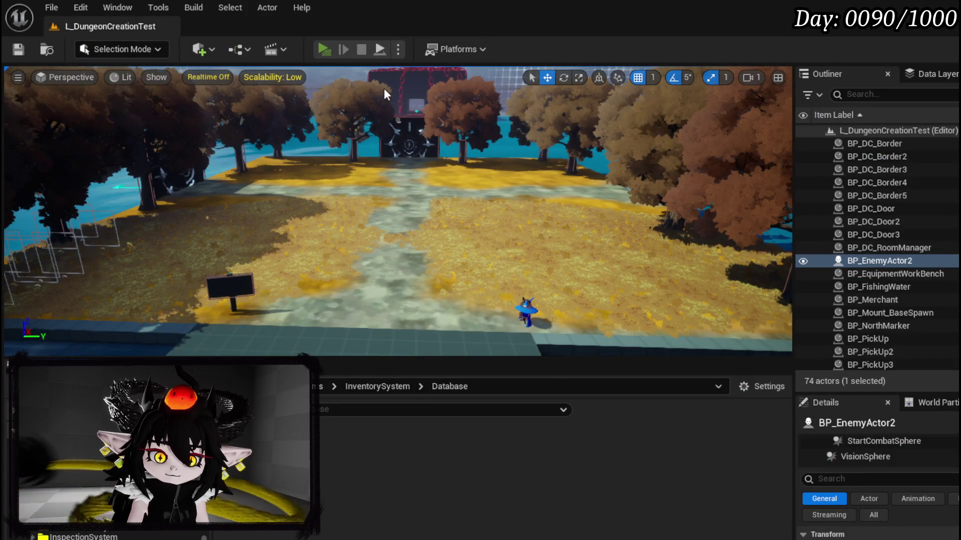
{"action": "key", "text": "alt+p"}
{"action": "key", "text": "w"}
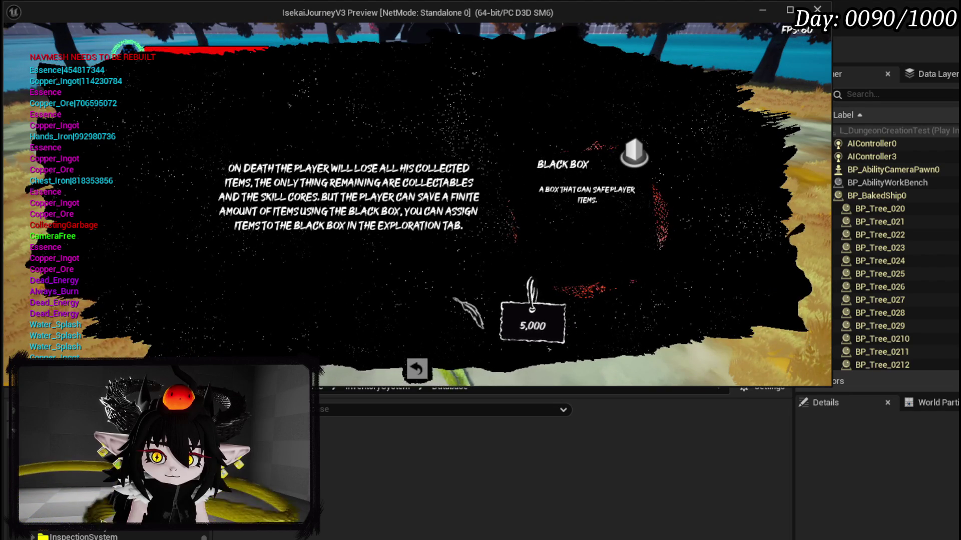
{"action": "key", "text": "alt+Tab"}
{"action": "key", "text": "Escape"}
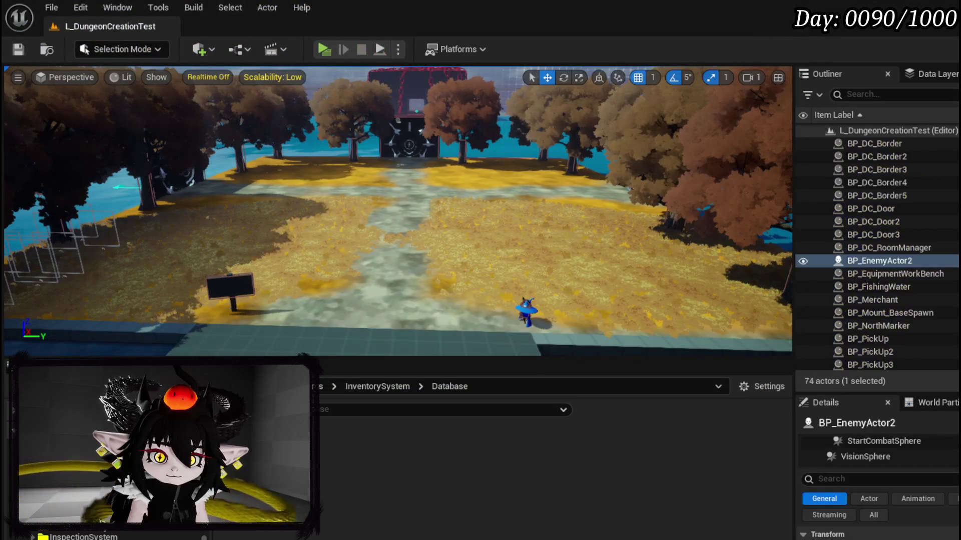
{"action": "left_click", "coordinate": [18, 49]}
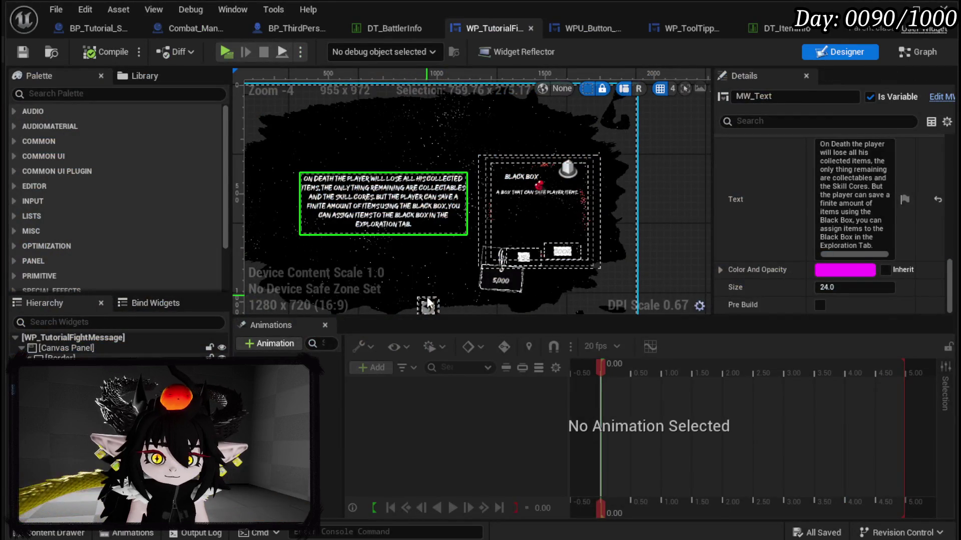
- Add an On Press event for WPU_Button_Closing and a getter for the button in the graph
{"action": "left_click", "coordinate": [428, 304]}
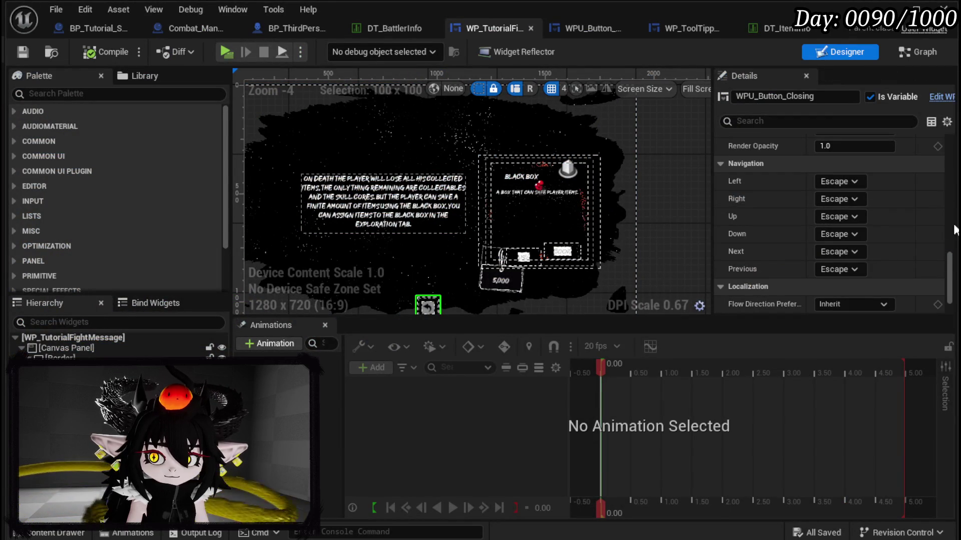
{"action": "scroll", "coordinate": [855, 298], "scroll_direction": "down", "scroll_amount": 2}
{"action": "left_click", "coordinate": [843, 287]}
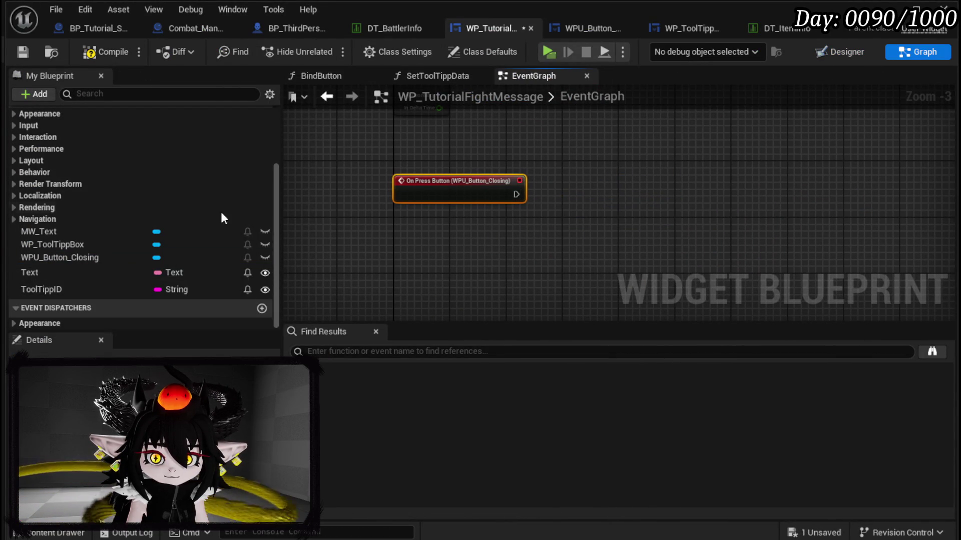
{"action": "left_click_drag", "start_coordinate": [80, 256], "coordinate": [443, 145]}
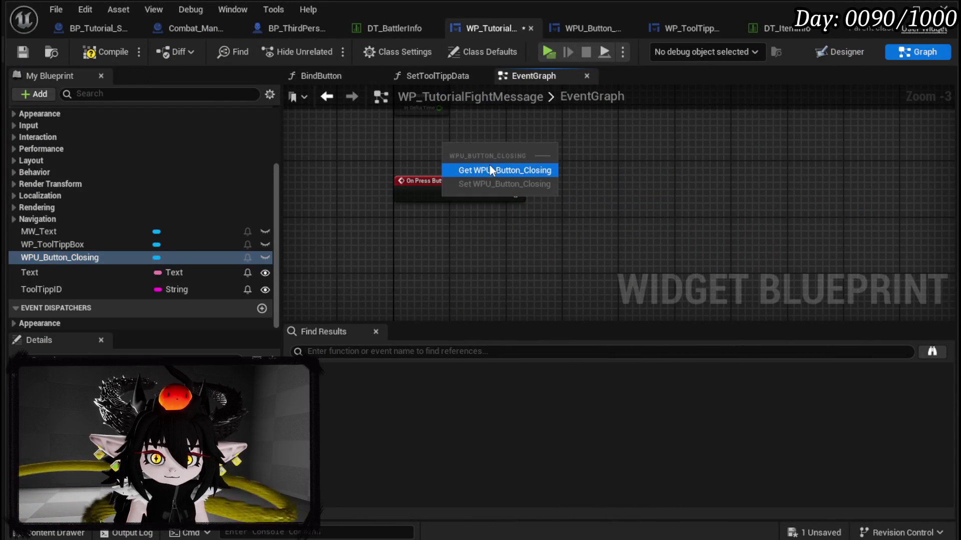
{"action": "left_click", "coordinate": [491, 171]}
- Connect the button press to a new Close Widget node with Remove ticked
{"action": "left_click_drag", "start_coordinate": [575, 167], "coordinate": [580, 167]}
{"action": "type", "text": "Close"}
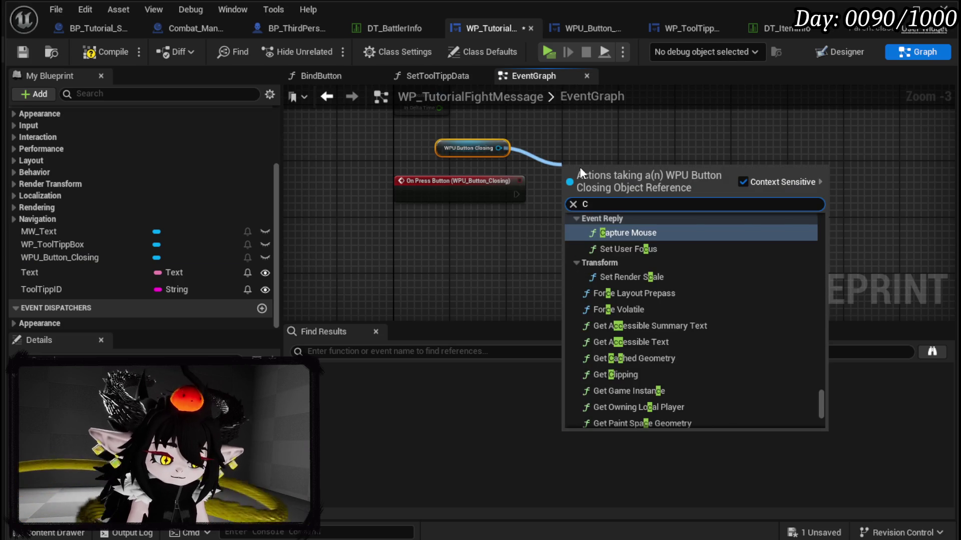
{"action": "left_click", "coordinate": [609, 232]}
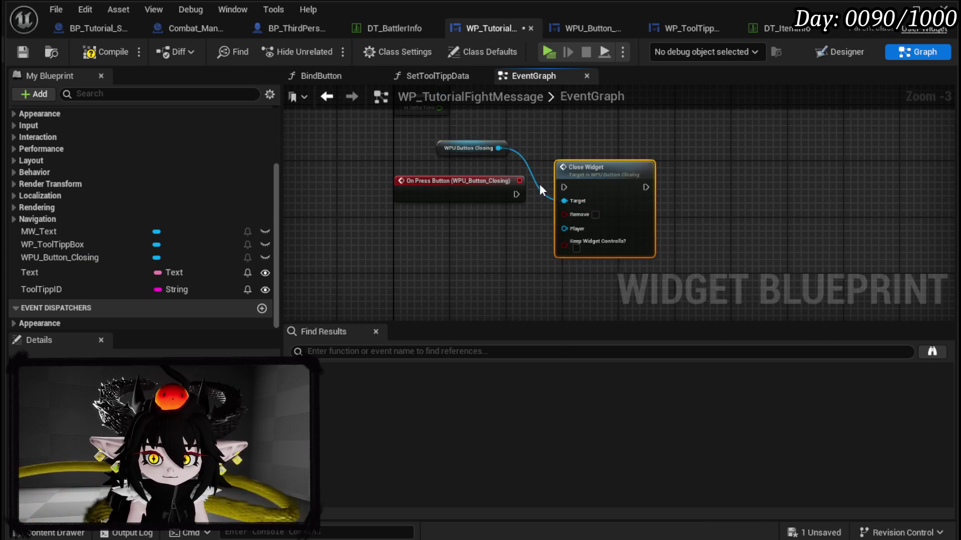
{"action": "scroll", "coordinate": [501, 198], "scroll_direction": "up", "scroll_amount": 3}
{"action": "left_click_drag", "start_coordinate": [575, 191], "coordinate": [576, 189]}
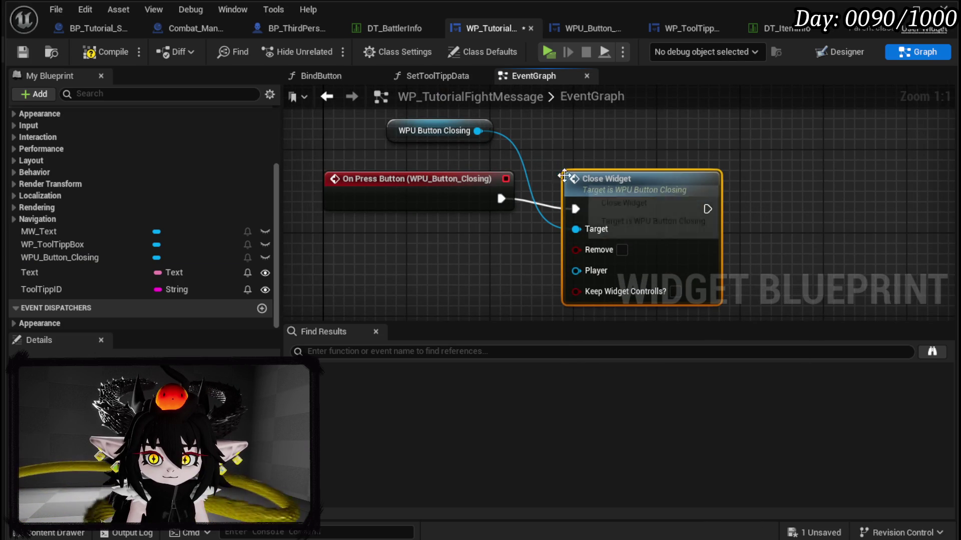
{"action": "left_click", "coordinate": [454, 170]}
{"action": "left_click", "coordinate": [633, 218]}
{"action": "scroll", "coordinate": [490, 235], "scroll_direction": "down", "scroll_amount": 1}
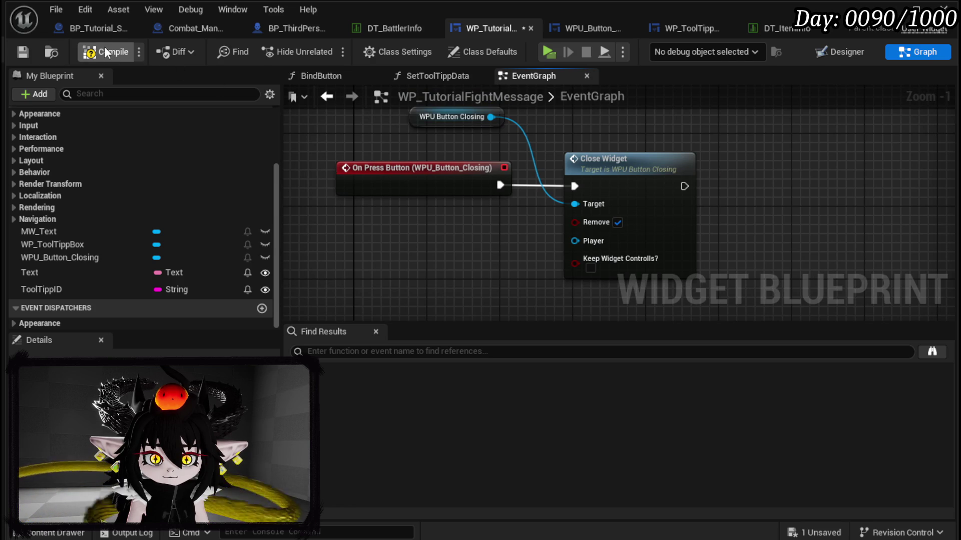
- Compile and save the fight-message widget blueprint
{"action": "left_click", "coordinate": [28, 50]}
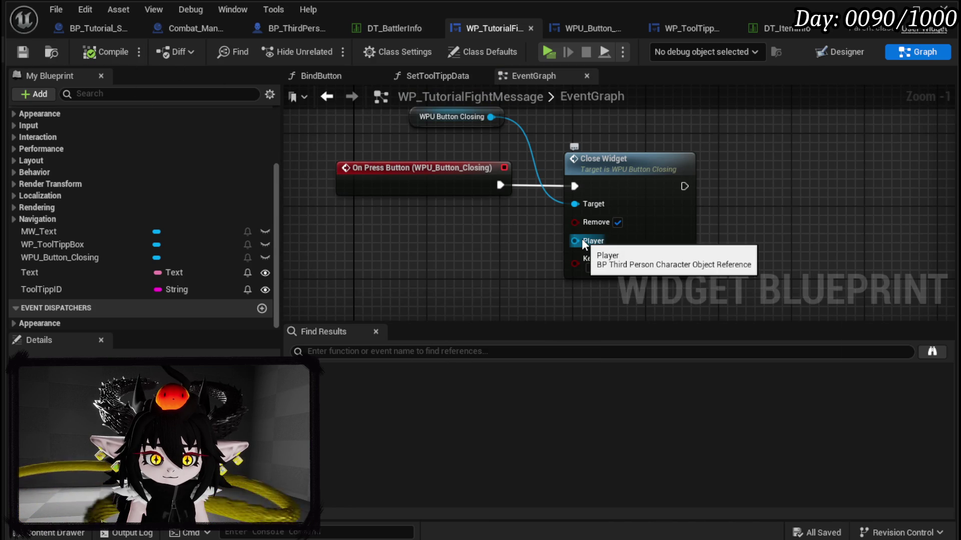
{"action": "left_click_drag", "start_coordinate": [582, 238], "coordinate": [484, 236]}
{"action": "left_click_drag", "start_coordinate": [343, 243], "coordinate": [362, 263]}
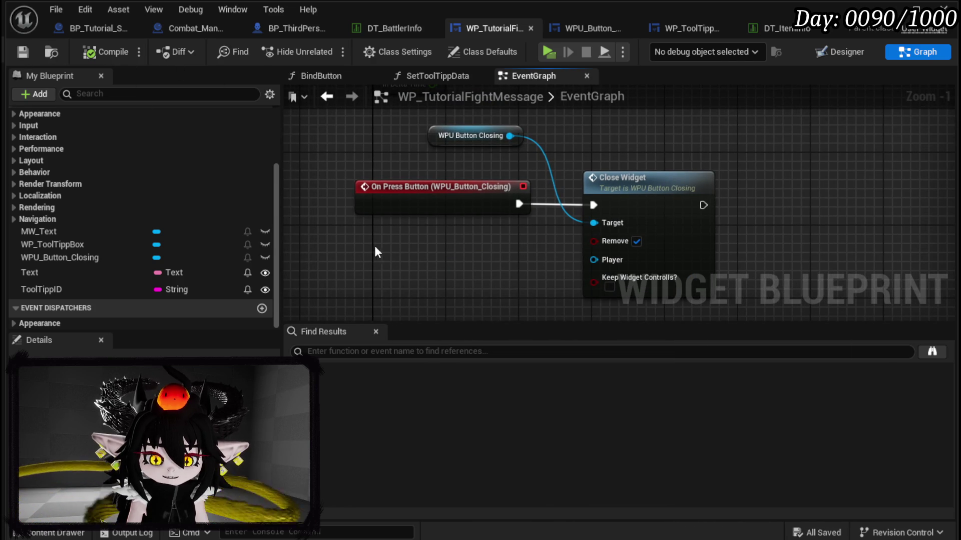
{"action": "left_click", "coordinate": [22, 51]}
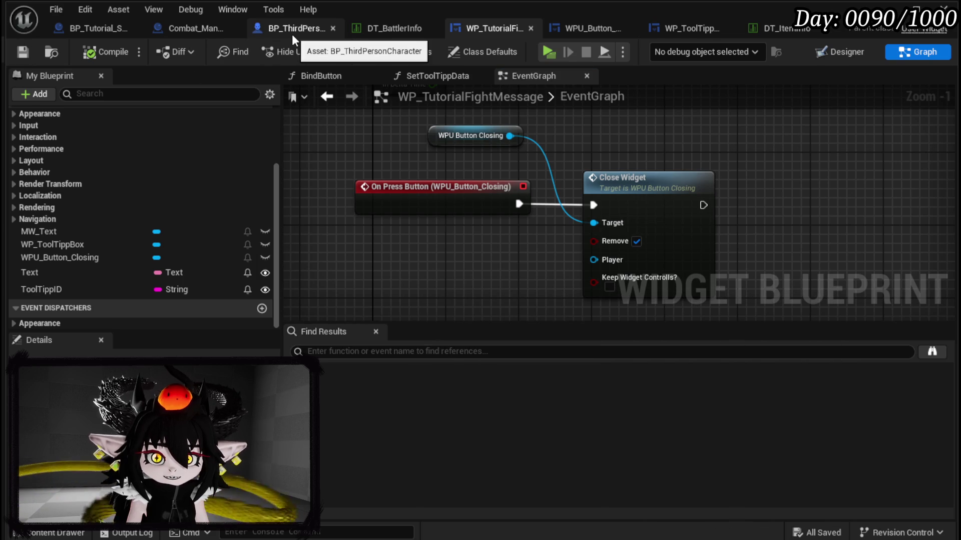
- In CreateMessage, add a Set Show Mouse Cursor node from the cast's As MP Controller output
{"action": "left_click", "coordinate": [63, 29]}
{"action": "scroll", "coordinate": [468, 231], "scroll_direction": "down", "scroll_amount": 2}
{"action": "scroll", "coordinate": [467, 231], "scroll_direction": "up", "scroll_amount": 3}
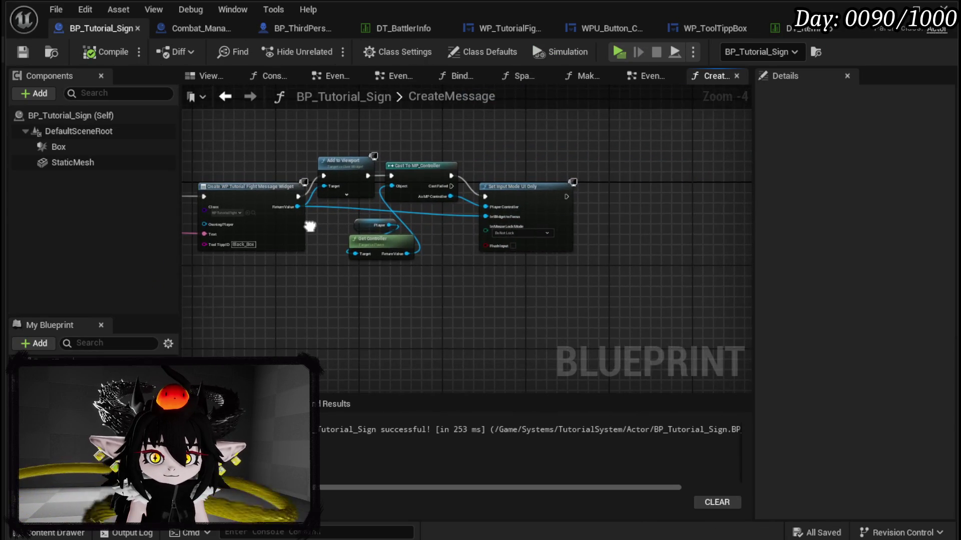
{"action": "left_click_drag", "start_coordinate": [529, 209], "coordinate": [447, 200]}
{"action": "left_click_drag", "start_coordinate": [462, 162], "coordinate": [459, 260]}
{"action": "type", "text": "shw"}
{"action": "key", "text": "BackSpace"}
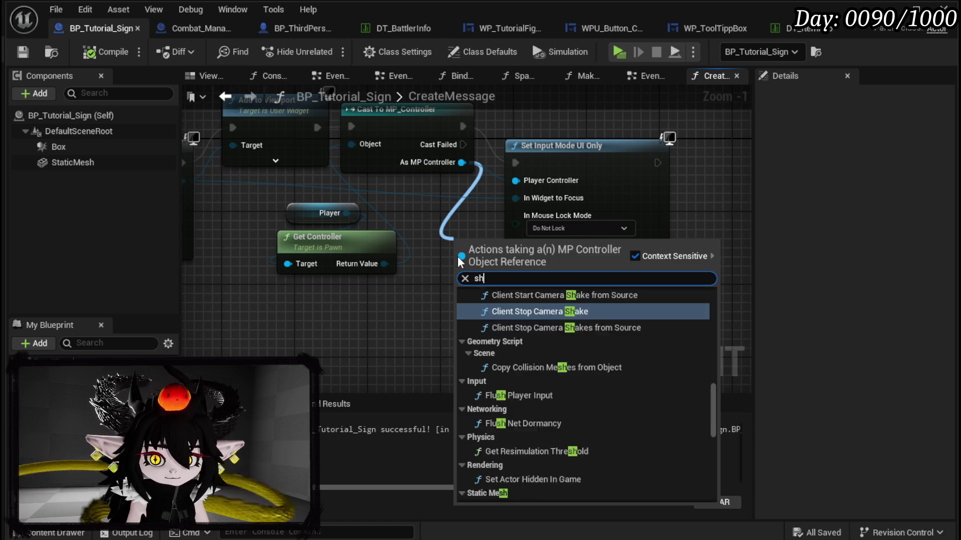
{"action": "type", "text": "ow mo"}
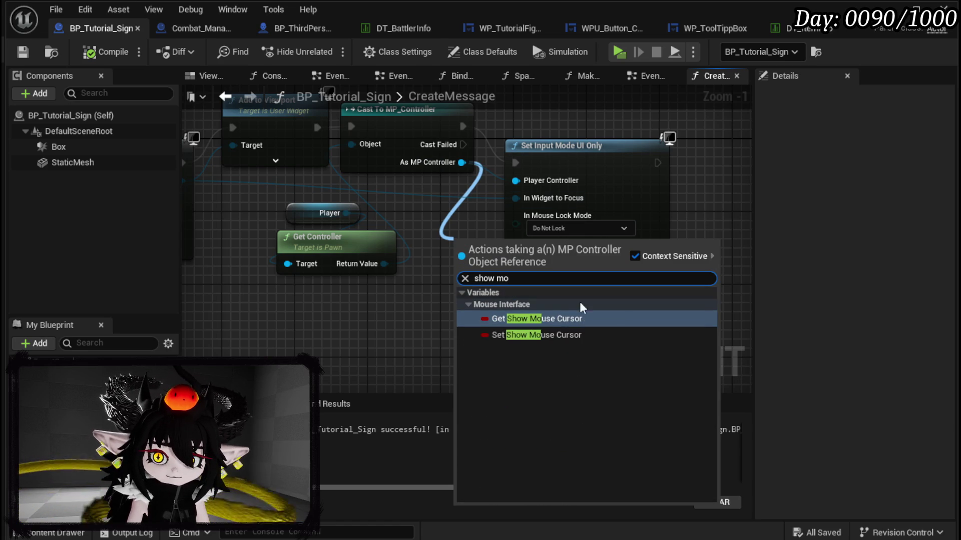
{"action": "left_click", "coordinate": [536, 334]}
- Wire Set Show Mouse Cursor between the cast and Set Input Mode UI Only, then save
{"action": "left_click_drag", "start_coordinate": [510, 187], "coordinate": [639, 187]}
{"action": "left_click_drag", "start_coordinate": [514, 247], "coordinate": [558, 153]}
{"action": "left_click_drag", "start_coordinate": [472, 152], "coordinate": [500, 162]}
{"action": "left_click_drag", "start_coordinate": [613, 163], "coordinate": [645, 162]}
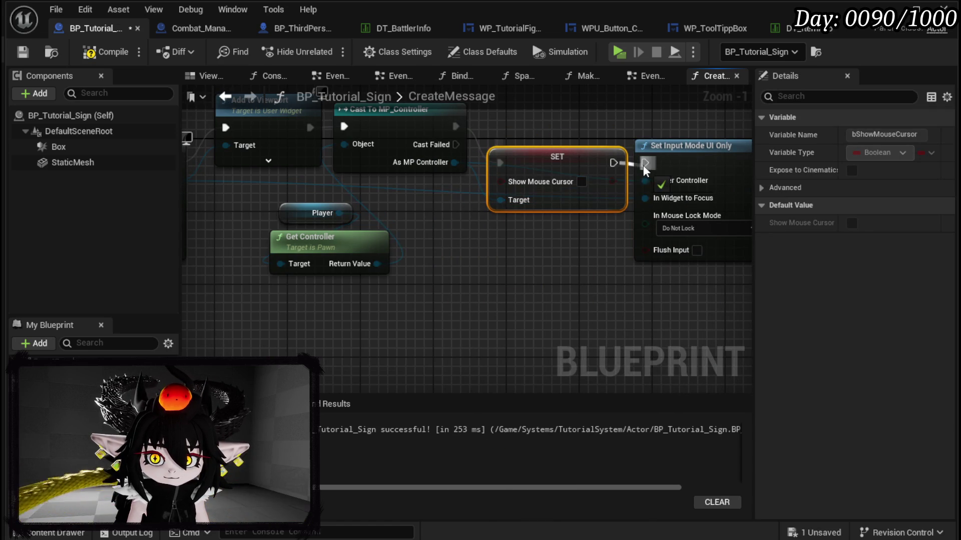
{"action": "left_click", "coordinate": [550, 238]}
{"action": "scroll", "coordinate": [679, 264], "scroll_direction": "down", "scroll_amount": 2}
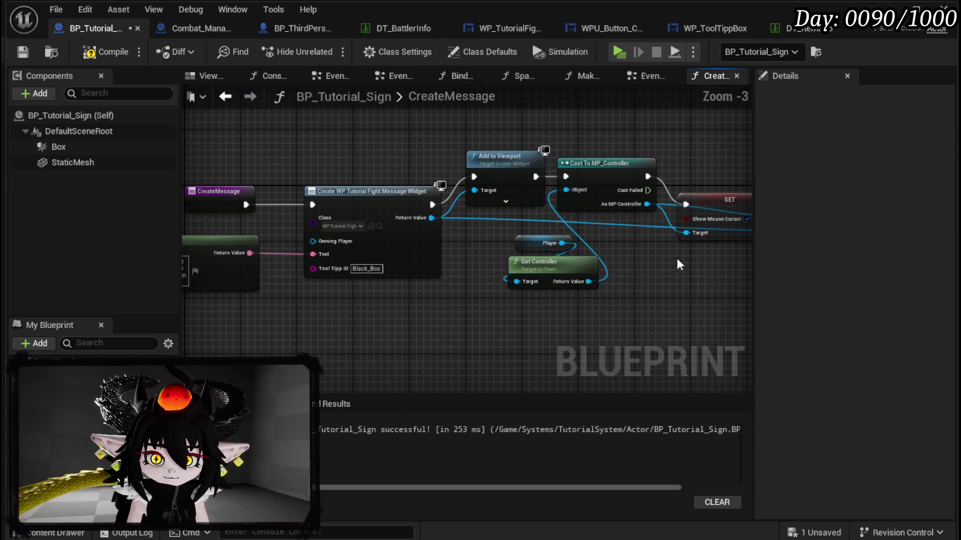
{"action": "left_click", "coordinate": [23, 54]}
{"action": "left_click_drag", "start_coordinate": [350, 186], "coordinate": [603, 171]}
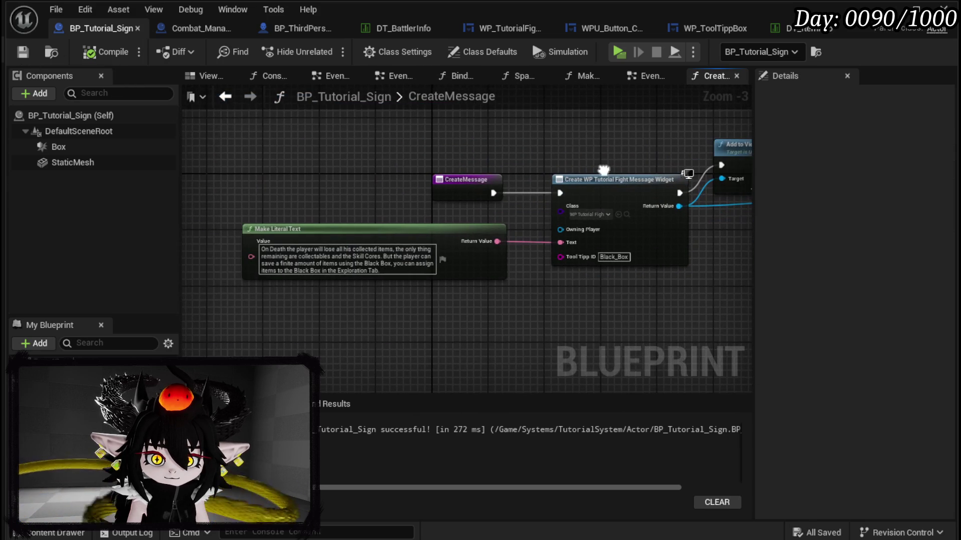
{"action": "left_click", "coordinate": [889, 9]}
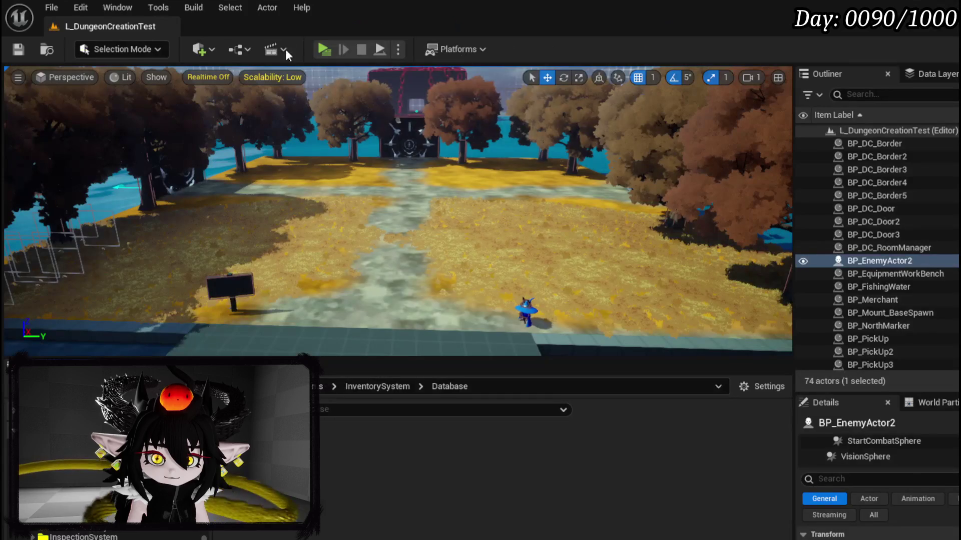
- Playtest in Standalone, defeat the slime and loot until the Black Box message appears, close it, and stop
{"action": "left_click", "coordinate": [325, 43]}
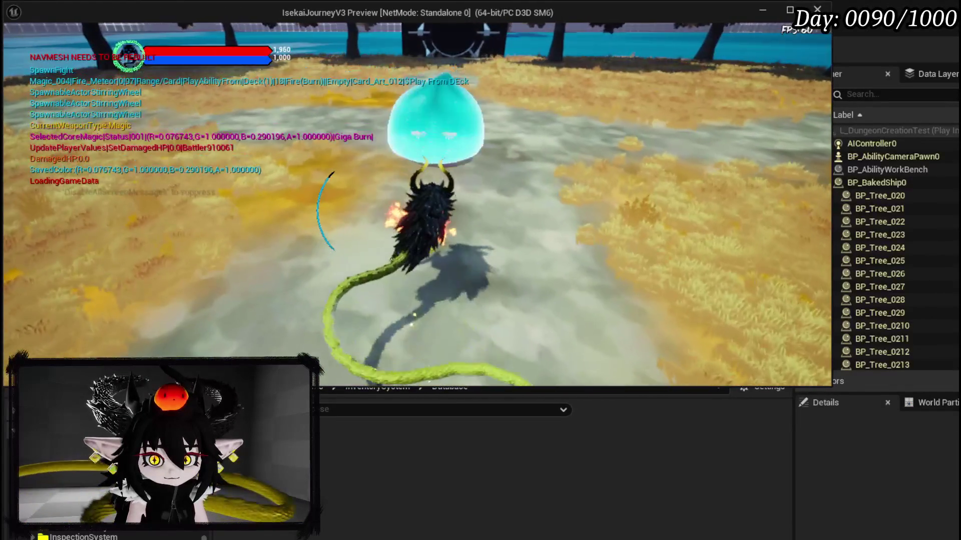
{"action": "key", "text": "1"}
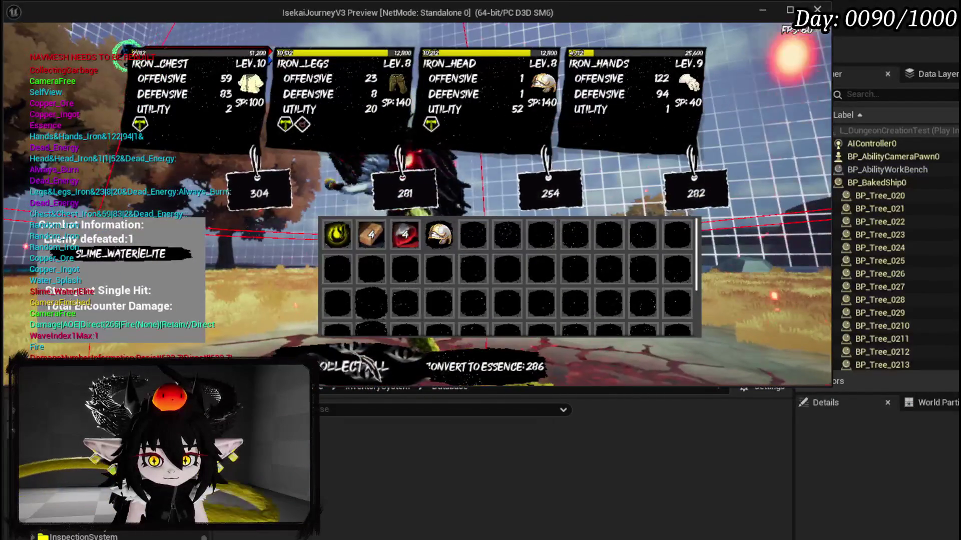
{"action": "key", "text": "e"}
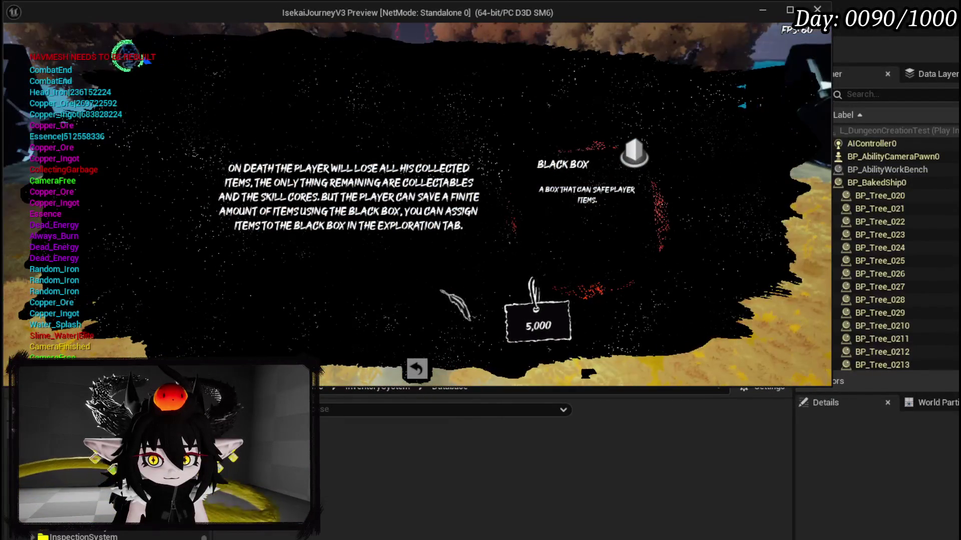
{"action": "left_click", "coordinate": [418, 369]}
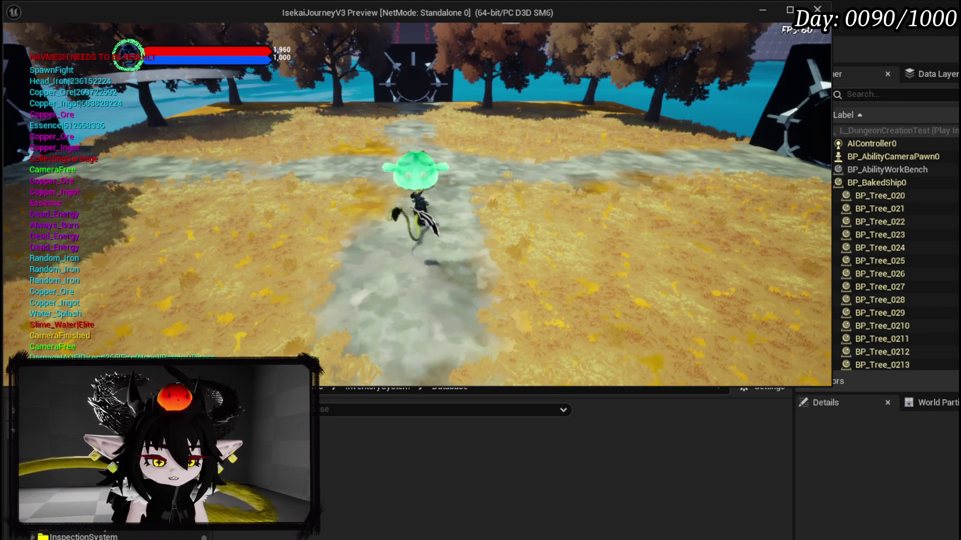
{"action": "key", "text": "Escape"}
{"action": "key", "text": "ctrl+s"}
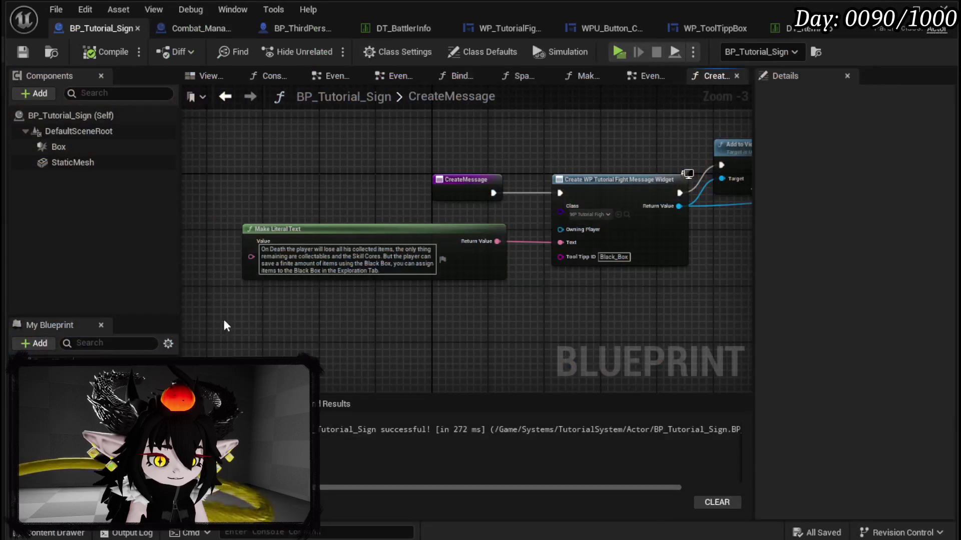
- Open the fight-message widget's BindButton function graph and lay out its entry node
{"action": "left_click_drag", "start_coordinate": [503, 196], "coordinate": [333, 186]}
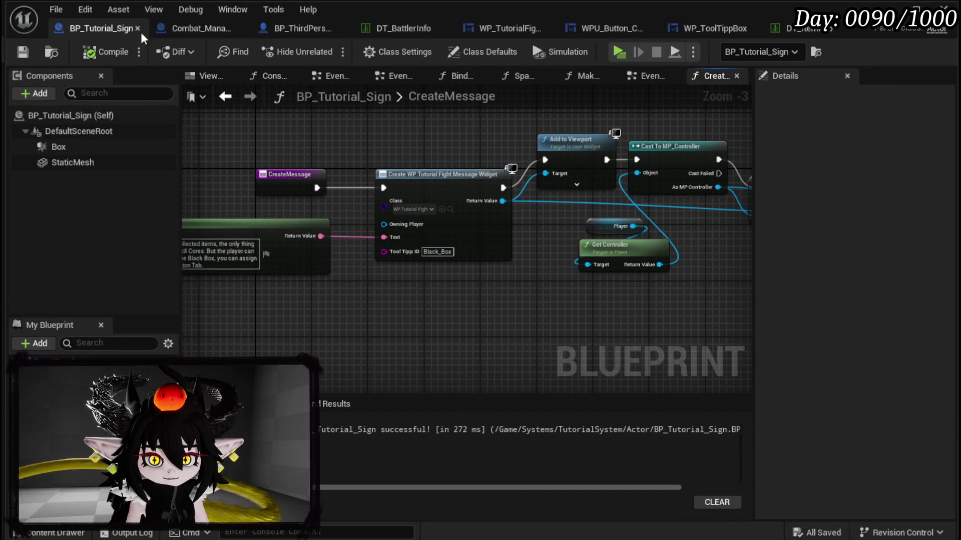
{"action": "mouse_move", "coordinate": [220, 165]}
{"action": "left_mouse_down"}
{"action": "mouse_move", "coordinate": [409, 207]}
{"action": "mouse_move", "coordinate": [276, 176]}
{"action": "left_mouse_up"}
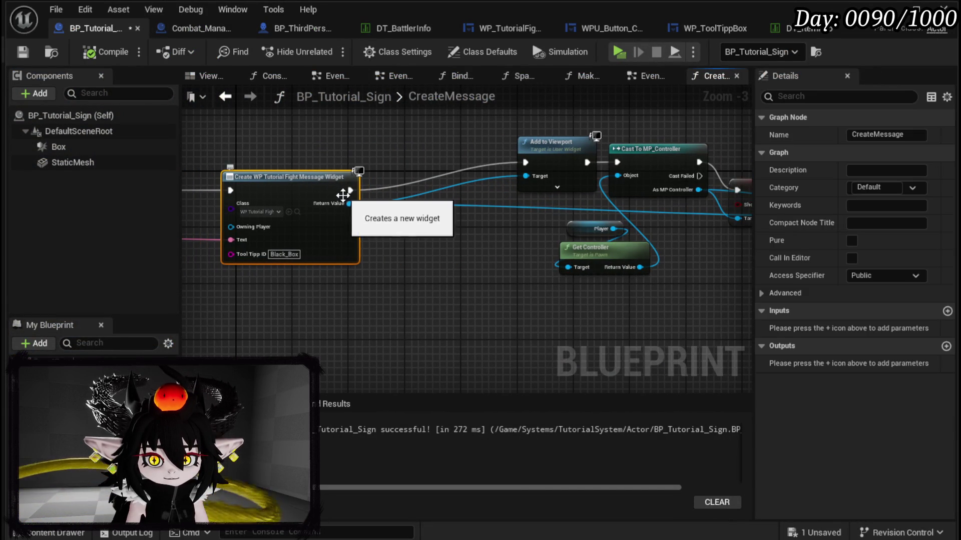
{"action": "left_click", "coordinate": [511, 31]}
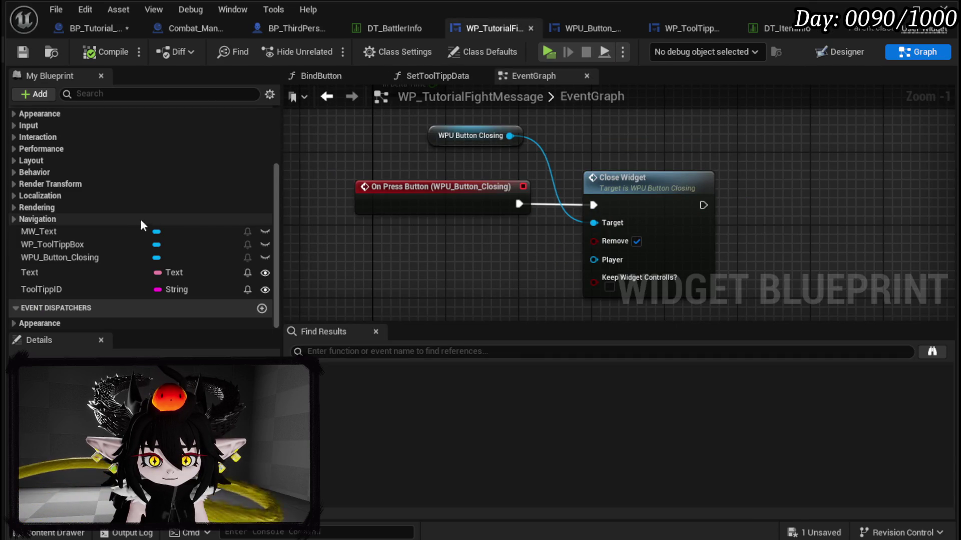
{"action": "scroll", "coordinate": [140, 219], "scroll_direction": "up", "scroll_amount": 3}
{"action": "double_click", "coordinate": [79, 175]}
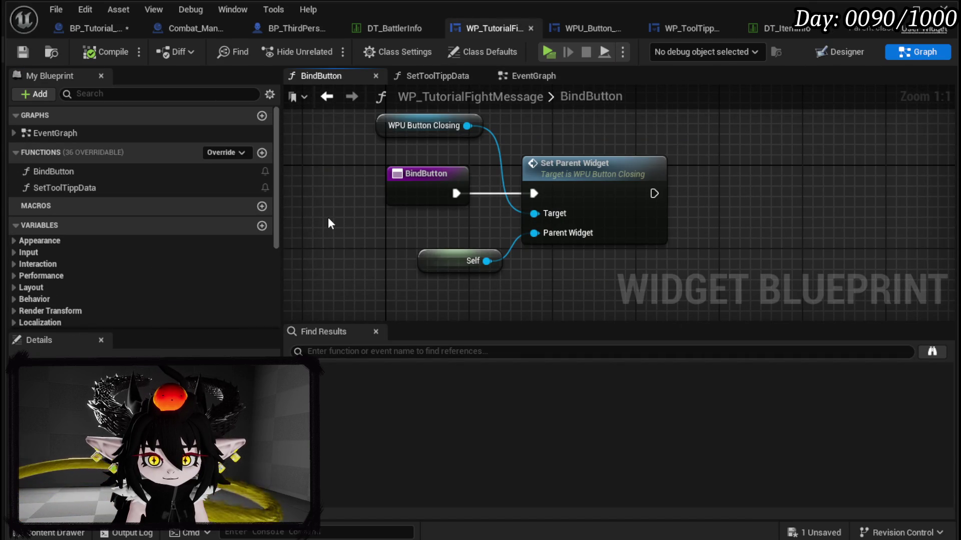
{"action": "left_click_drag", "start_coordinate": [328, 217], "coordinate": [412, 247]}
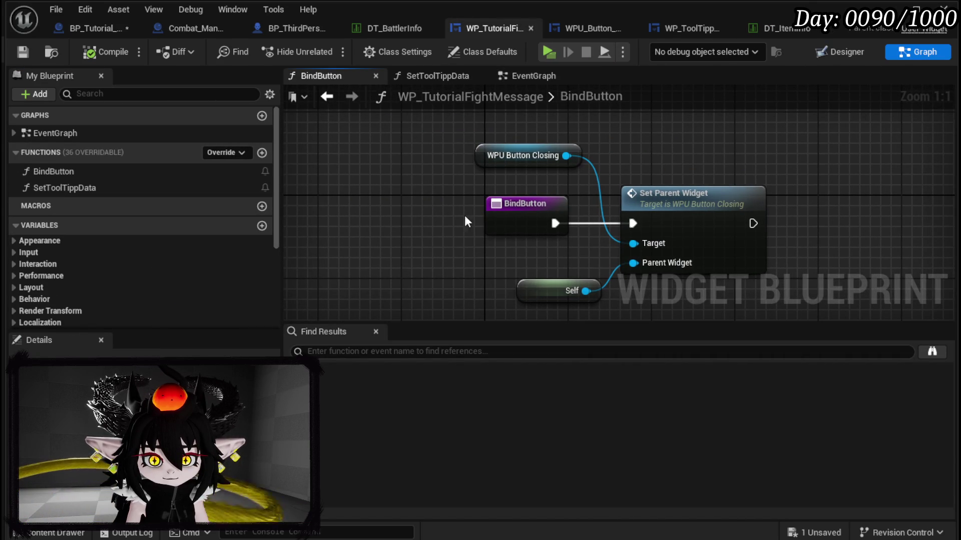
{"action": "left_click_drag", "start_coordinate": [540, 219], "coordinate": [381, 215]}
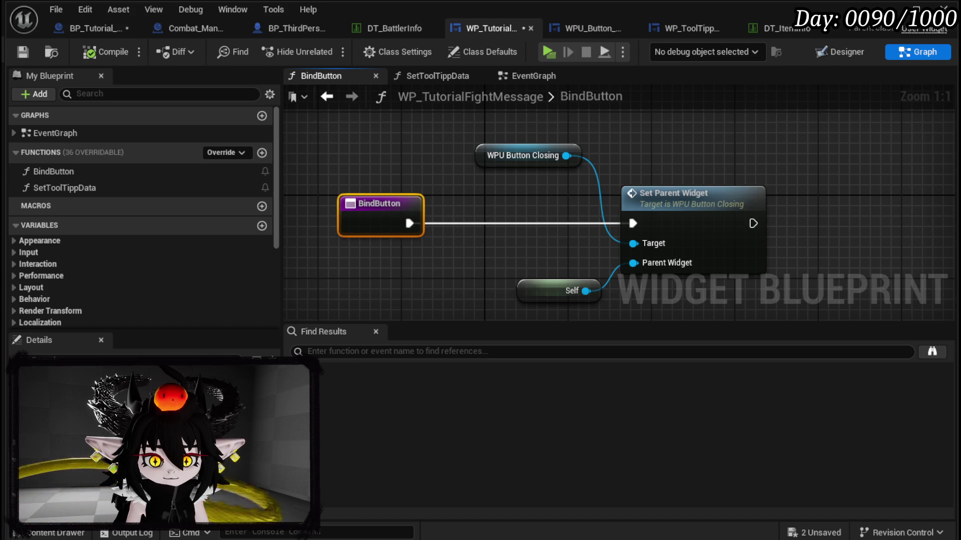
- Add a BindButton input of type BP Third Person Character named Owner
{"action": "left_click", "coordinate": [150, 368]}
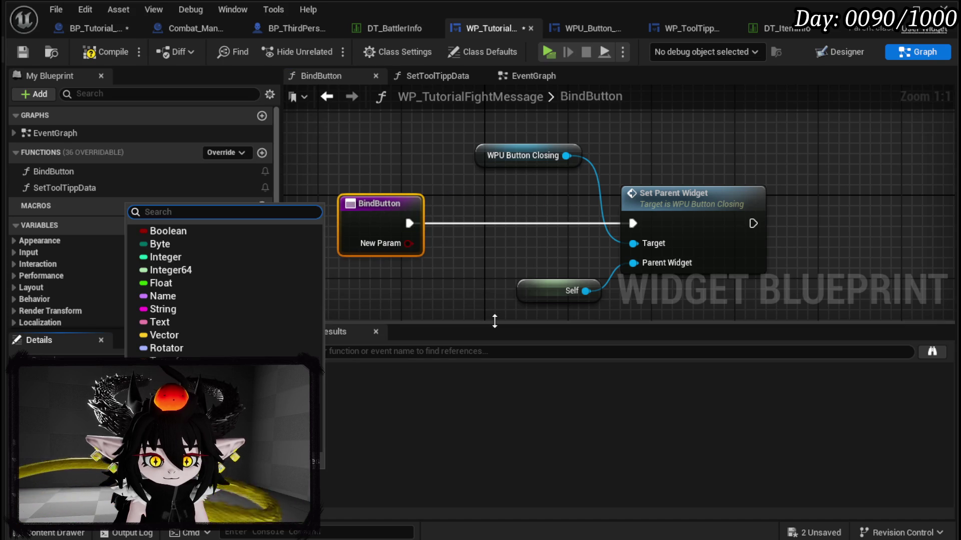
{"action": "type", "text": "Th"}
{"action": "key", "text": "BackSpace"}
{"action": "key", "text": "BackSpace"}
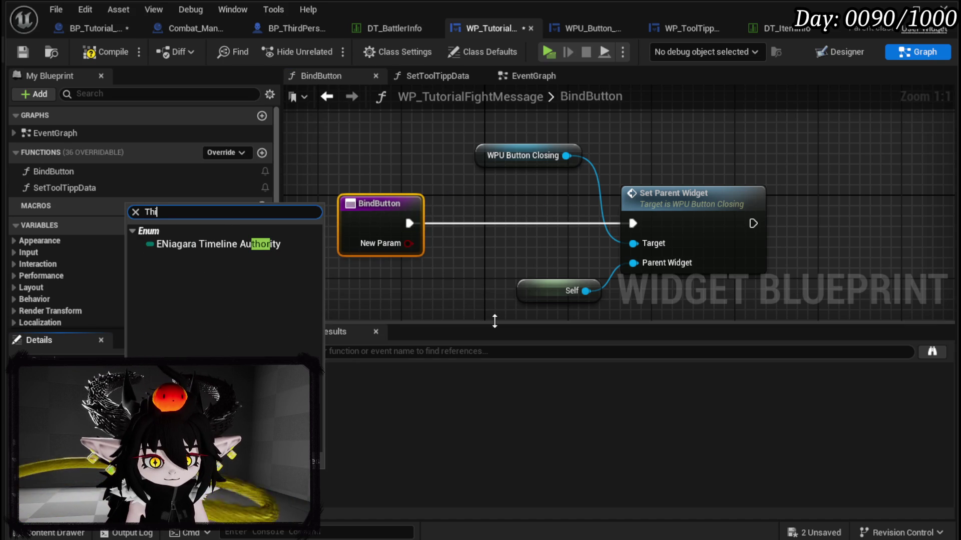
{"action": "type", "text": "rdPerson"}
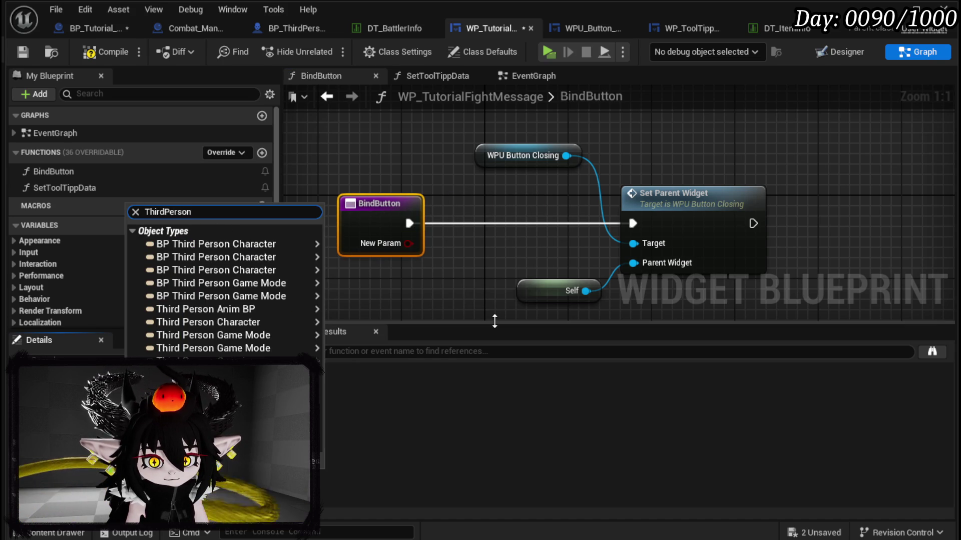
{"action": "mouse_move", "coordinate": [289, 274]}
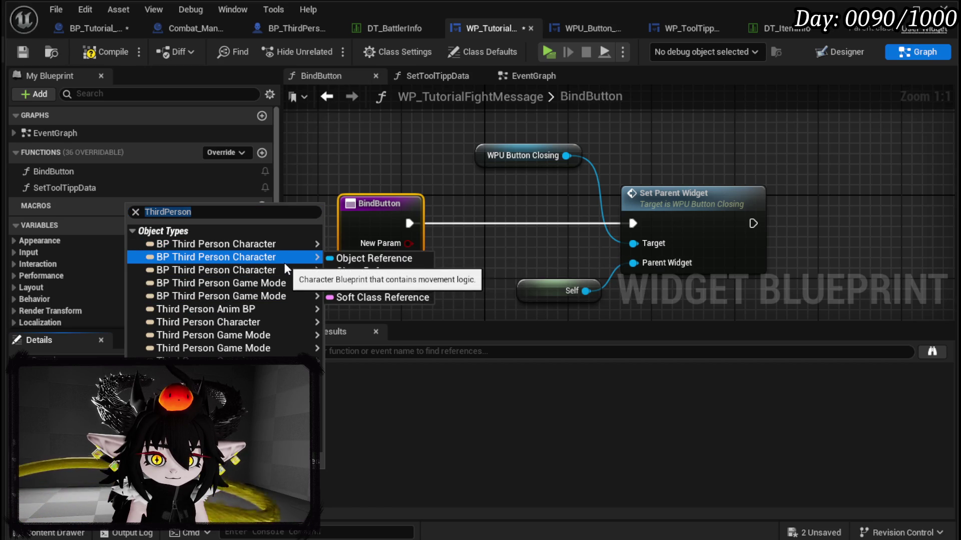
{"action": "left_click", "coordinate": [372, 260]}
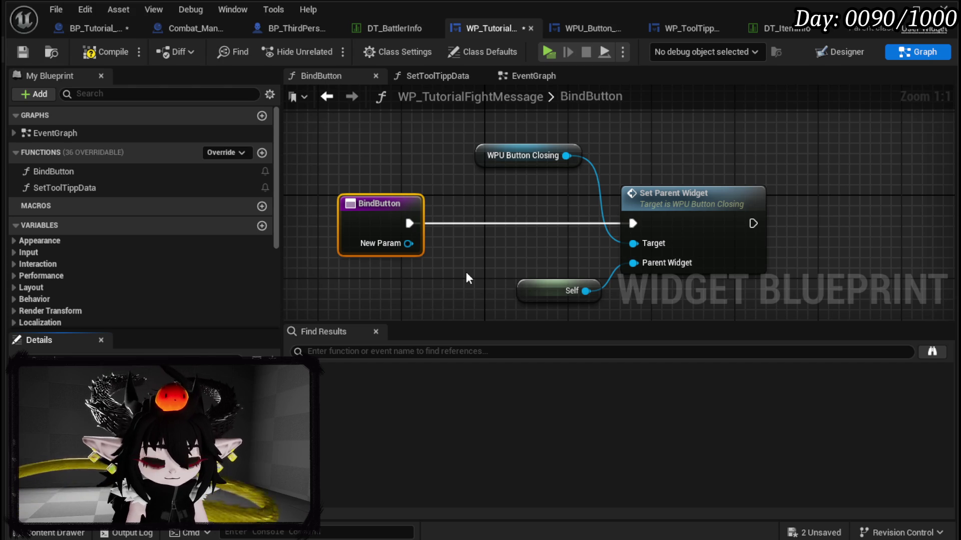
{"action": "key", "text": "Return"}
- Promote Owner to a variable, wire its SET node before Set Parent Widget, and compile and save
{"action": "right_click", "coordinate": [409, 244]}
{"action": "left_click", "coordinate": [475, 288]}
{"action": "left_click_drag", "start_coordinate": [610, 212], "coordinate": [471, 216]}
{"action": "left_click_drag", "start_coordinate": [409, 223], "coordinate": [479, 221]}
{"action": "left_click_drag", "start_coordinate": [538, 223], "coordinate": [632, 226]}
{"action": "left_click", "coordinate": [90, 51]}
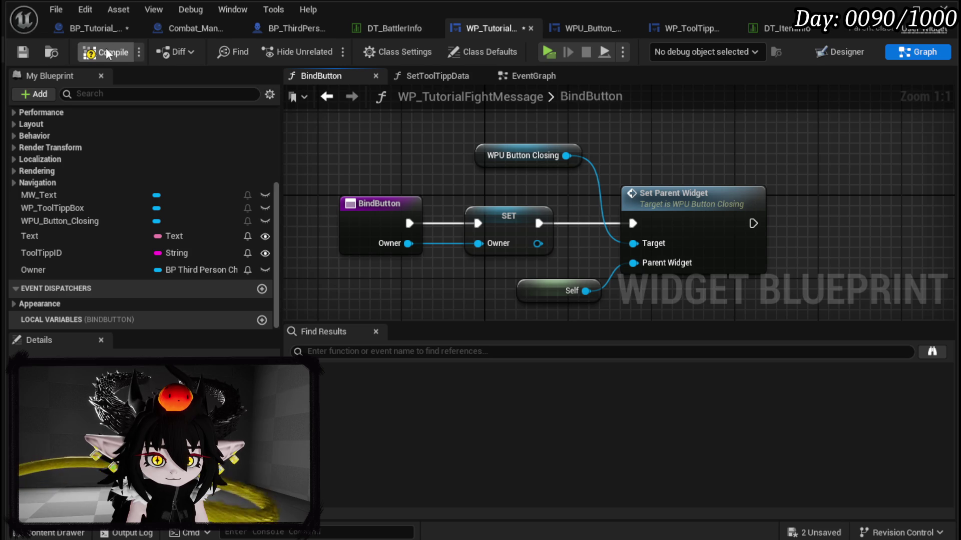
{"action": "left_click", "coordinate": [25, 52]}
{"action": "left_click", "coordinate": [90, 28]}
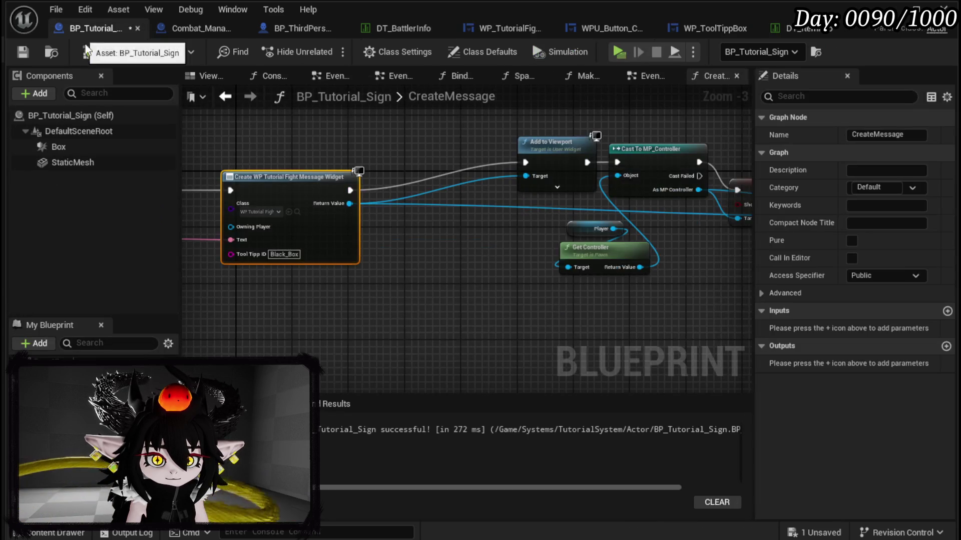
- Insert a Bind Button call between Create Widget and Add to Viewport, passing Player as Owner, and save
{"action": "left_click_drag", "start_coordinate": [349, 203], "coordinate": [373, 213]}
{"action": "type", "text": "Bind"}
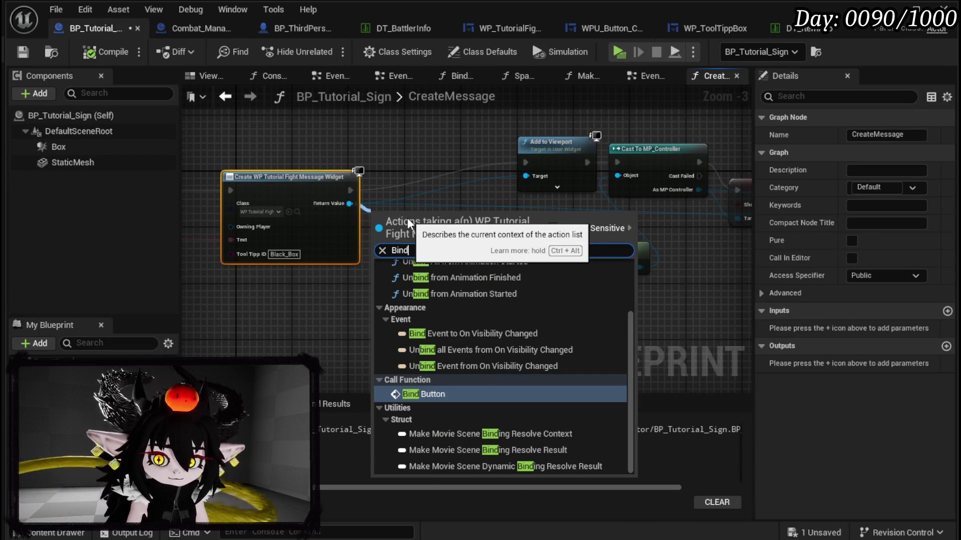
{"action": "left_click", "coordinate": [423, 394]}
{"action": "left_click_drag", "start_coordinate": [423, 230], "coordinate": [438, 163]}
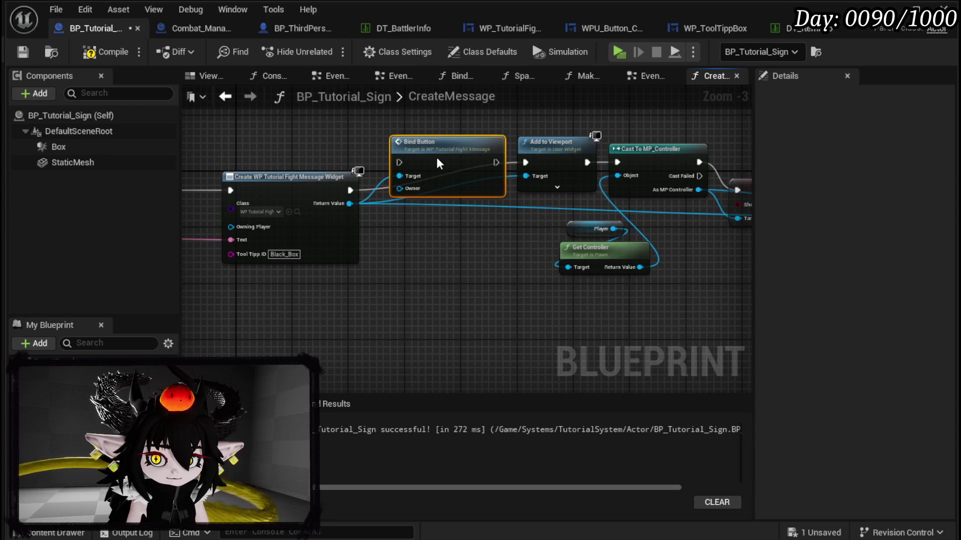
{"action": "left_click_drag", "start_coordinate": [352, 190], "coordinate": [406, 168]}
{"action": "left_click_drag", "start_coordinate": [495, 162], "coordinate": [525, 162]}
{"action": "mouse_move", "coordinate": [657, 234]}
{"action": "left_mouse_down"}
{"action": "mouse_move", "coordinate": [437, 269]}
{"action": "mouse_move", "coordinate": [469, 263]}
{"action": "mouse_move", "coordinate": [471, 192]}
{"action": "left_mouse_up"}
{"action": "mouse_move", "coordinate": [468, 254]}
{"action": "left_mouse_down"}
{"action": "mouse_move", "coordinate": [458, 272]}
{"action": "mouse_move", "coordinate": [461, 260]}
{"action": "left_mouse_up"}
{"action": "left_click", "coordinate": [330, 160]}
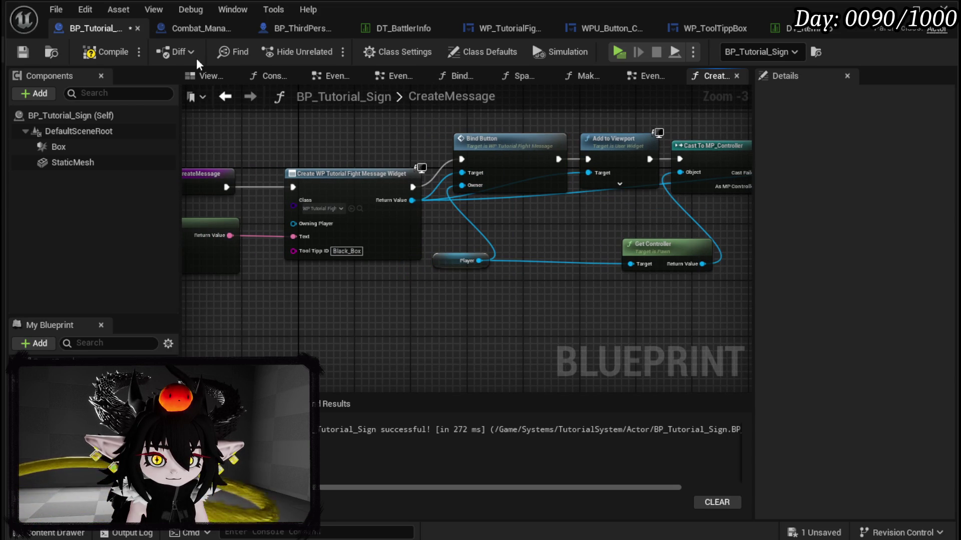
{"action": "left_click", "coordinate": [21, 52]}
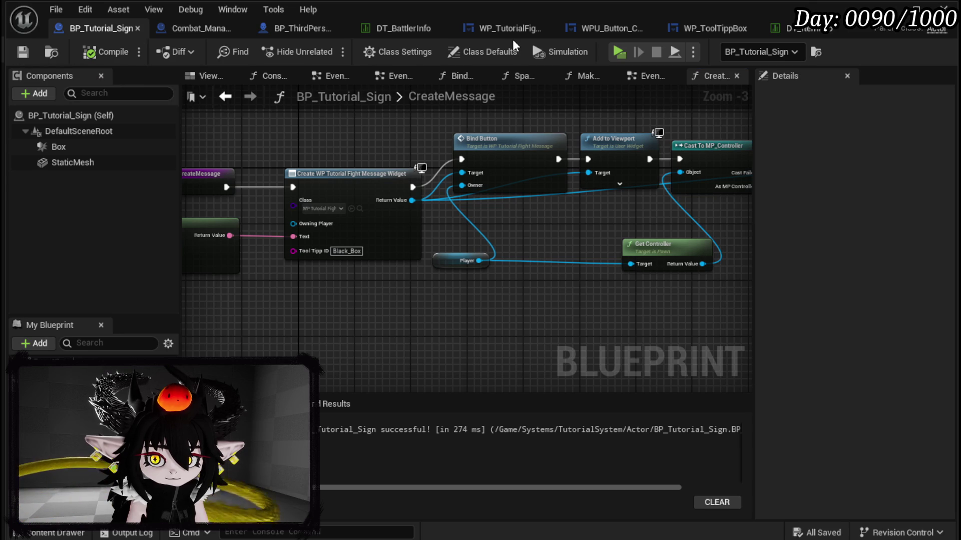
{"action": "left_click", "coordinate": [584, 31]}
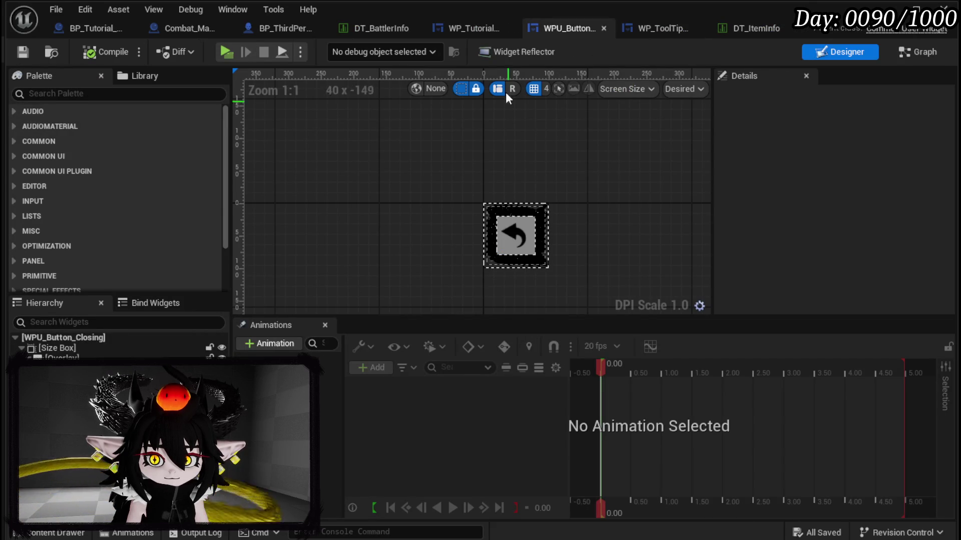
- In WP_TutorialFightMessage's EventGraph, delete Event Construct and its Bind Button call
{"action": "left_click", "coordinate": [464, 28]}
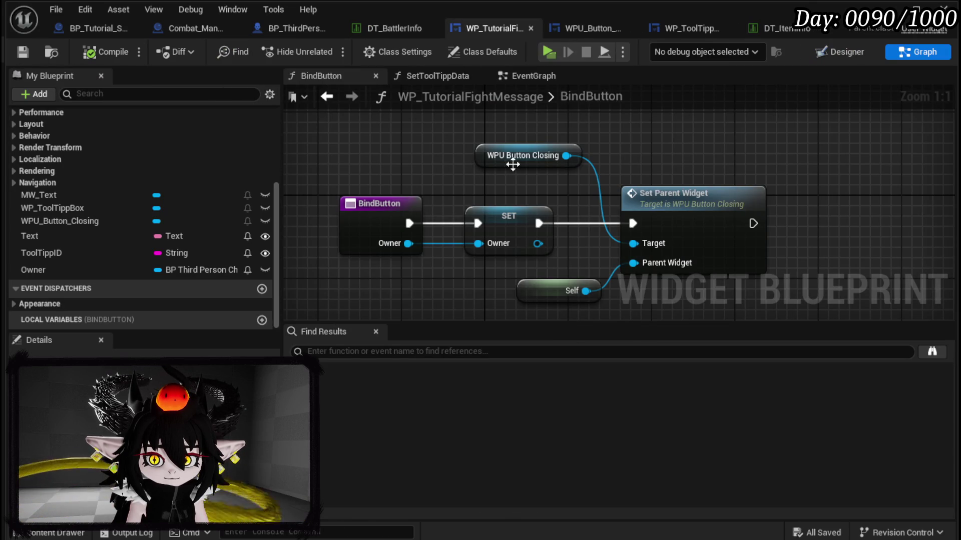
{"action": "left_click", "coordinate": [846, 52]}
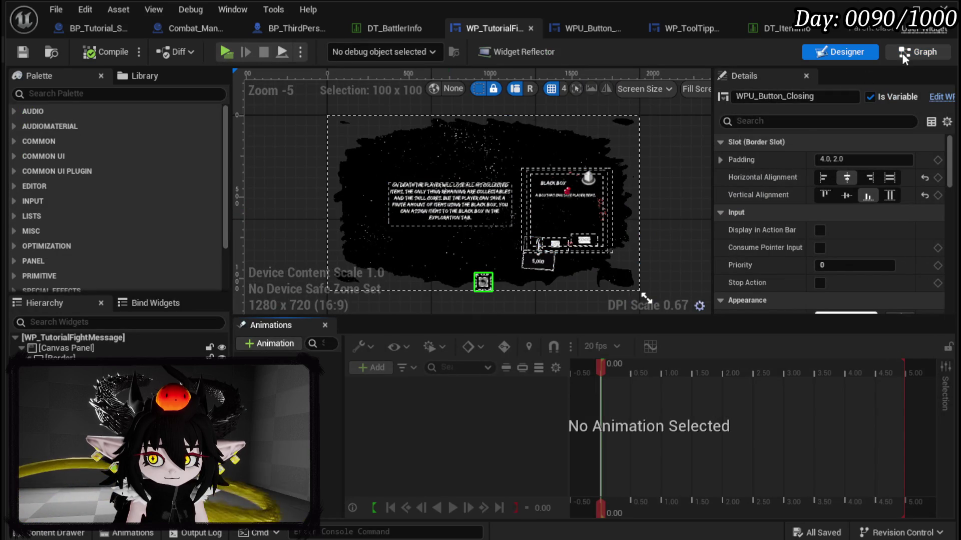
{"action": "left_click", "coordinate": [918, 52]}
{"action": "left_click", "coordinate": [412, 77]}
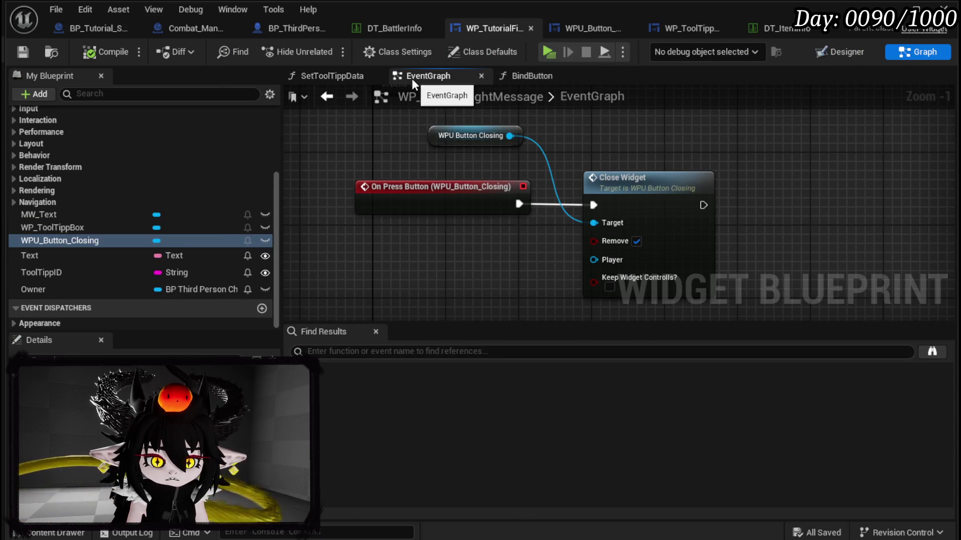
{"action": "scroll", "coordinate": [459, 247], "scroll_direction": "down", "scroll_amount": 3}
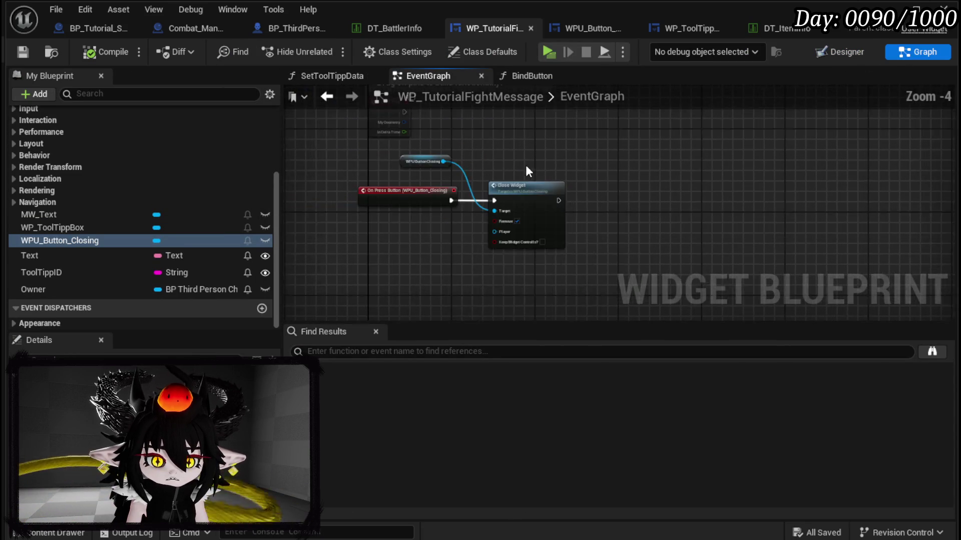
{"action": "scroll", "coordinate": [496, 200], "scroll_direction": "down", "scroll_amount": 3}
{"action": "scroll", "coordinate": [482, 249], "scroll_direction": "up", "scroll_amount": 5}
{"action": "scroll", "coordinate": [455, 193], "scroll_direction": "up", "scroll_amount": 3}
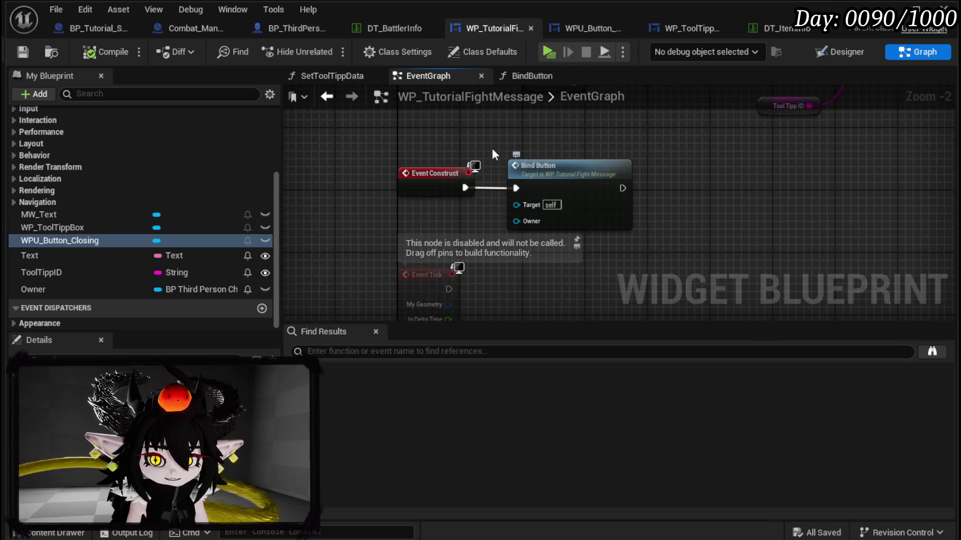
{"action": "left_click_drag", "start_coordinate": [383, 169], "coordinate": [581, 259]}
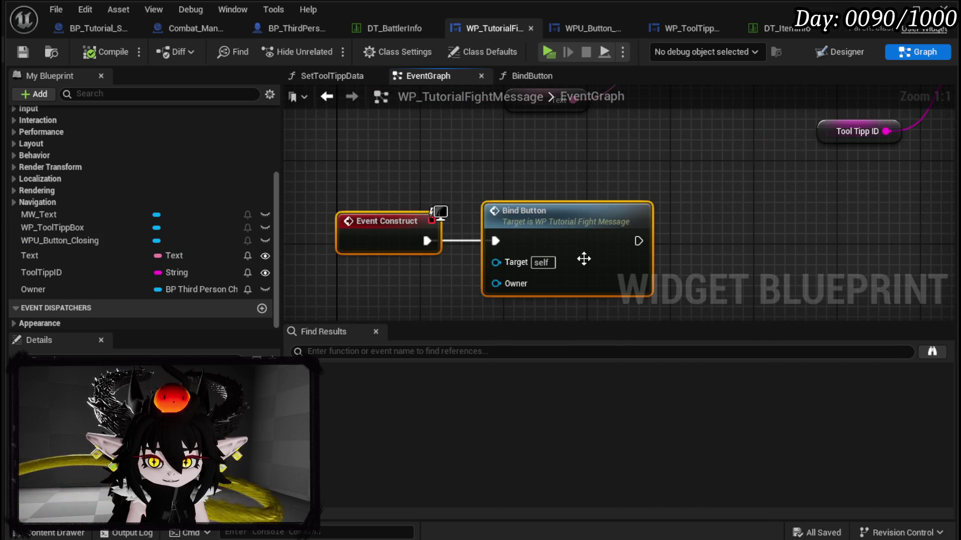
{"action": "key", "text": "Delete"}
- Feed an Owner getter into Close Widget's Player pin, compile and save, and close the editor
{"action": "scroll", "coordinate": [581, 259], "scroll_direction": "down", "scroll_amount": 3}
{"action": "scroll", "coordinate": [563, 229], "scroll_direction": "up", "scroll_amount": 1}
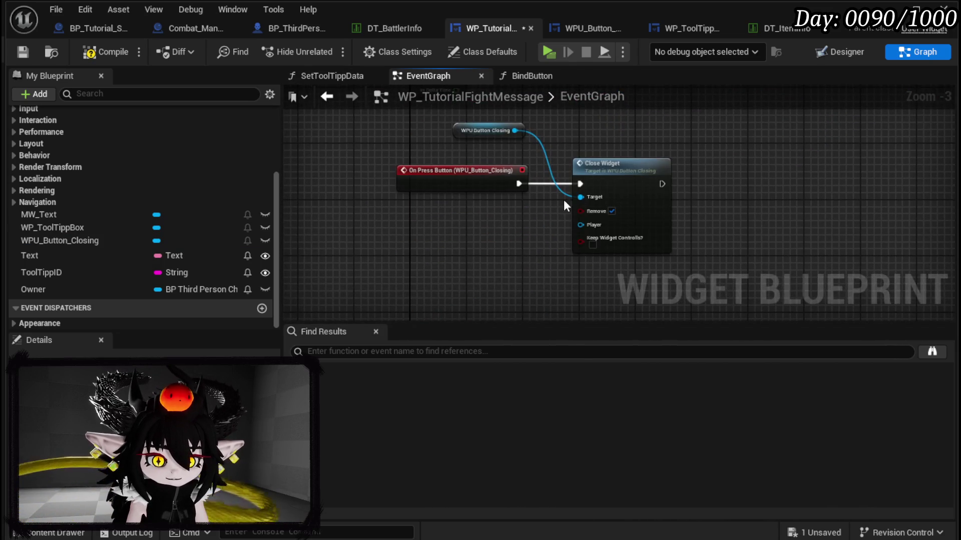
{"action": "scroll", "coordinate": [465, 229], "scroll_direction": "up", "scroll_amount": 1}
{"action": "mouse_move", "coordinate": [466, 231]}
{"action": "left_mouse_down"}
{"action": "mouse_move", "coordinate": [536, 214]}
{"action": "mouse_move", "coordinate": [537, 188]}
{"action": "mouse_move", "coordinate": [520, 173]}
{"action": "mouse_move", "coordinate": [536, 193]}
{"action": "mouse_move", "coordinate": [538, 224]}
{"action": "left_mouse_up"}
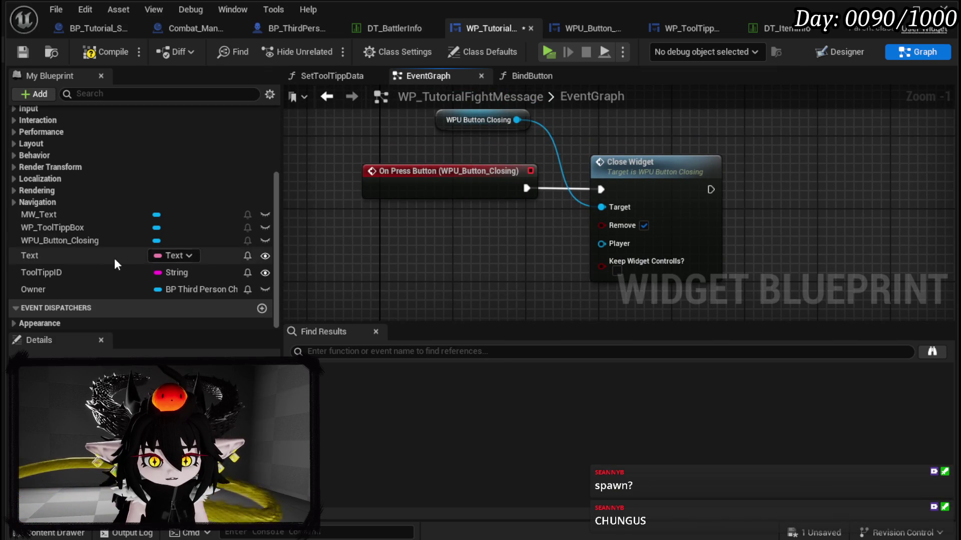
{"action": "mouse_move", "coordinate": [59, 287]}
{"action": "left_mouse_down"}
{"action": "mouse_move", "coordinate": [446, 275]}
{"action": "mouse_move", "coordinate": [618, 244]}
{"action": "left_mouse_up"}
{"action": "left_click", "coordinate": [444, 298]}
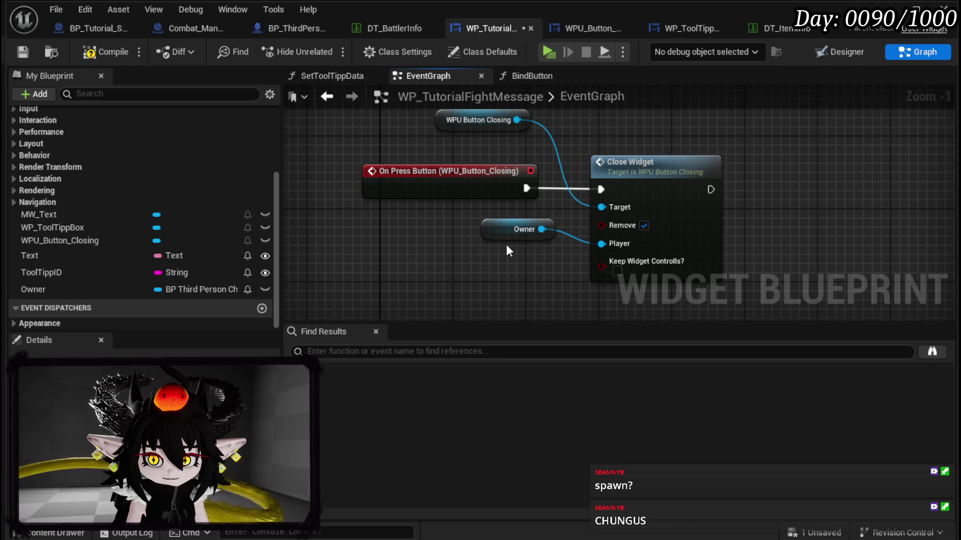
{"action": "left_click_drag", "start_coordinate": [515, 235], "coordinate": [506, 245]}
{"action": "left_click", "coordinate": [376, 278]}
{"action": "left_click", "coordinate": [22, 55]}
{"action": "left_click", "coordinate": [891, 7]}
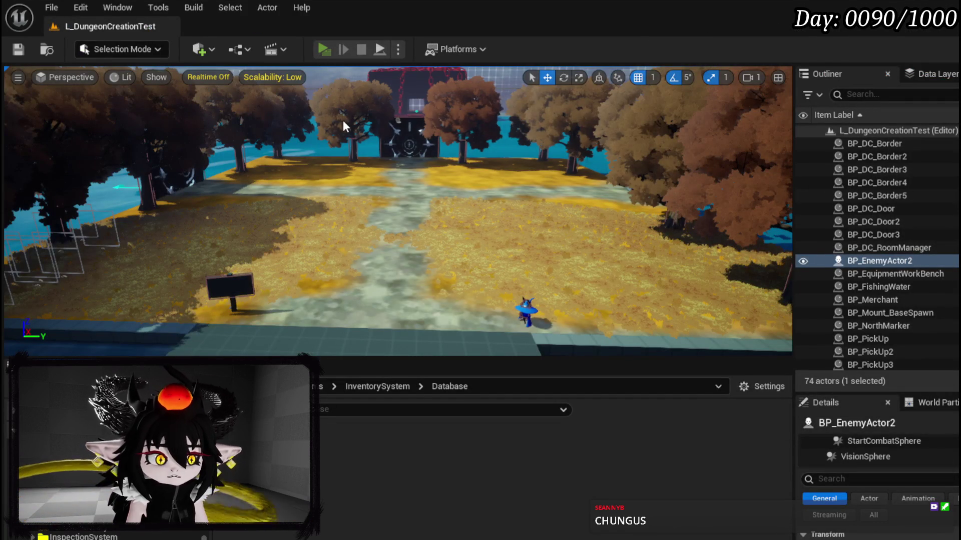
- Run a quick play-in-editor test, stop it, and save the level
{"action": "key", "text": "alt+p"}
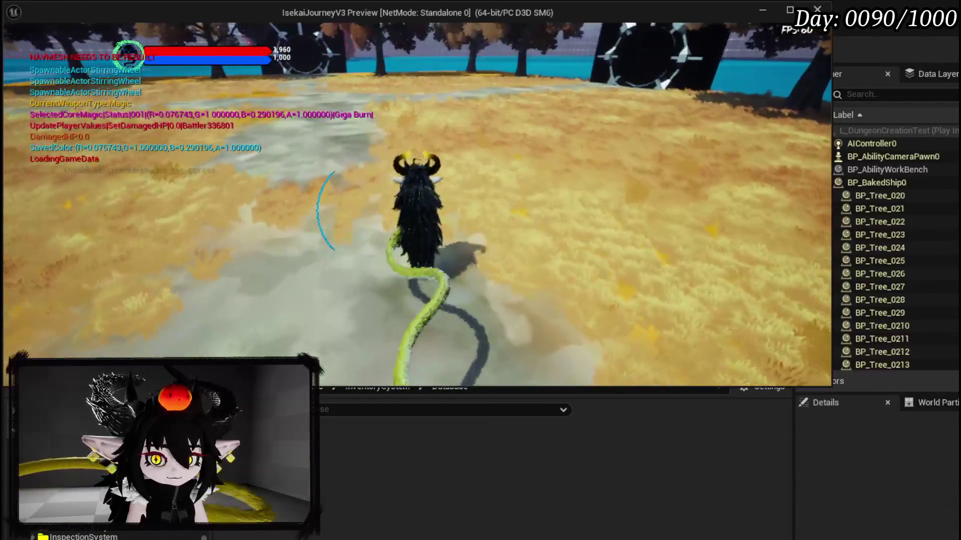
{"action": "key", "text": "Escape"}
{"action": "left_click", "coordinate": [19, 50]}
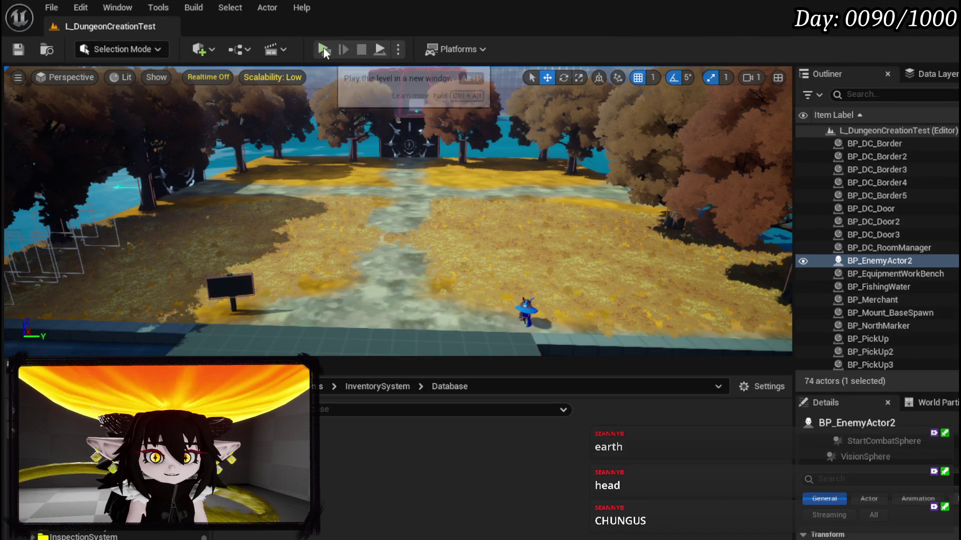
- Playtest a fight against the water slime using the character's water ability, then end play
{"action": "left_click", "coordinate": [323, 48]}
{"action": "key", "text": "w"}
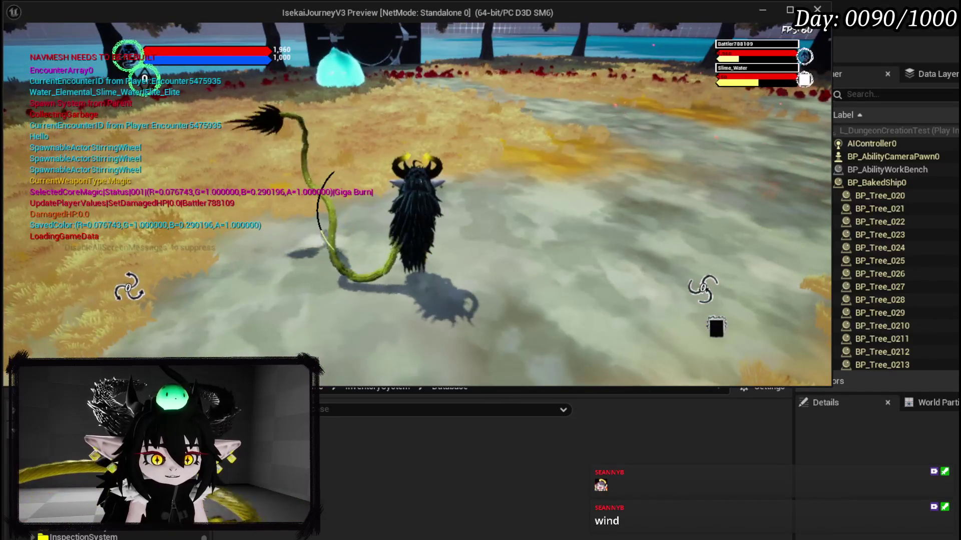
{"action": "key", "text": "shift"}
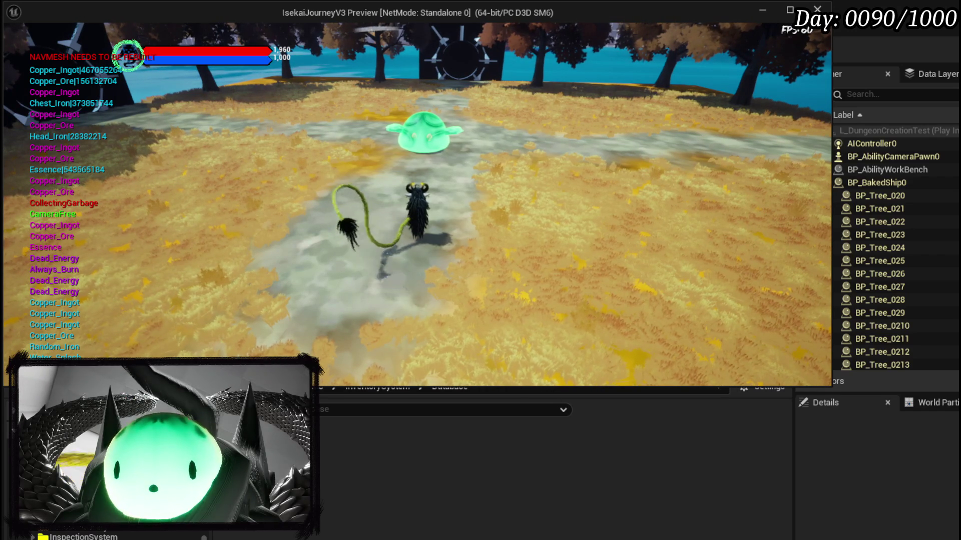
{"action": "key", "text": "Escape"}
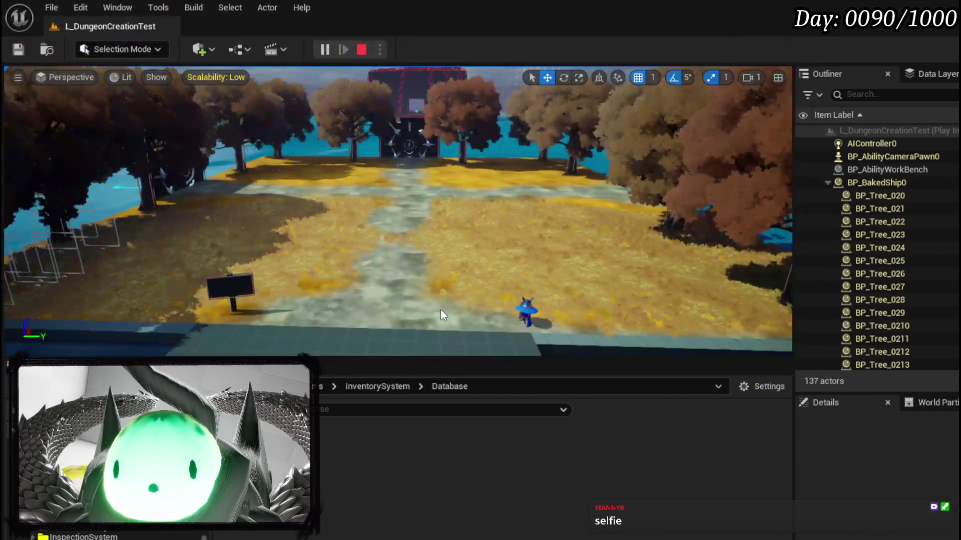
- Save the modified packages and the L_DungeonCreationTest map
{"action": "key", "text": "ctrl+s"}
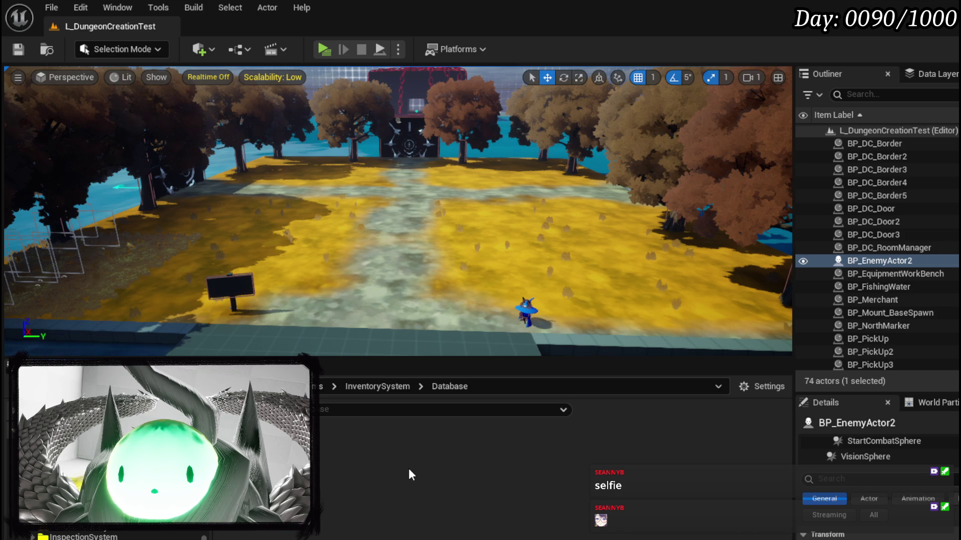
{"action": "left_click", "coordinate": [22, 56]}
{"action": "mouse_move", "coordinate": [454, 274]}
{"action": "left_mouse_down"}
{"action": "mouse_move", "coordinate": [469, 237]}
{"action": "mouse_move", "coordinate": [440, 239]}
{"action": "left_mouse_up"}
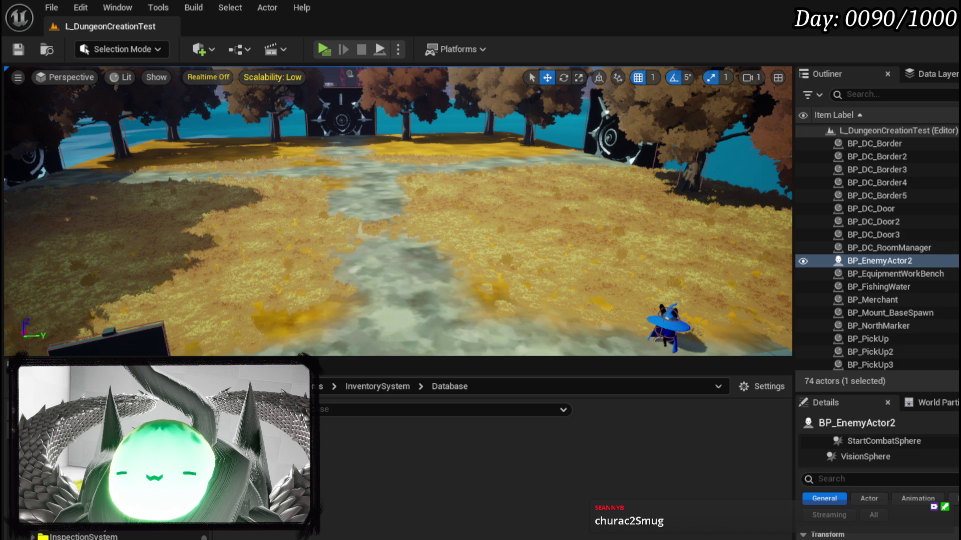
{"action": "key", "text": "ctrl+s"}
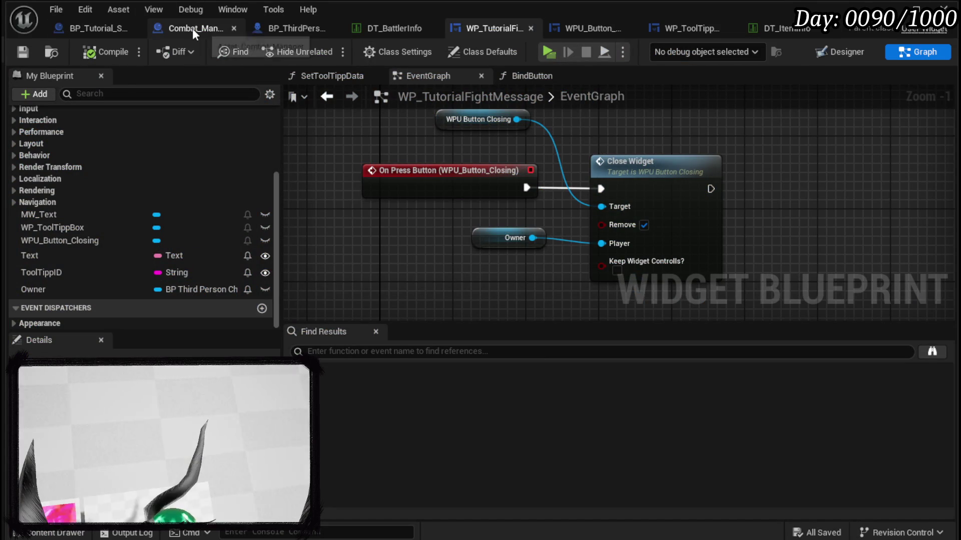
- In BP_Tutorial_Sign's CreateMessage graph, move the entry and Make Literal Text nodes apart
{"action": "left_click", "coordinate": [73, 32]}
{"action": "left_click", "coordinate": [400, 185]}
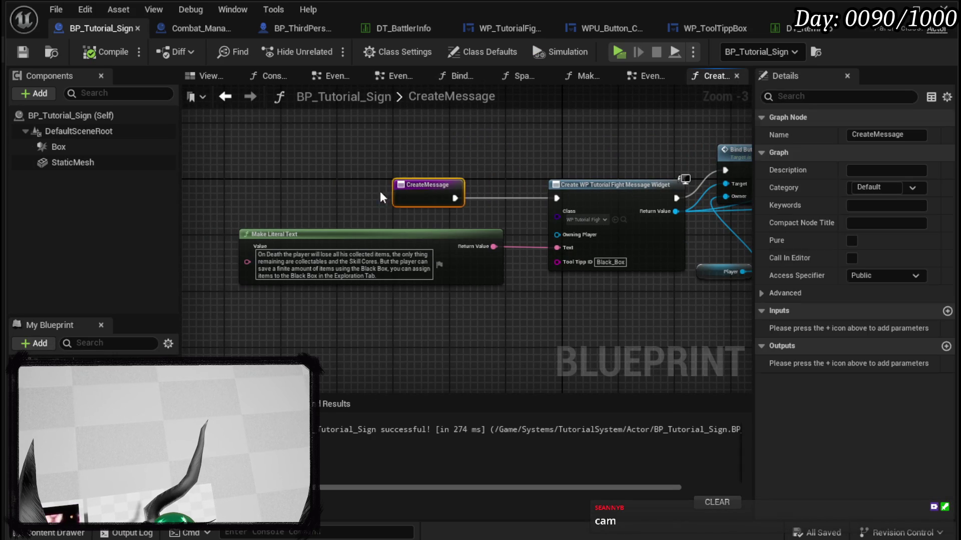
{"action": "left_click_drag", "start_coordinate": [400, 185], "coordinate": [279, 190]}
{"action": "left_click", "coordinate": [367, 232]}
{"action": "mouse_move", "coordinate": [368, 233]}
{"action": "left_mouse_down"}
{"action": "mouse_move", "coordinate": [517, 117]}
{"action": "mouse_move", "coordinate": [508, 114]}
{"action": "left_mouse_up"}
- Add a Switch on Int node from CreateMessage's execution output
{"action": "left_click_drag", "start_coordinate": [321, 198], "coordinate": [381, 208]}
{"action": "type", "text": "sw"}
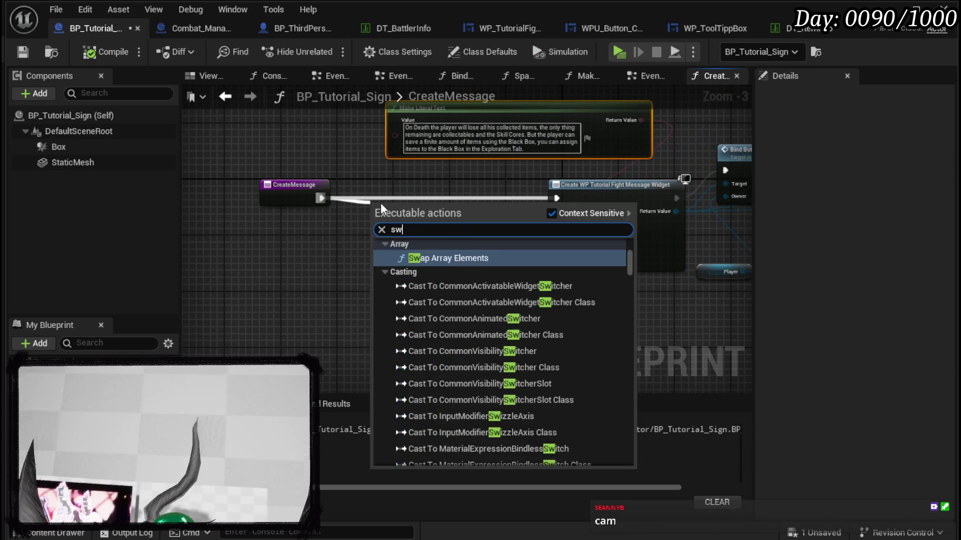
{"action": "type", "text": "itch on int"}
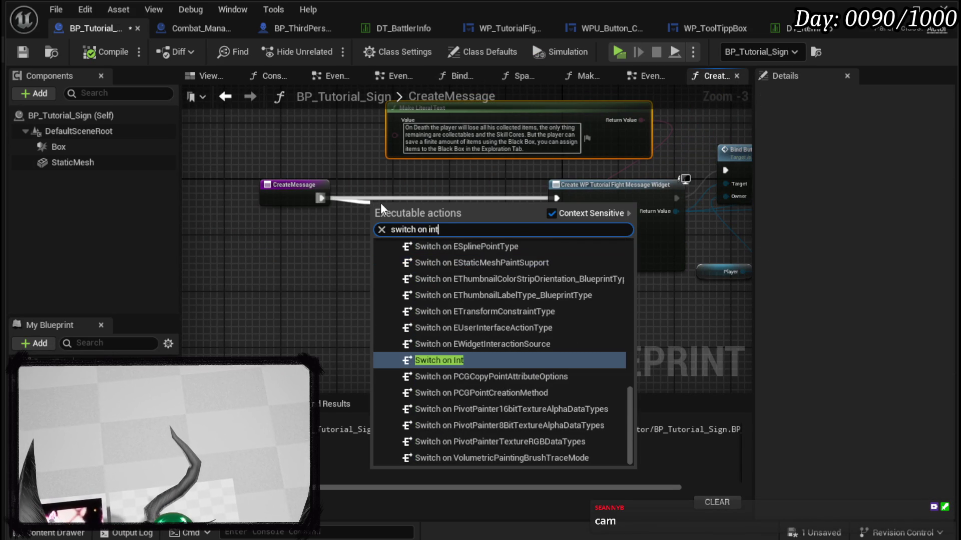
{"action": "left_click", "coordinate": [460, 360]}
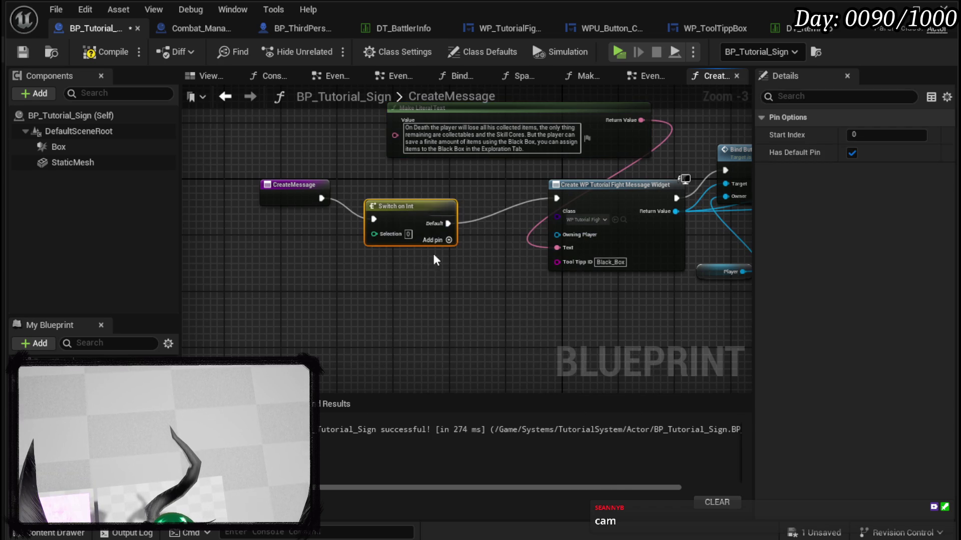